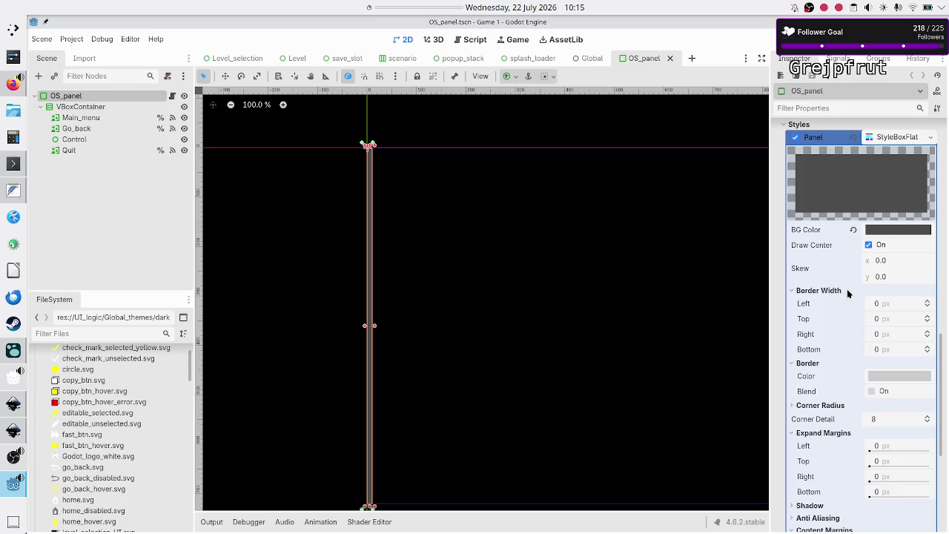
Review the panel's background colour in the Inspector without changing it
scroll(848, 294, "up", 4)
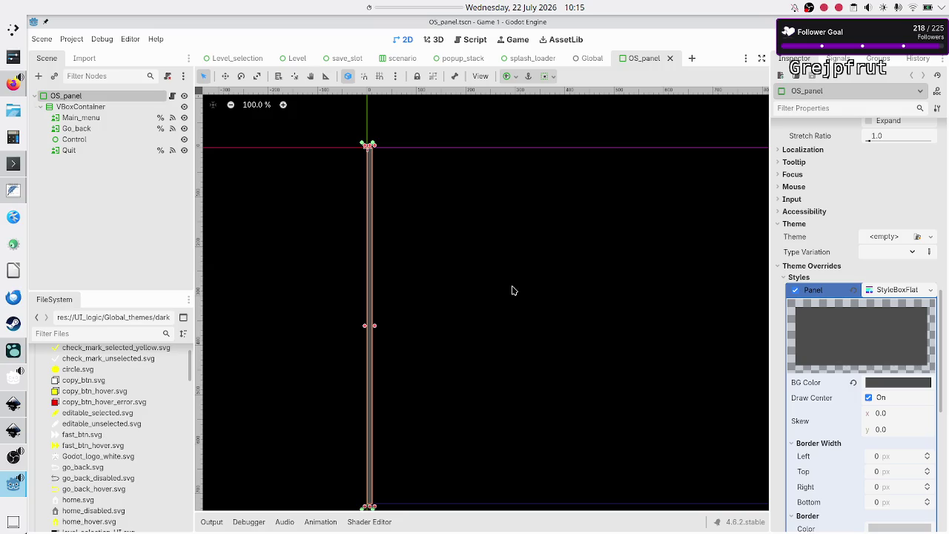
scroll(393, 309, "up", 4)
scroll(393, 309, "up", 7)
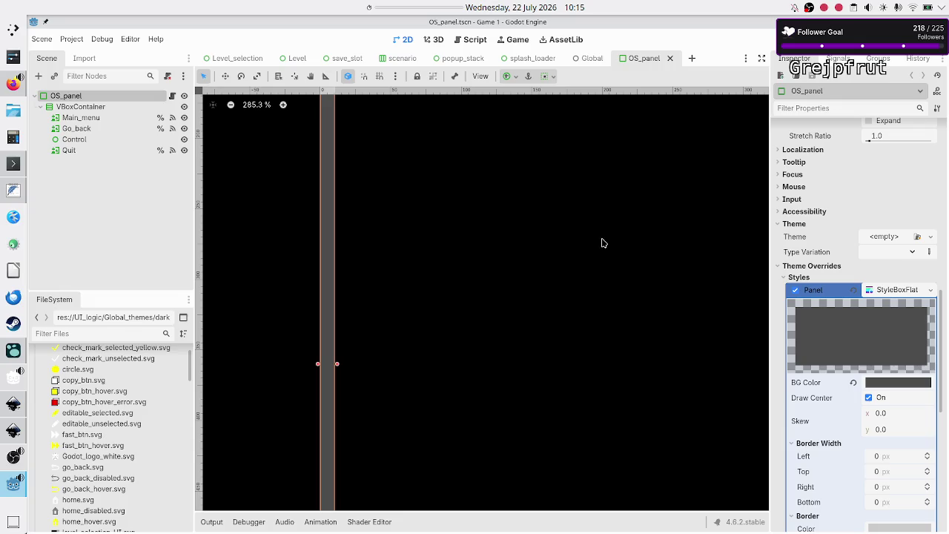
left_click(891, 383)
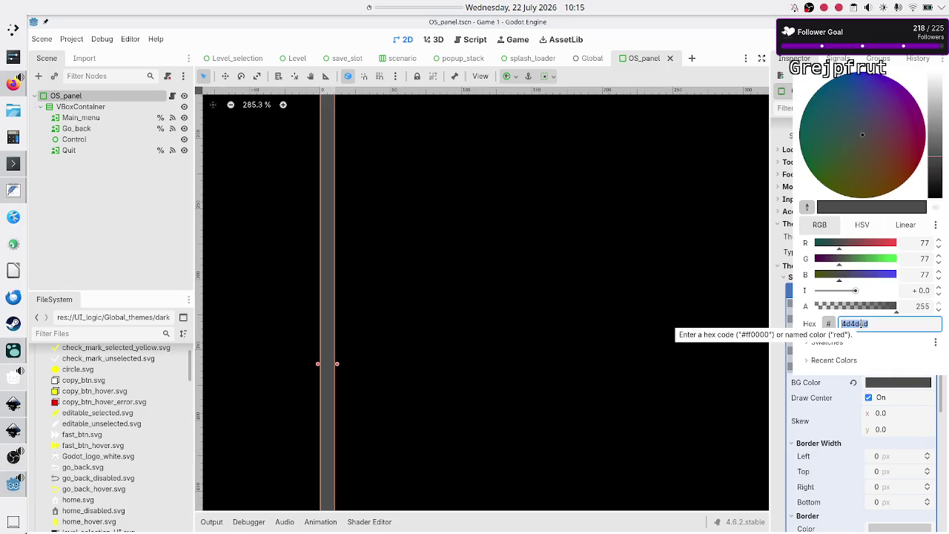
key("Escape")
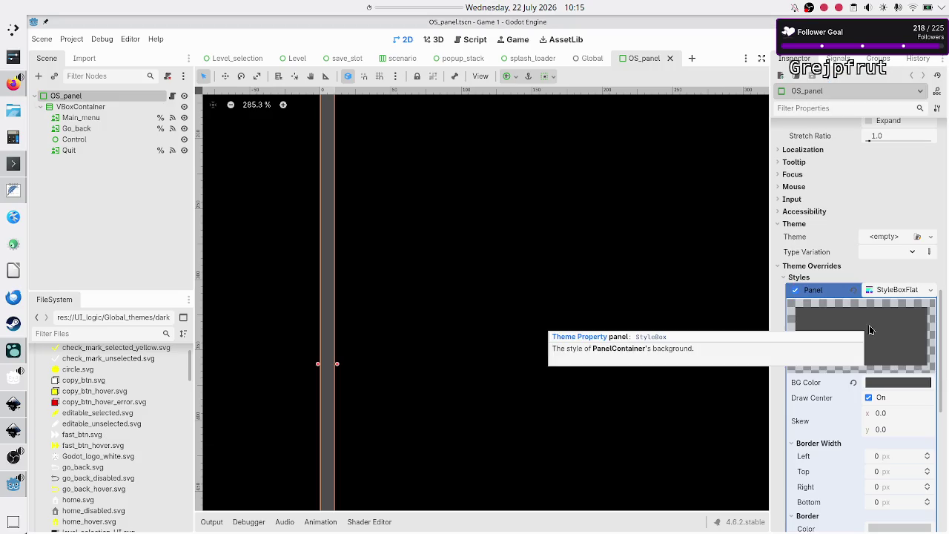
scroll(851, 423, "down", 5)
scroll(850, 423, "down", 3)
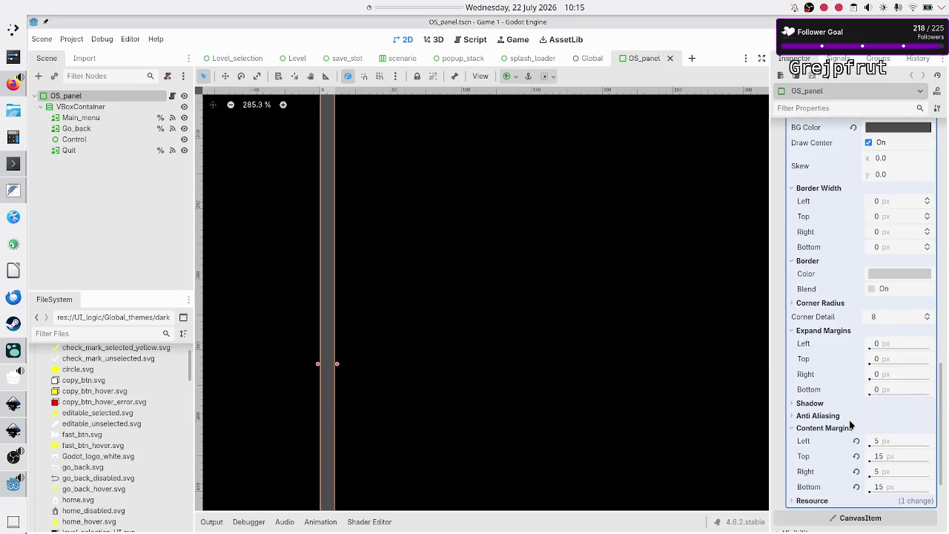
mouse_move(861, 294)
scroll(837, 464, "down", 2)
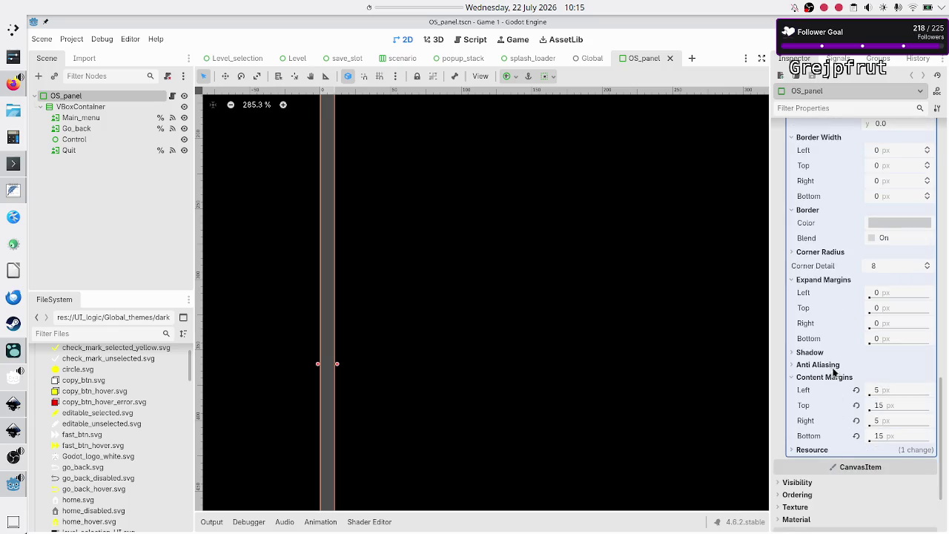
mouse_move(896, 394)
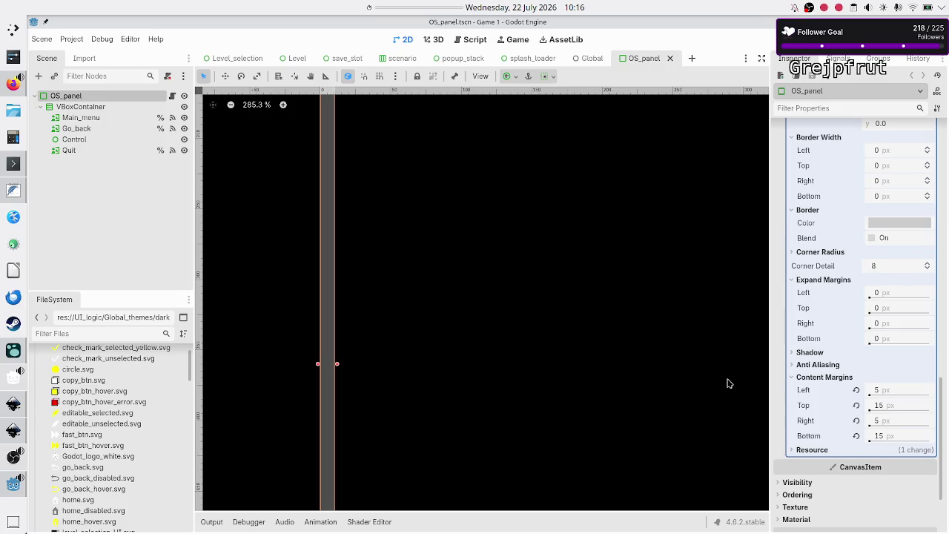
scroll(376, 249, "up", 4)
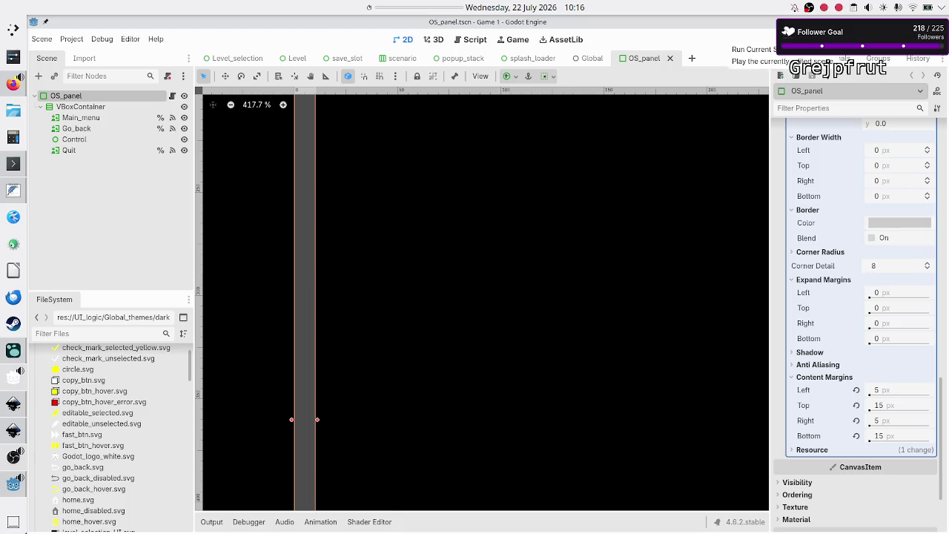
Run the Level_selection scene with F6, view it maximized, then stop it with F8
left_click(232, 59)
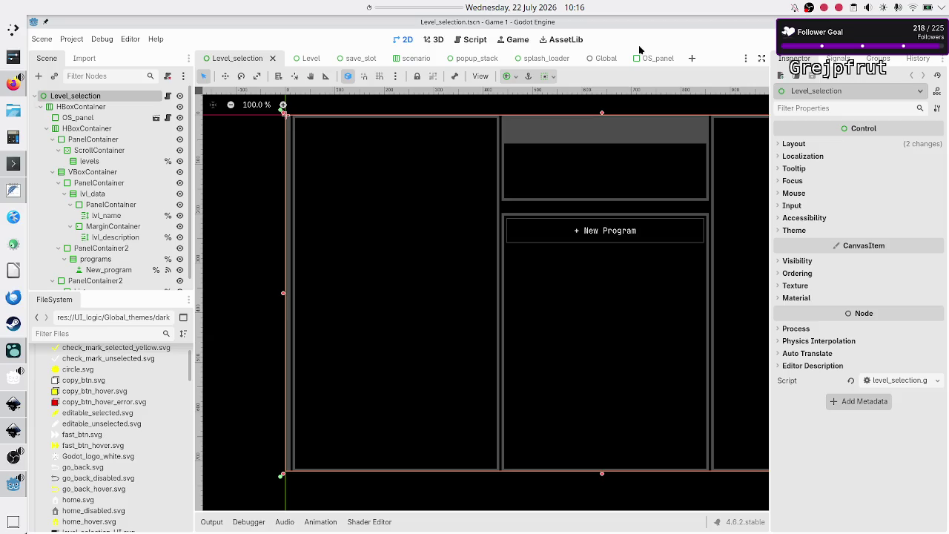
key("F6")
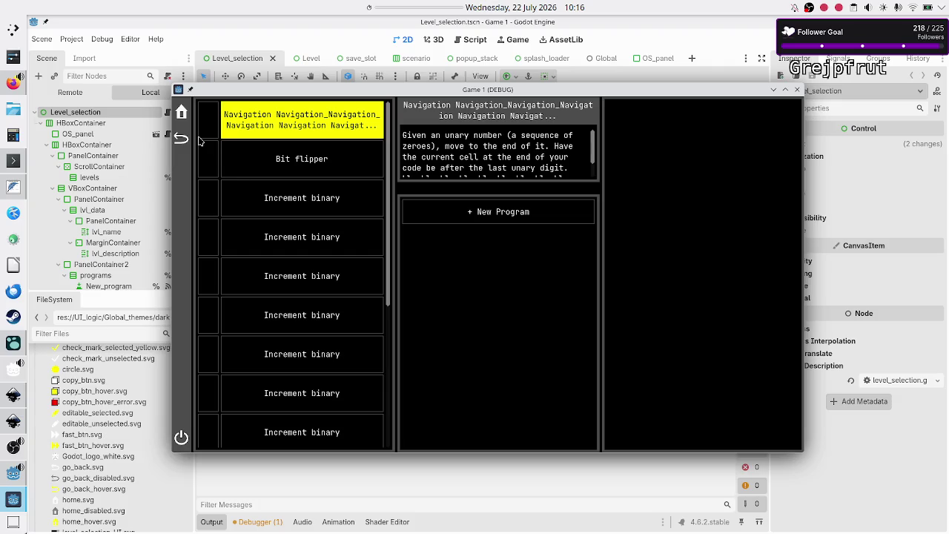
double_click(217, 92)
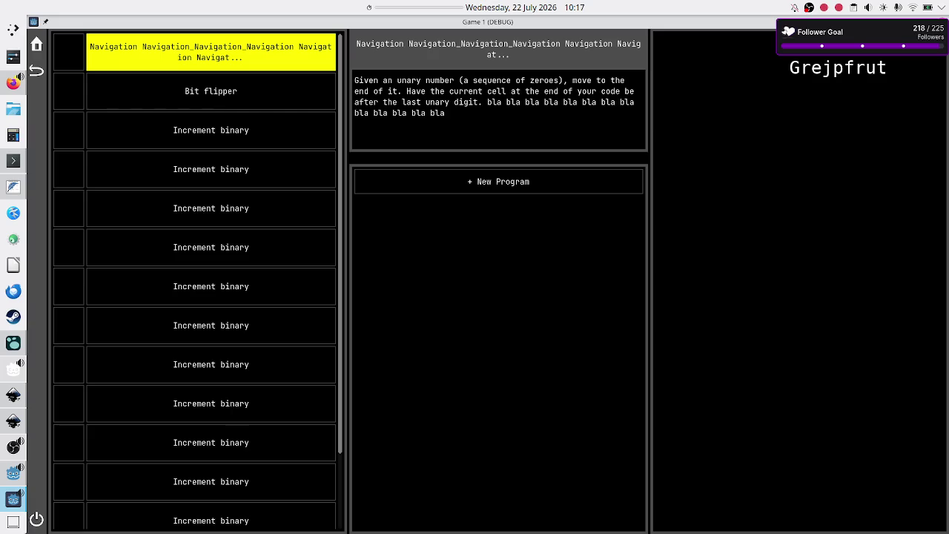
key("F8")
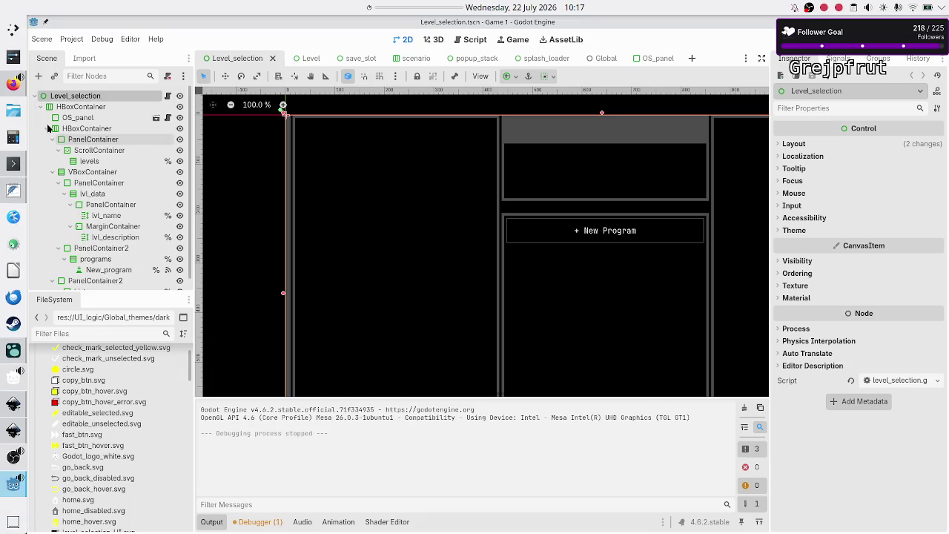
Return to OS_panel.tscn and review its VBoxContainer's Separation override of 25
left_click(659, 59)
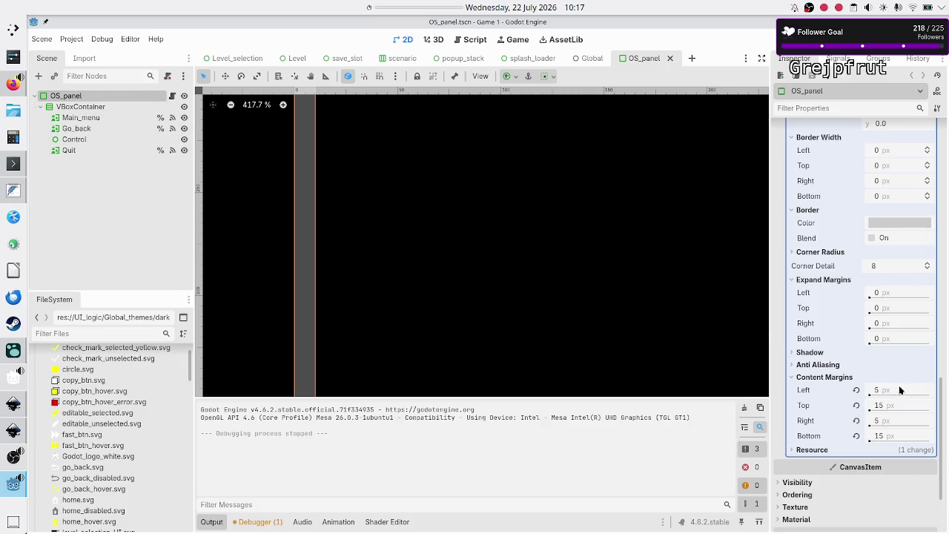
scroll(812, 334, "up", 5)
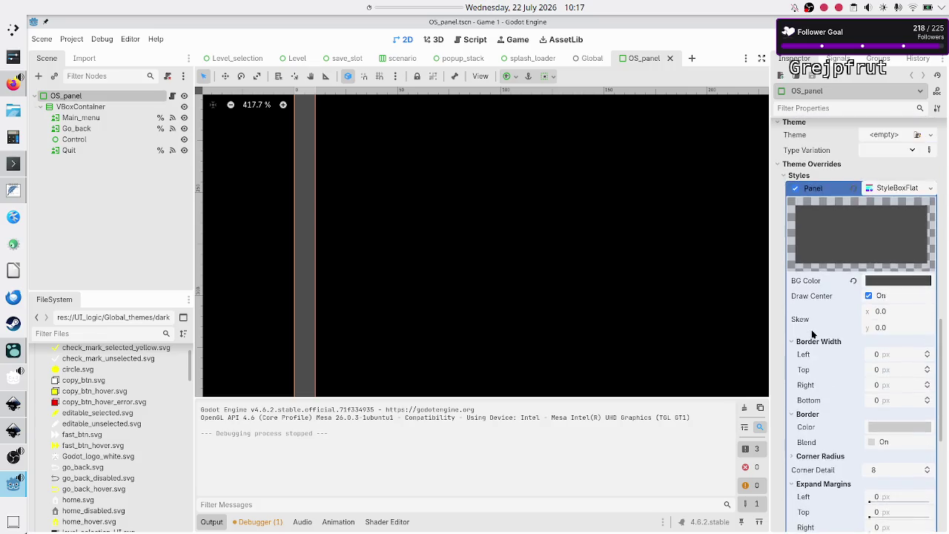
scroll(812, 334, "up", 3)
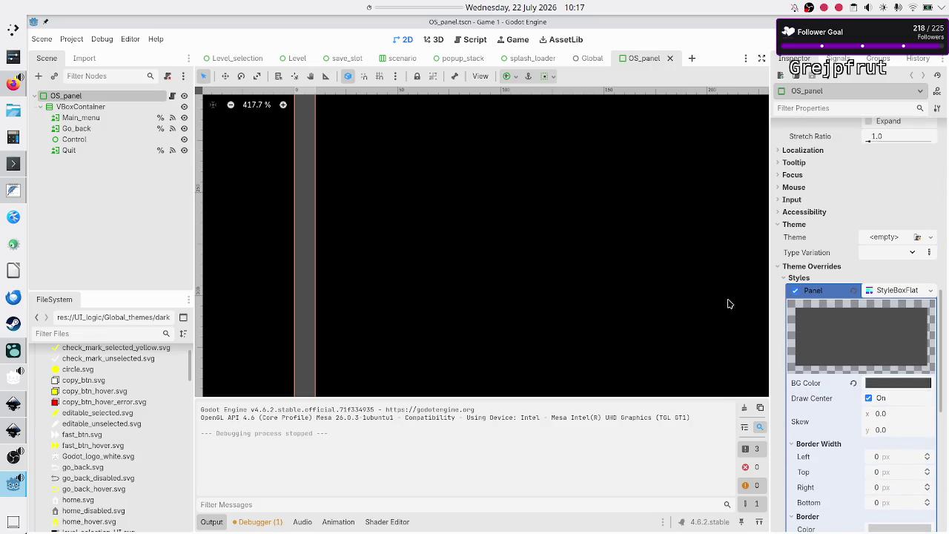
left_click(84, 107)
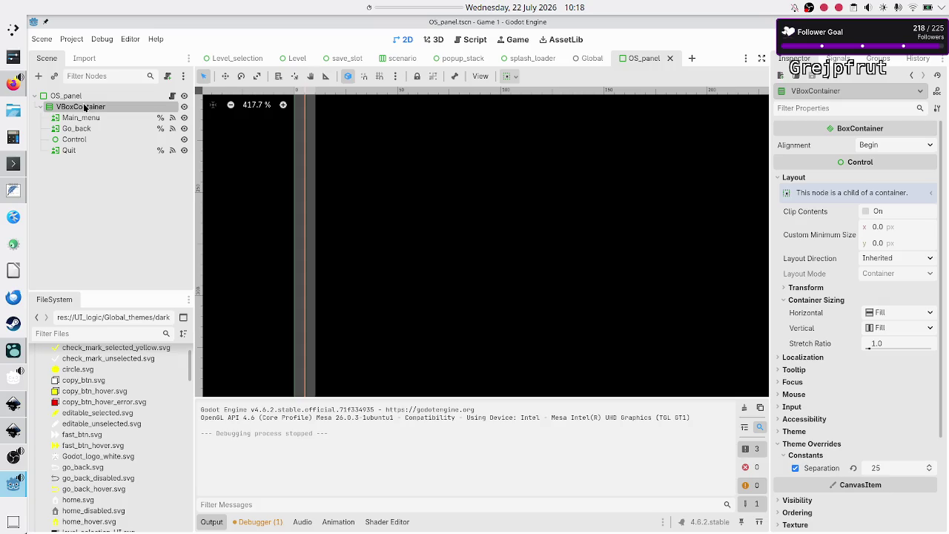
scroll(328, 269, "down", 10)
scroll(332, 269, "up", 3)
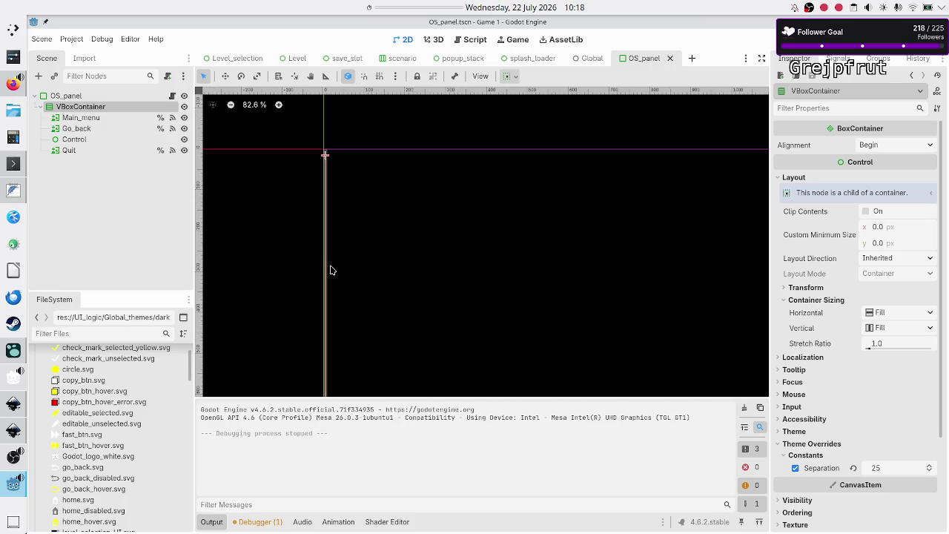
scroll(332, 269, "up", 2)
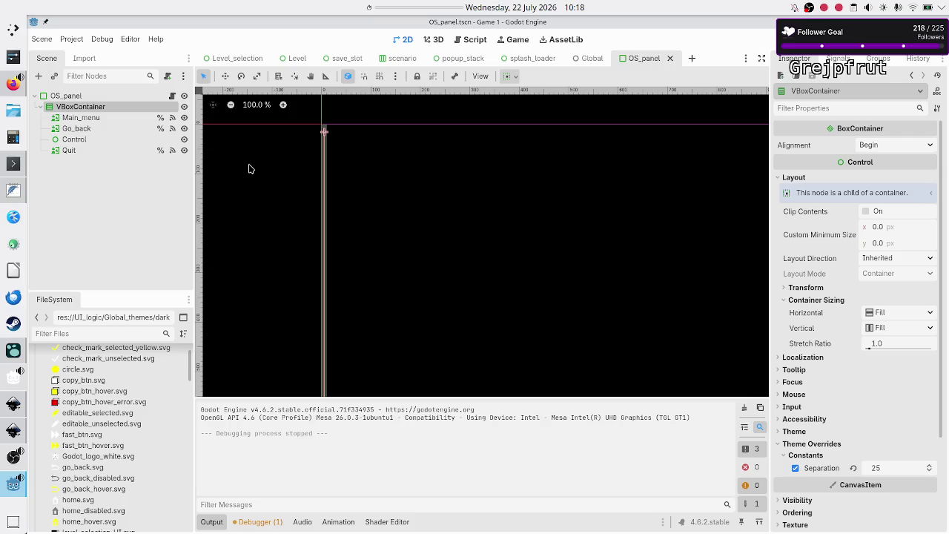
Review the Main_menu button's theme settings, then save the OS_panel scene with Ctrl+S
left_click(101, 117)
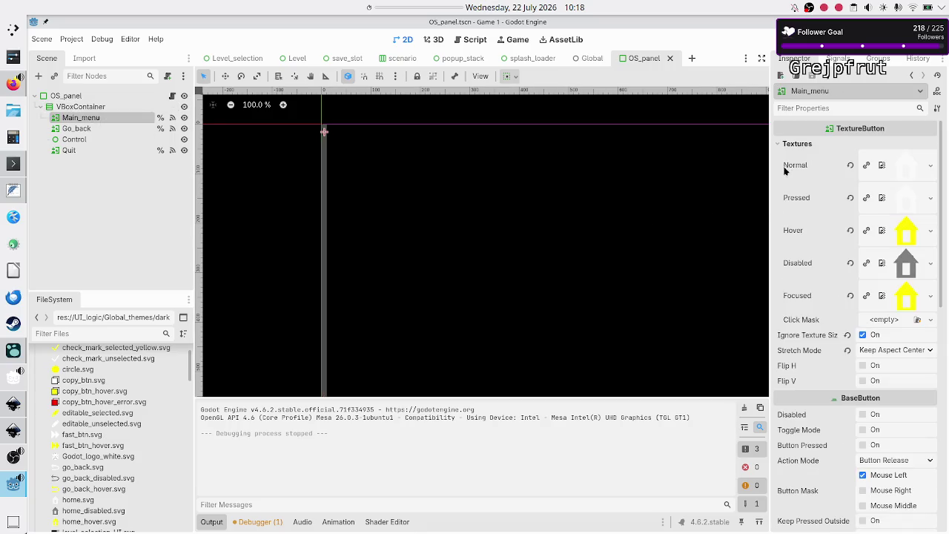
scroll(793, 217, "down", 5)
scroll(793, 218, "down", 5)
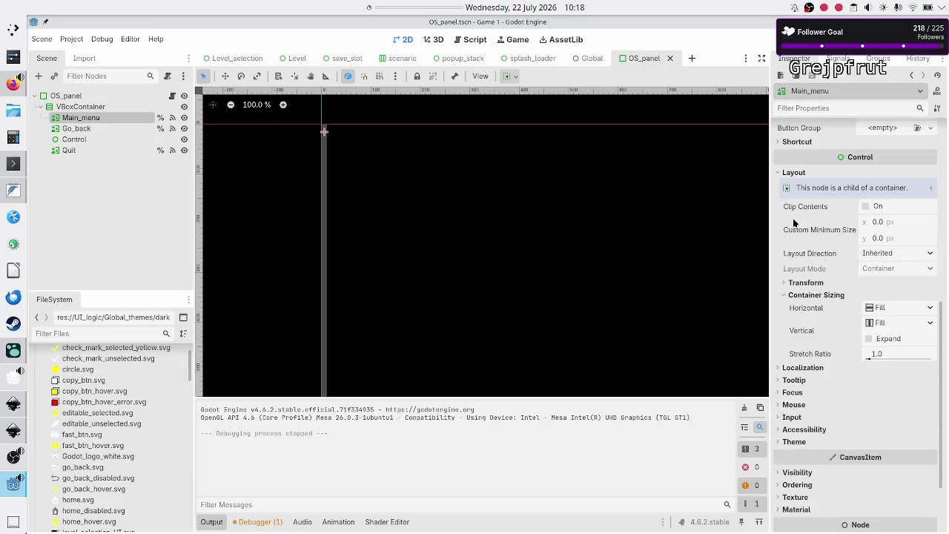
left_click(804, 350)
left_click(803, 349)
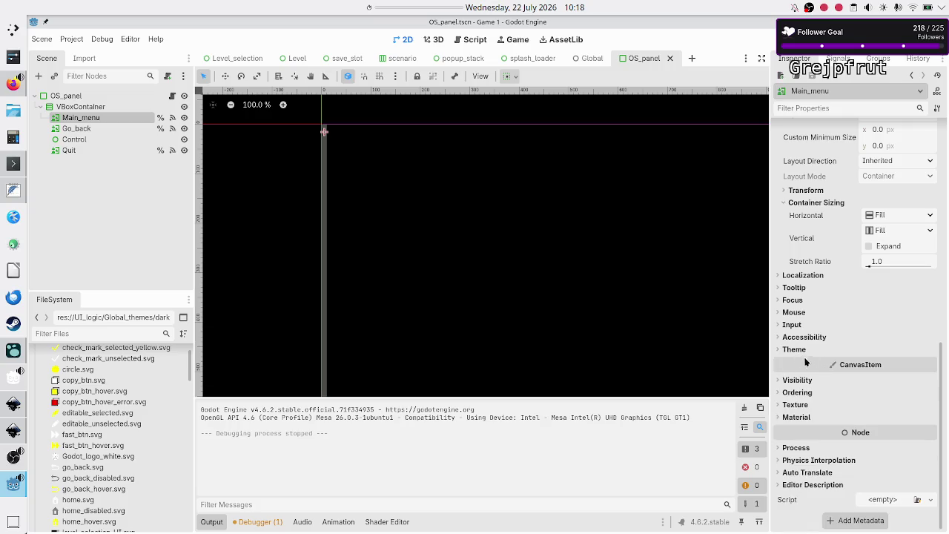
scroll(799, 353, "up", 10)
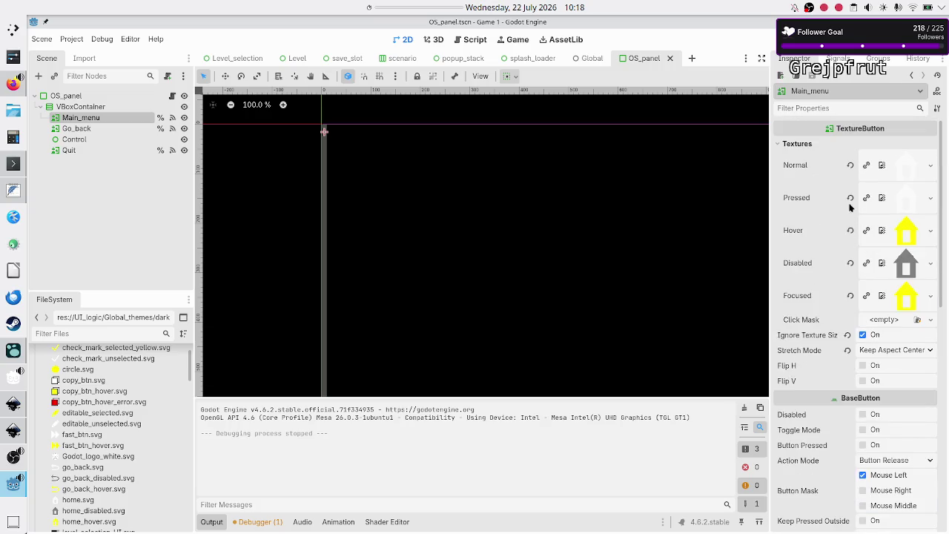
scroll(799, 230, "down", 10)
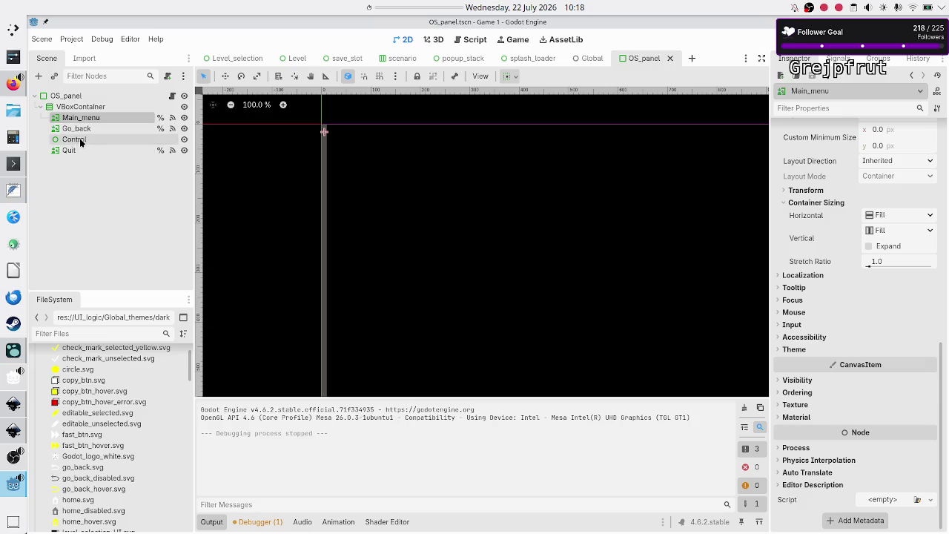
left_click(74, 171)
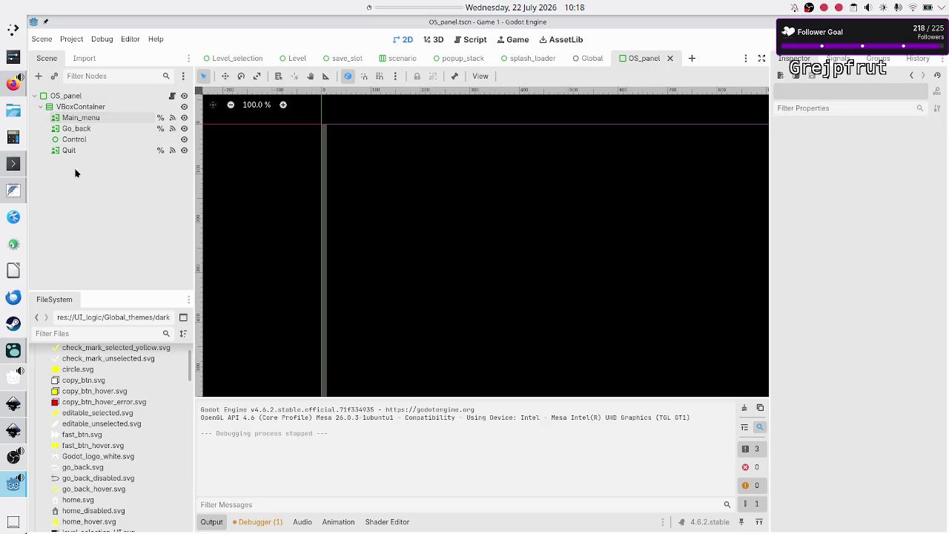
key("ctrl+s")
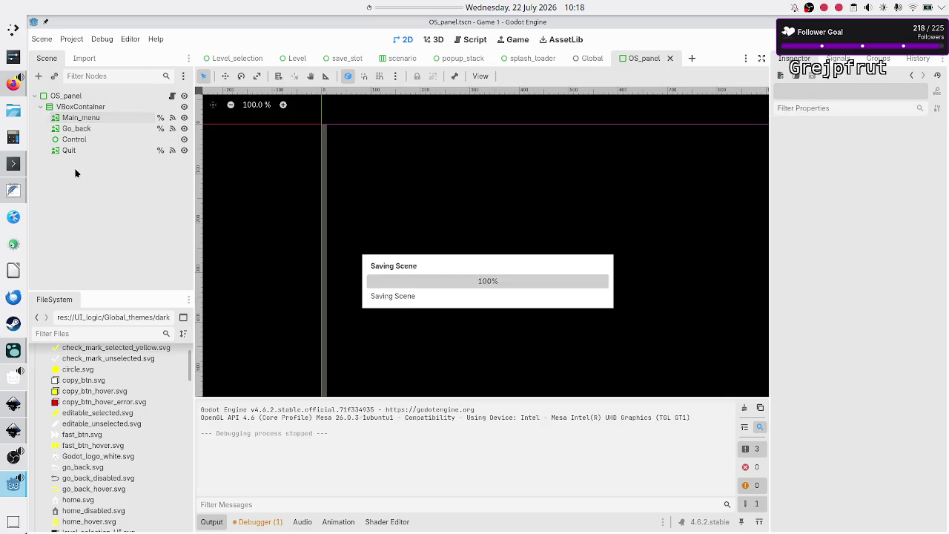
Collapse the OS_panel root's panel style override, then return to Level_selection
left_click(93, 97)
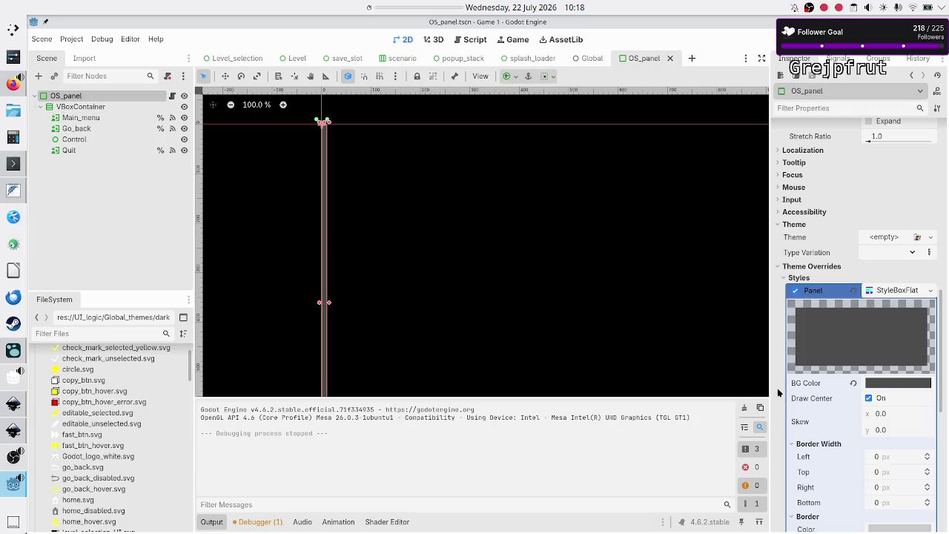
scroll(790, 404, "down", 10)
scroll(789, 404, "up", 8)
left_click(782, 277)
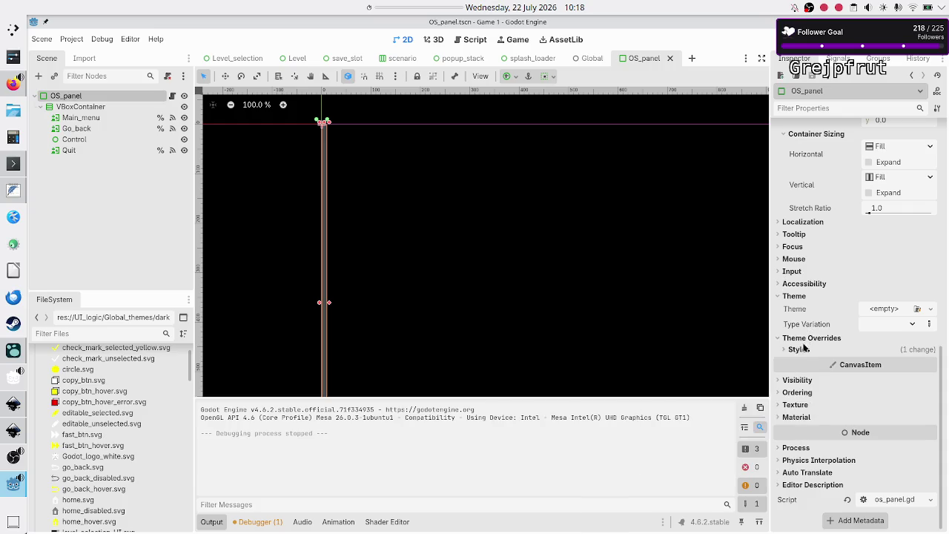
left_click(128, 210)
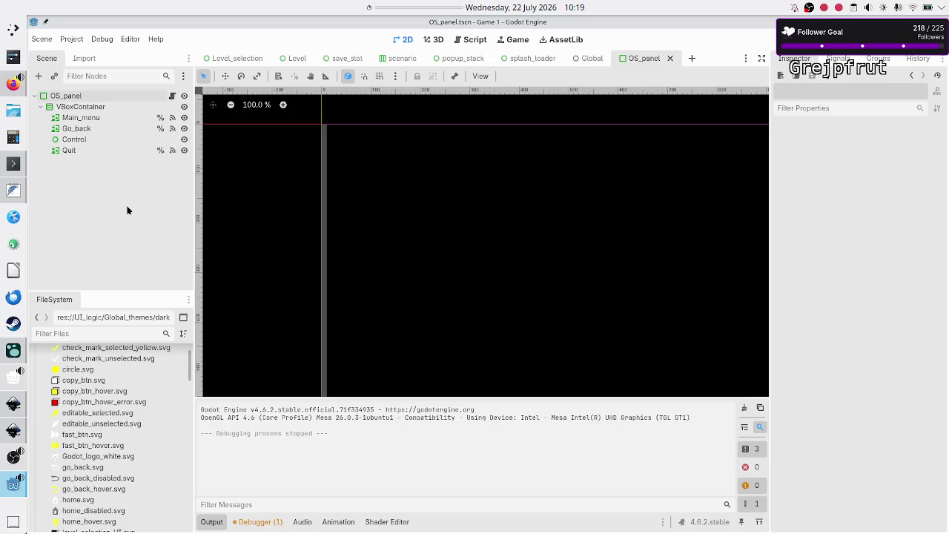
left_click(250, 59)
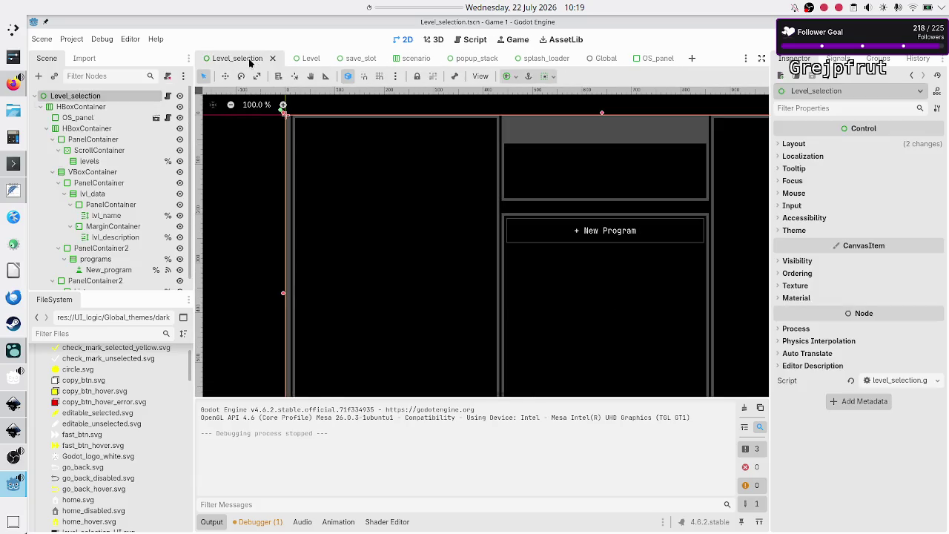
left_click(95, 109)
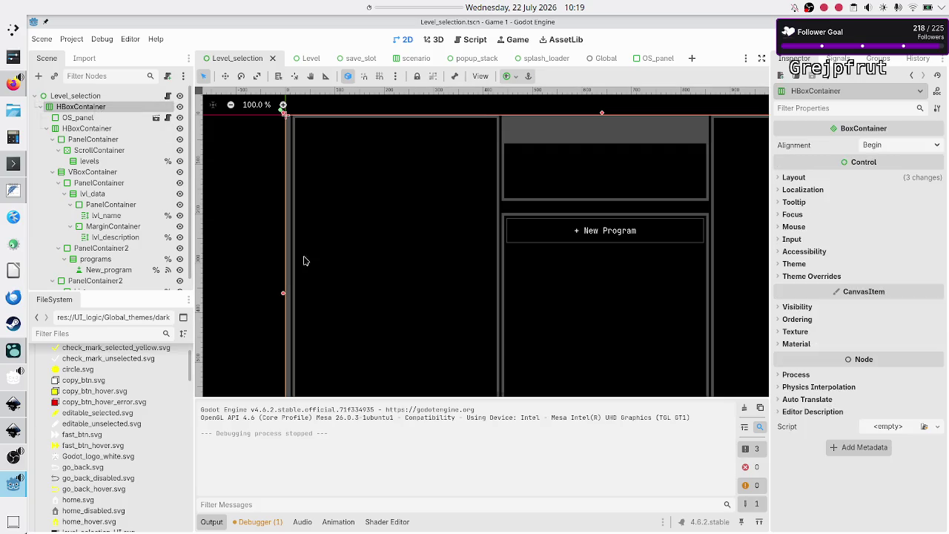
left_click(820, 275)
left_click(820, 288)
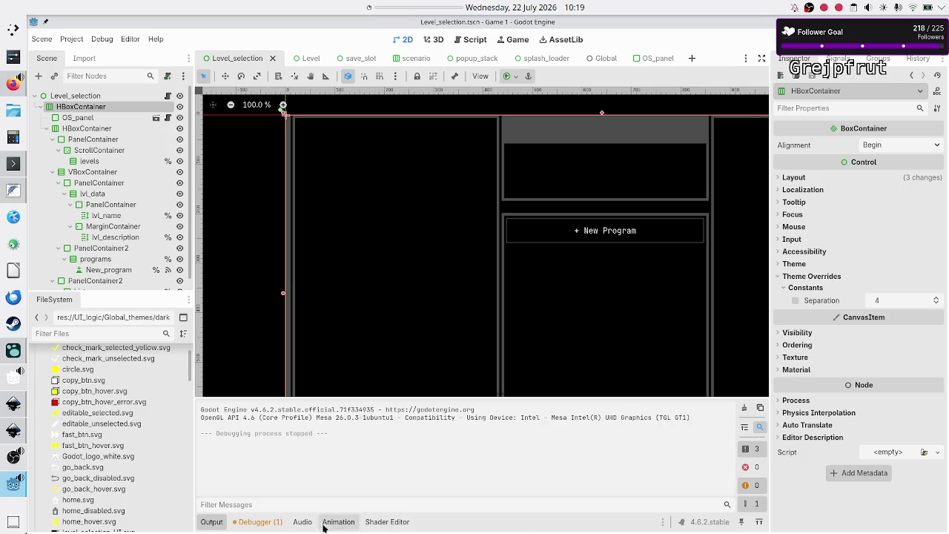
left_click(212, 523)
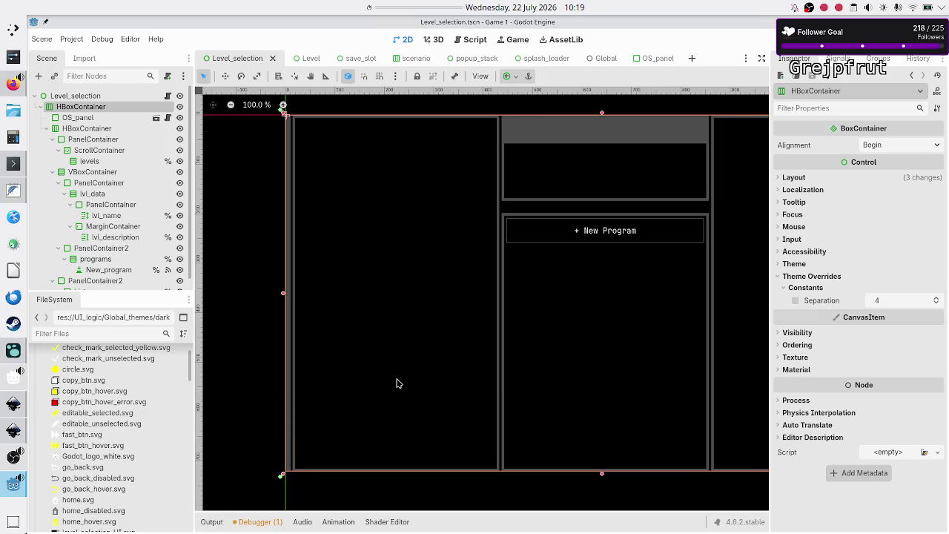
scroll(396, 384, "right", 5)
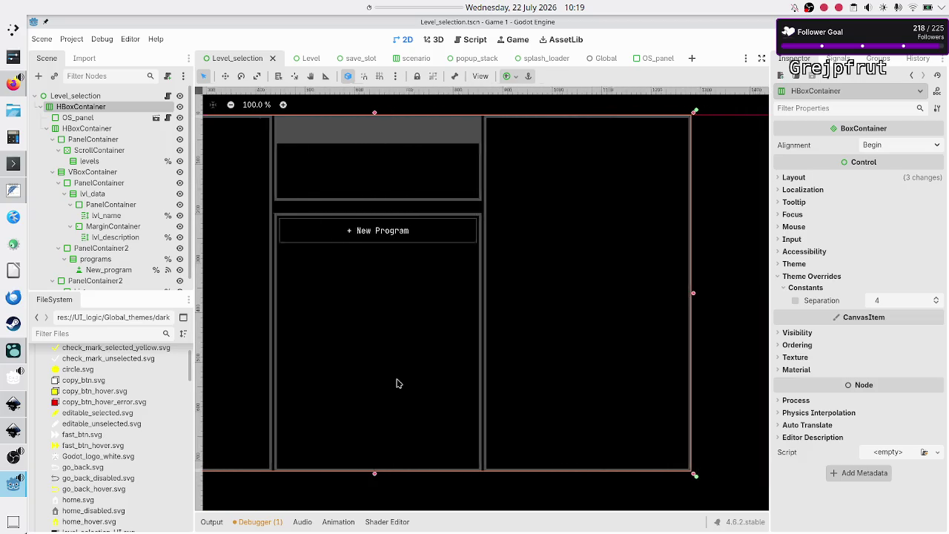
scroll(396, 384, "left", 5)
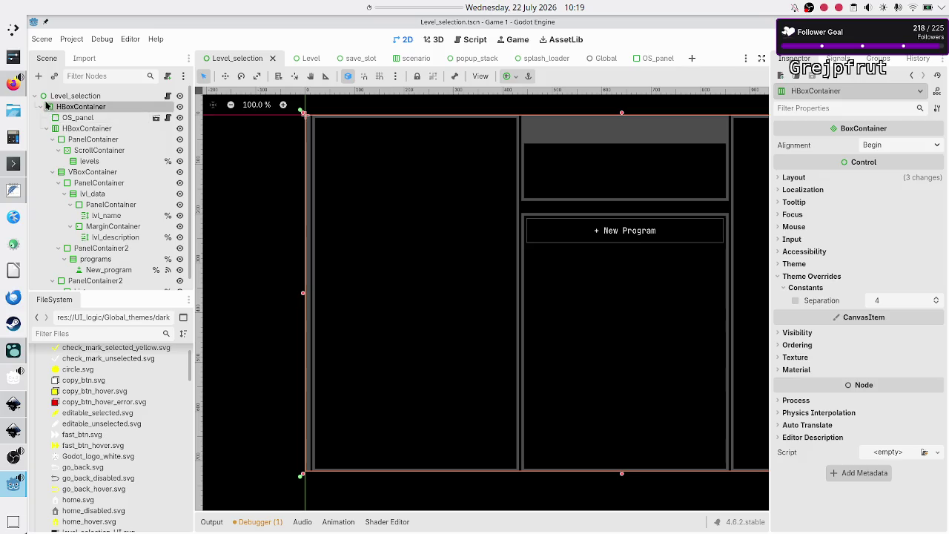
left_click(40, 109)
left_click(40, 108)
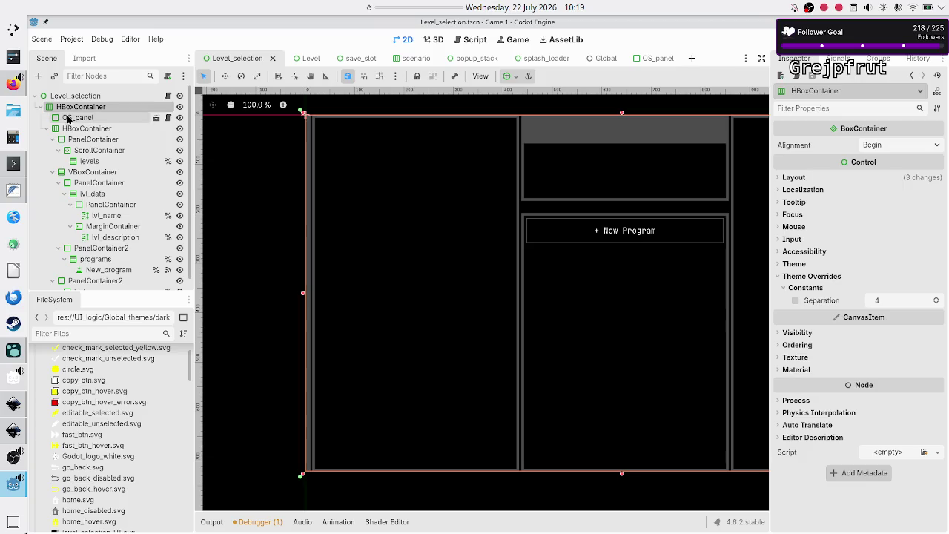
left_click(77, 118)
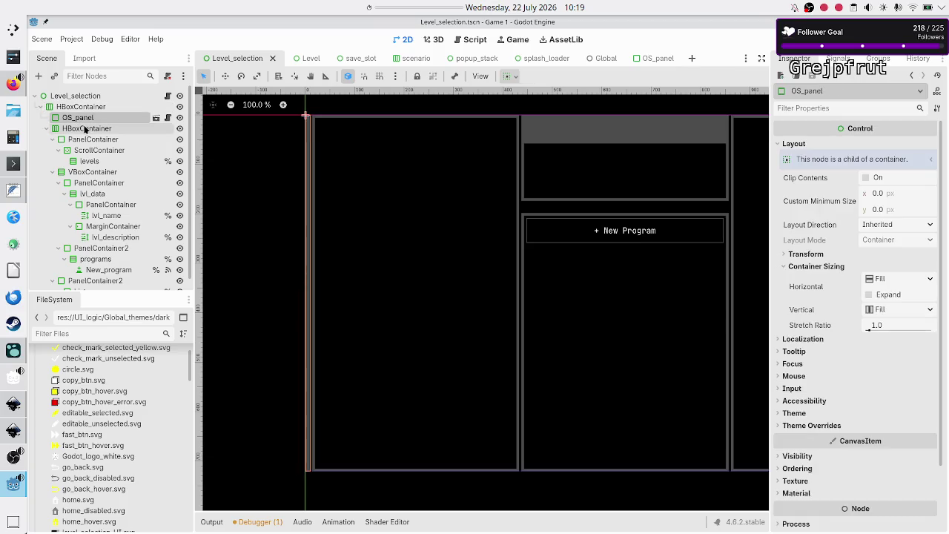
left_click(85, 129)
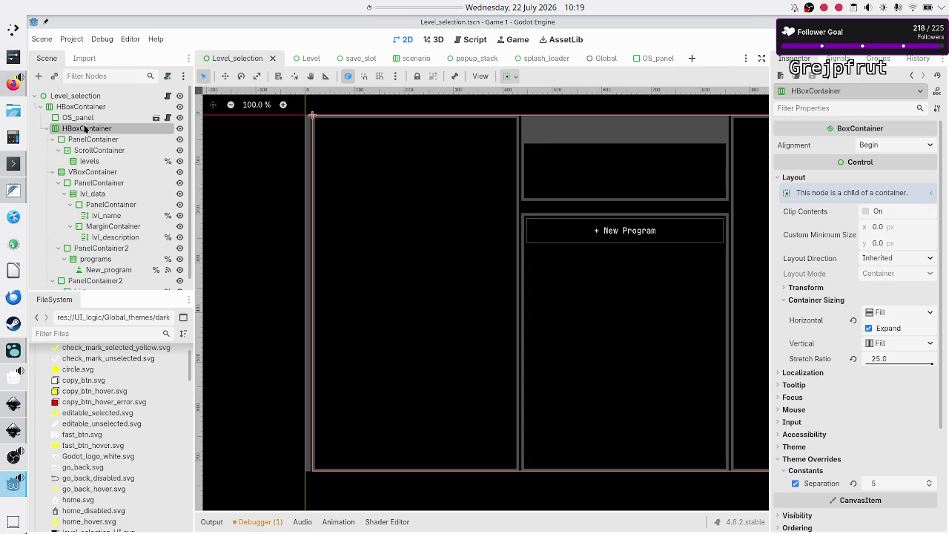
left_click(85, 120)
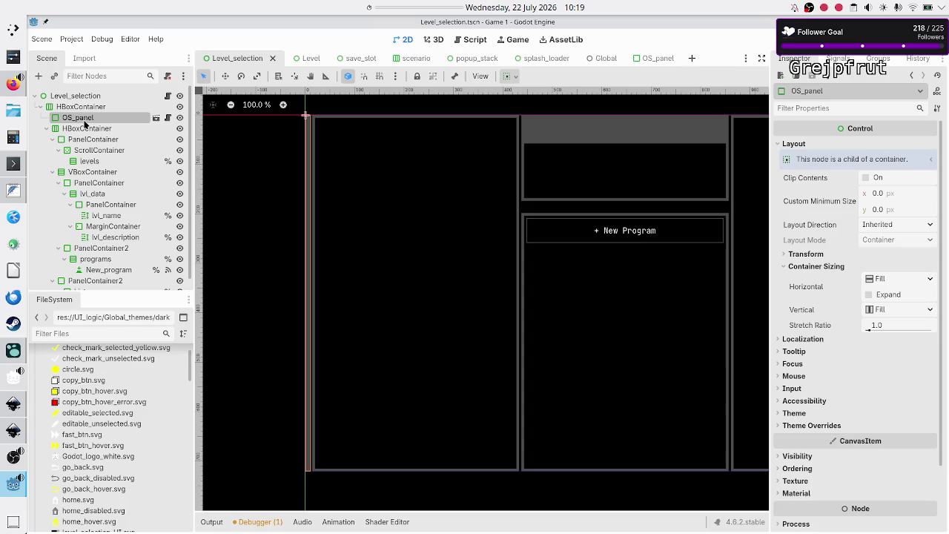
left_click(84, 128)
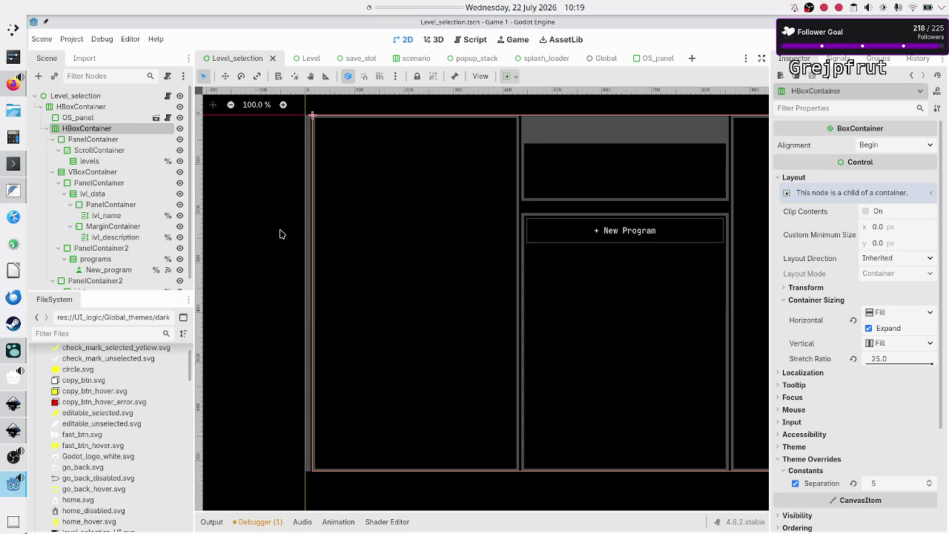
left_click(138, 110)
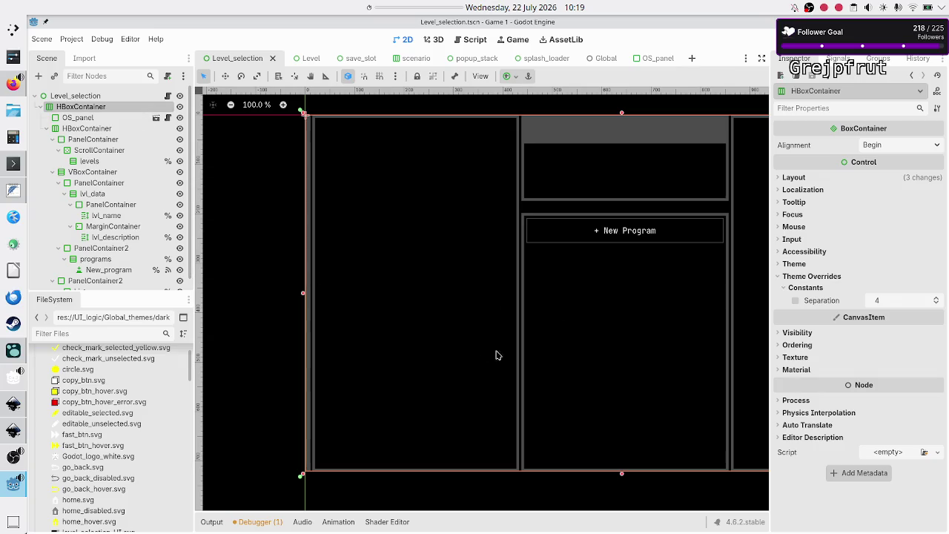
Set the outer HBoxContainer's Separation override to 5
scroll(301, 317, "up", 4)
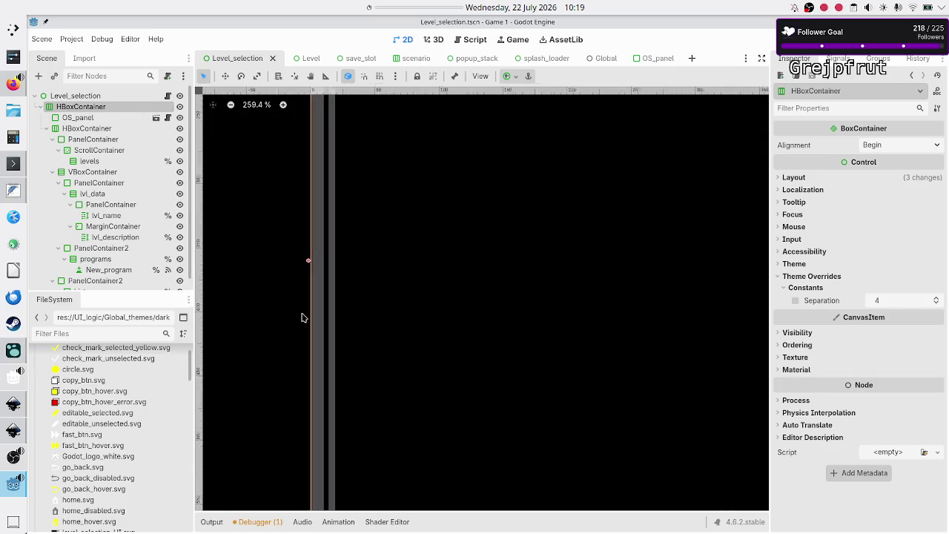
scroll(302, 317, "up", 6)
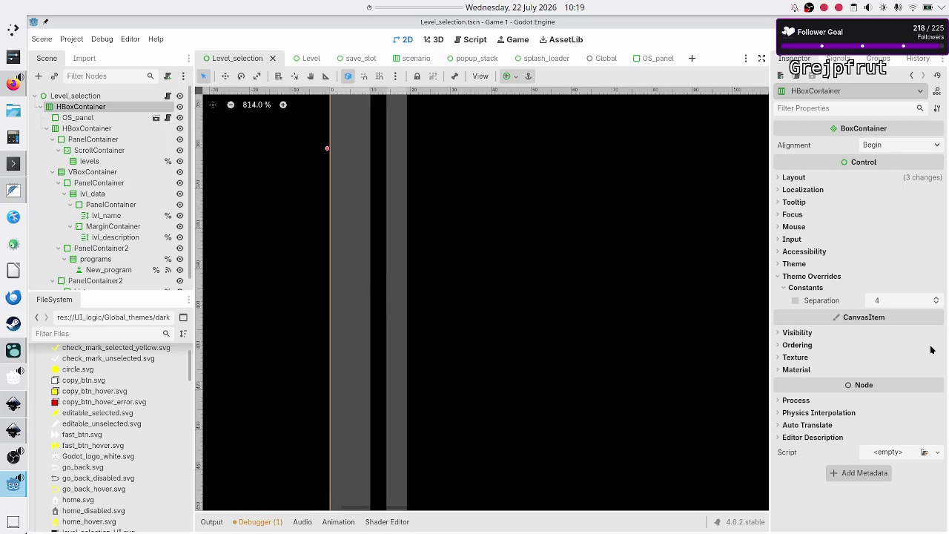
left_click(903, 301)
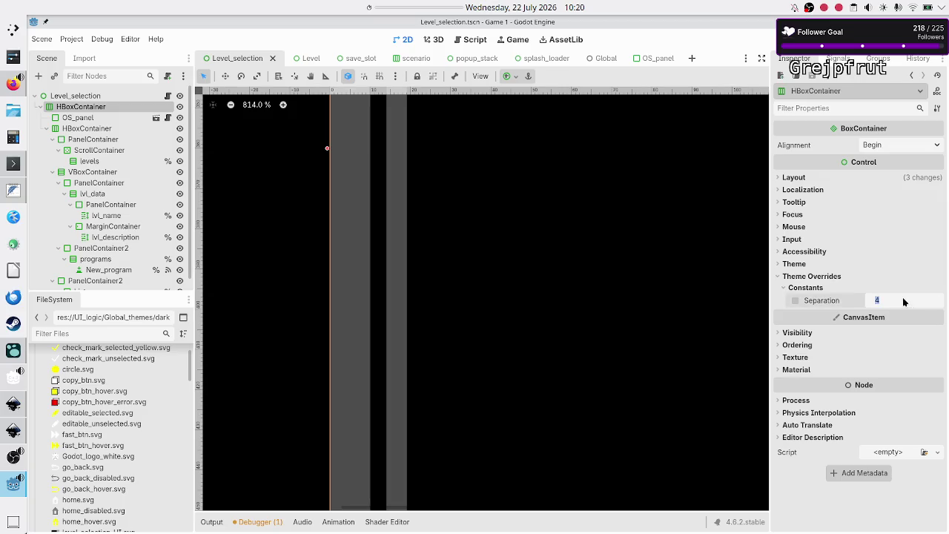
type("5")
key("Return")
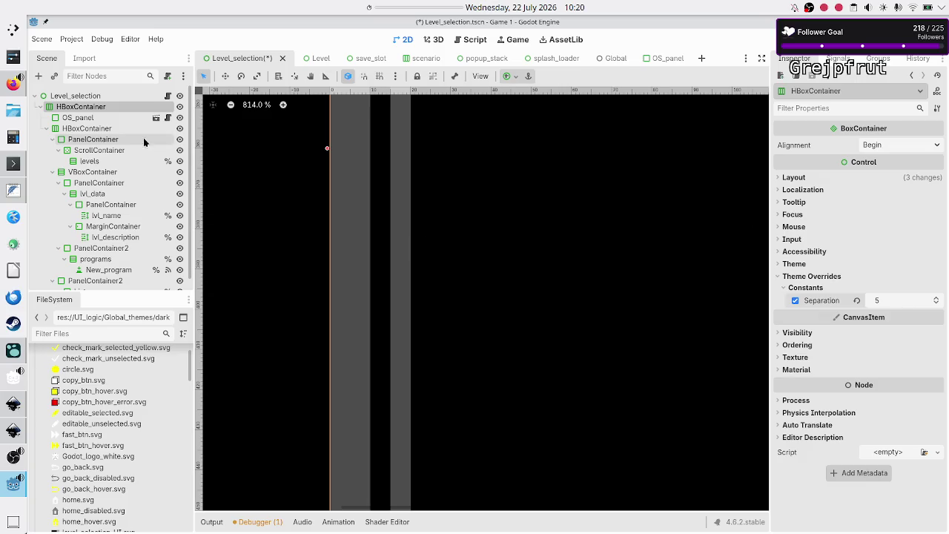
Check the OS_panel, inner HBoxContainer and VBoxContainer settings
left_click(108, 117)
left_click(108, 129)
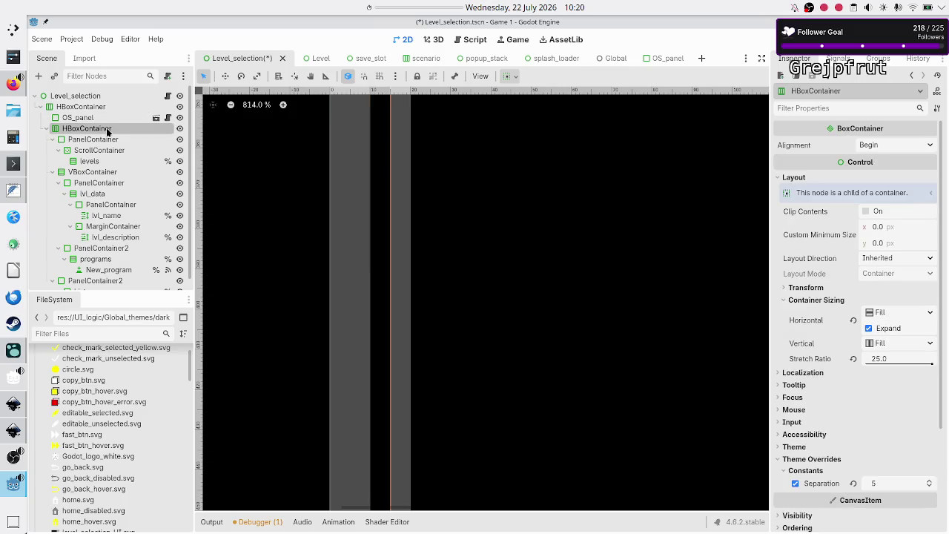
scroll(509, 295, "down", 8)
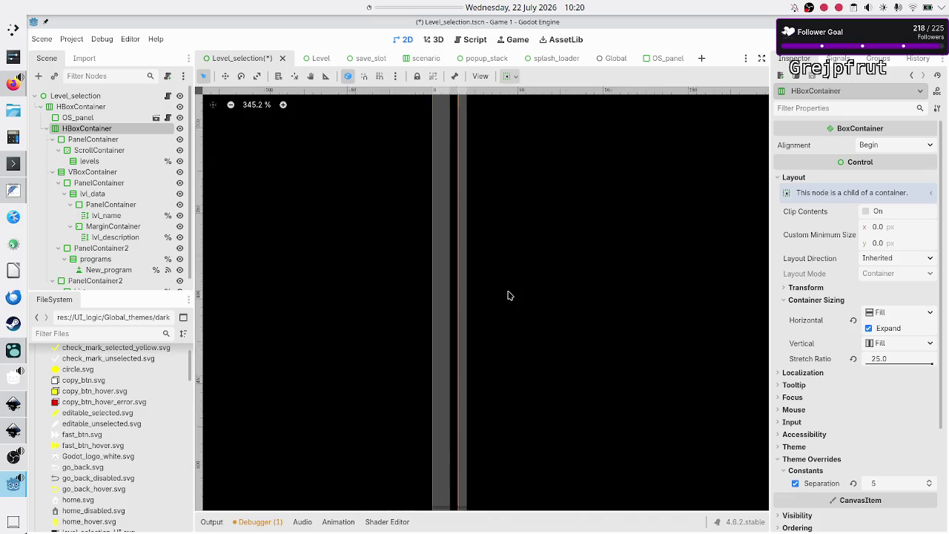
scroll(508, 295, "down", 3)
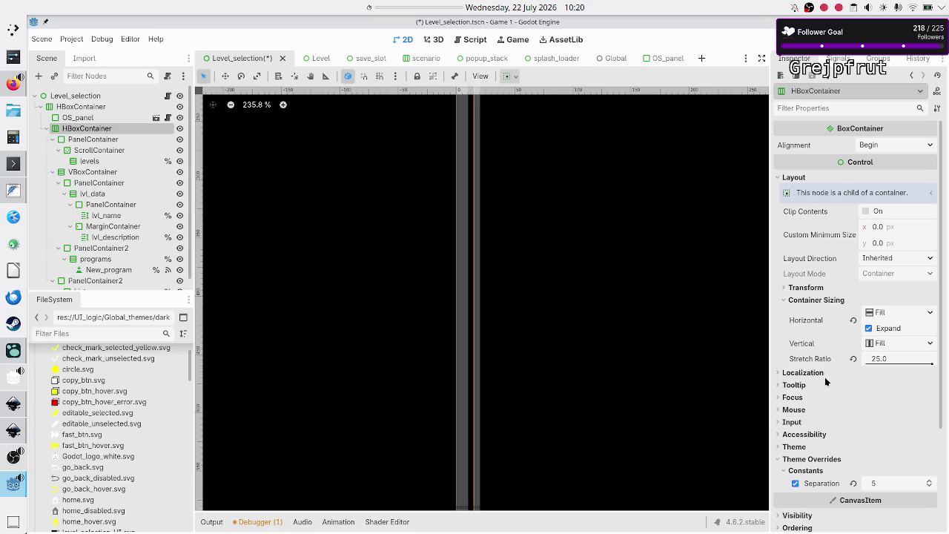
scroll(799, 420, "down", 3)
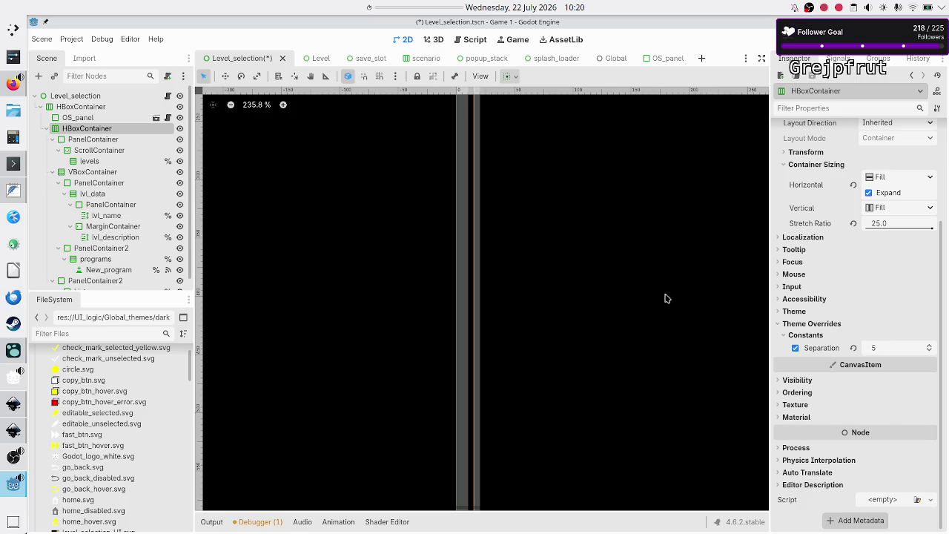
left_click(105, 173)
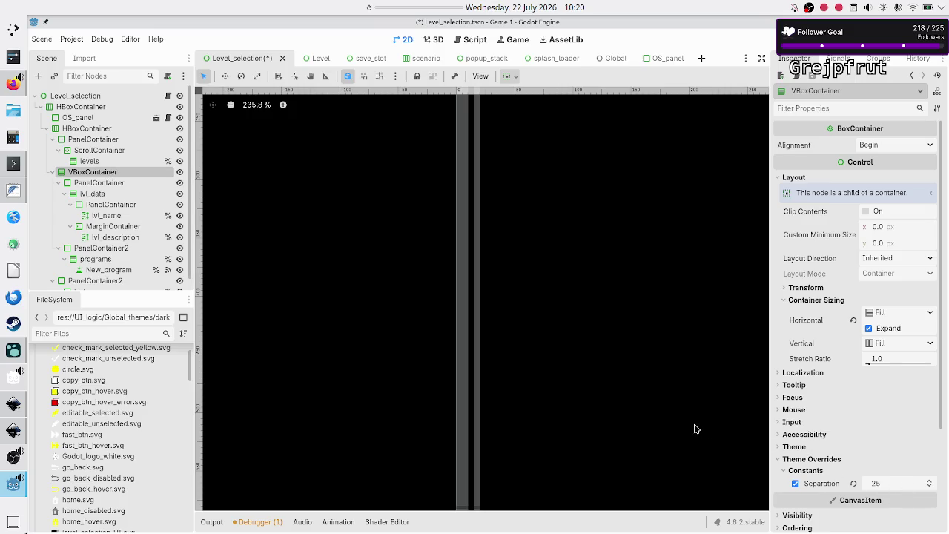
Review the lvl_data, MarginContainer and programs containers' theme constant overrides
scroll(409, 234, "down", 5)
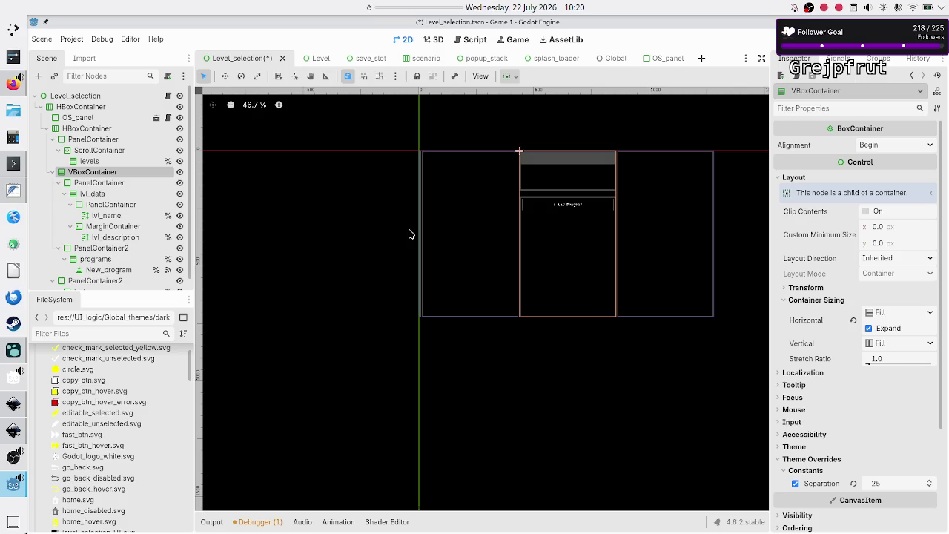
scroll(409, 234, "down", 1)
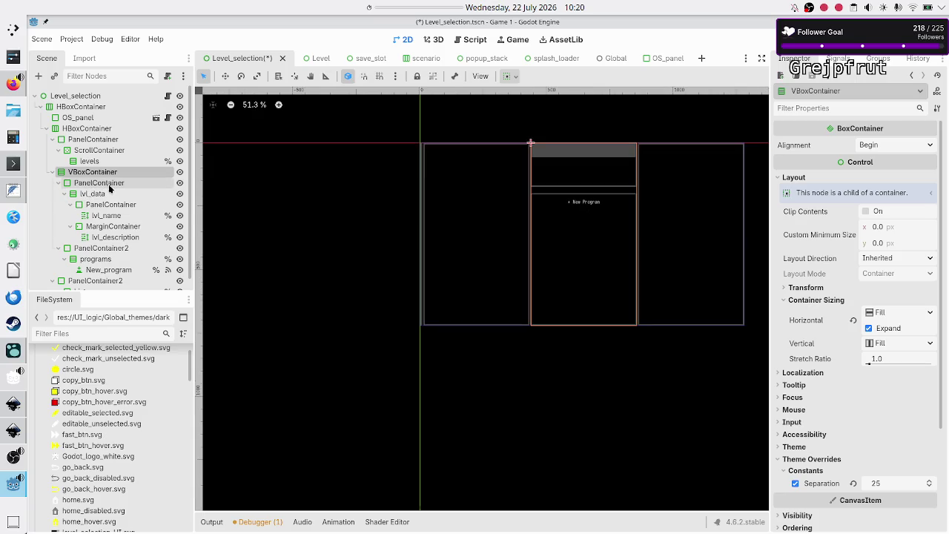
left_click(104, 195)
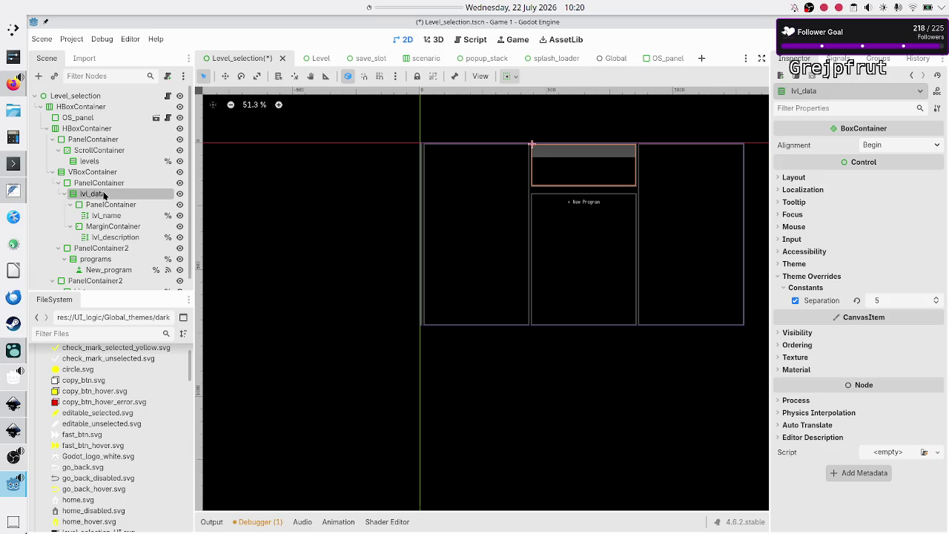
left_click(124, 227)
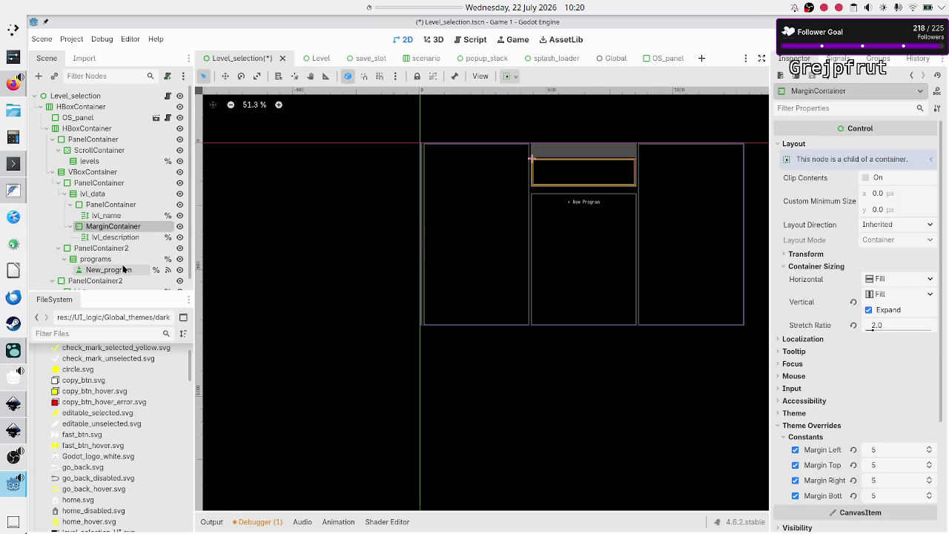
left_click(119, 257)
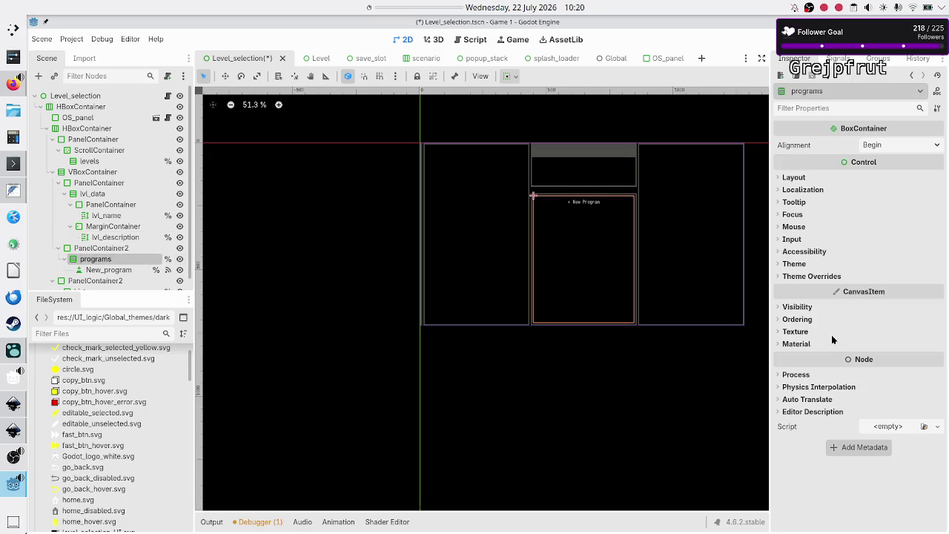
left_click(833, 276)
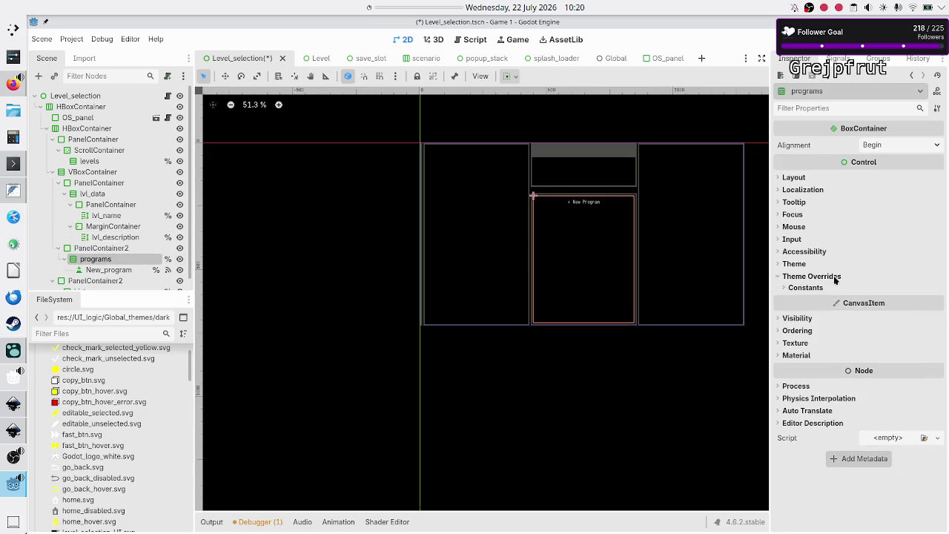
left_click(816, 287)
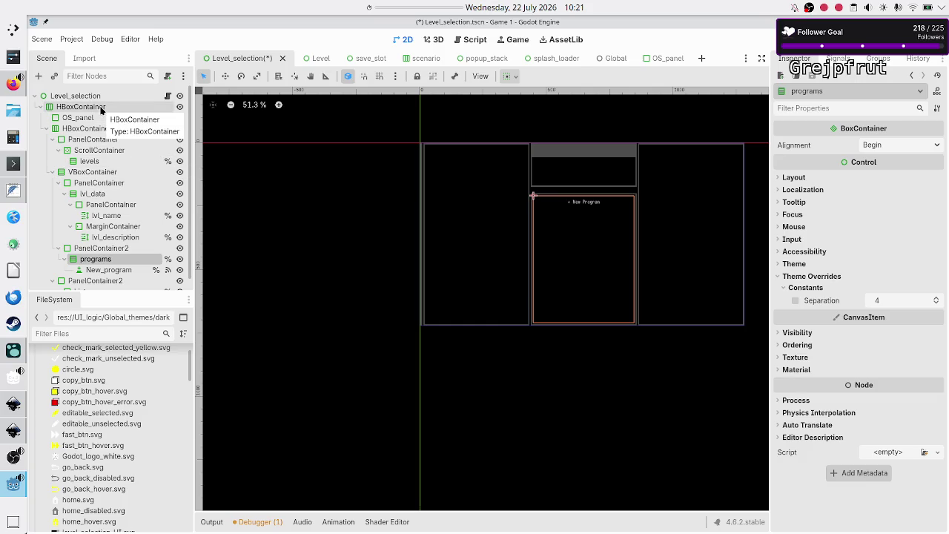
Recheck the inner HBoxContainer and VBoxContainer, then save Level_selection with Ctrl+S
left_click(88, 130)
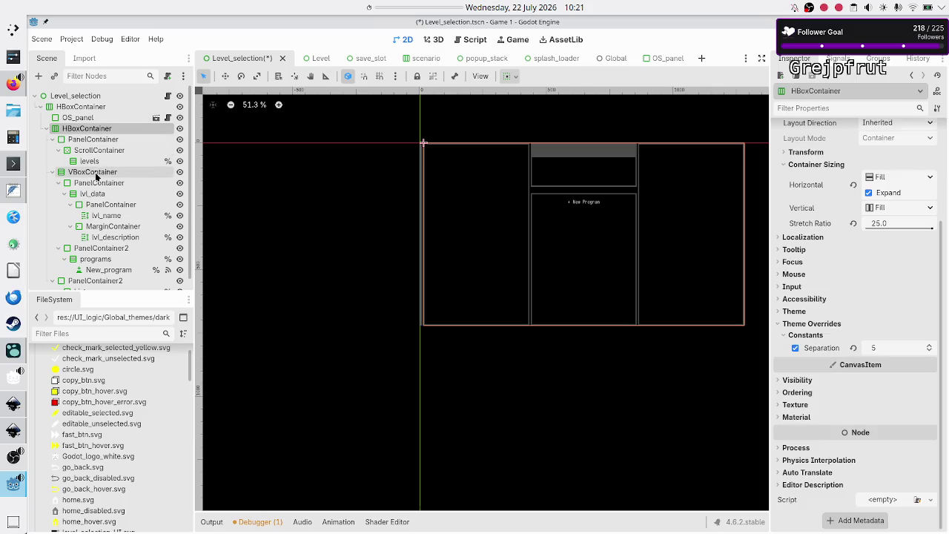
left_click(96, 176)
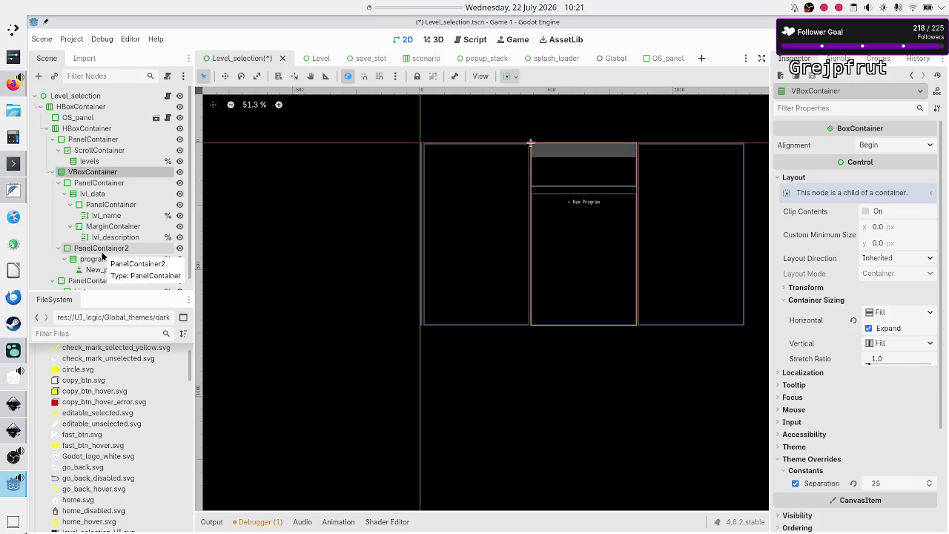
key("ctrl+s")
scroll(119, 422, "down", 10)
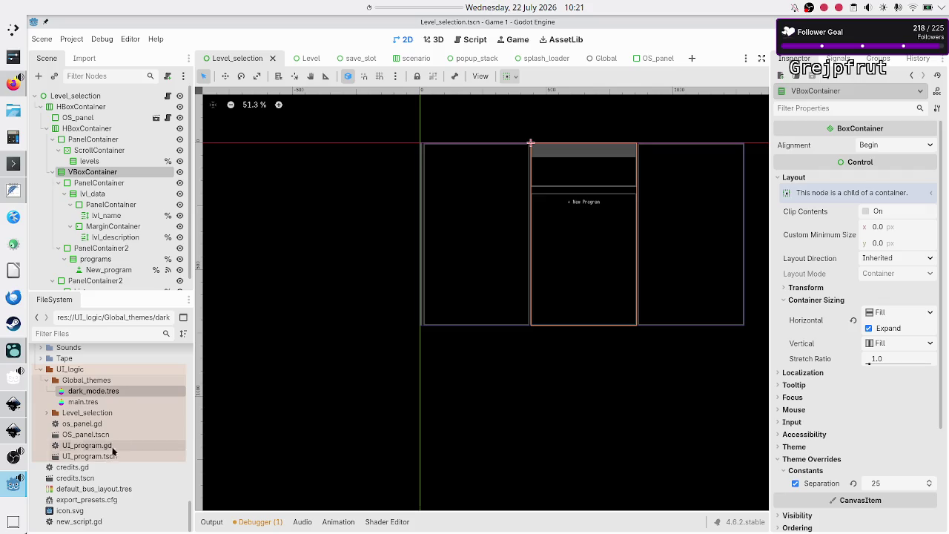
left_click(106, 390)
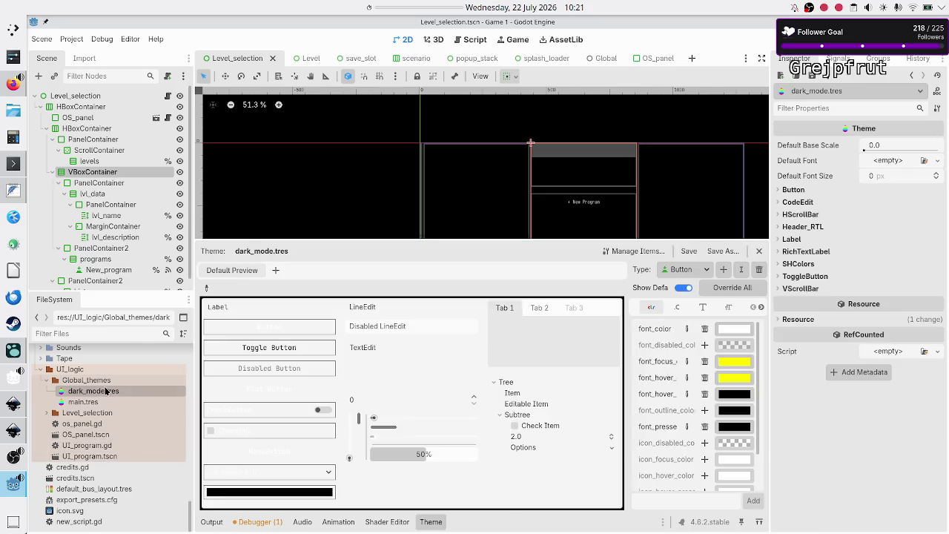
left_click(81, 401)
right_click(95, 402)
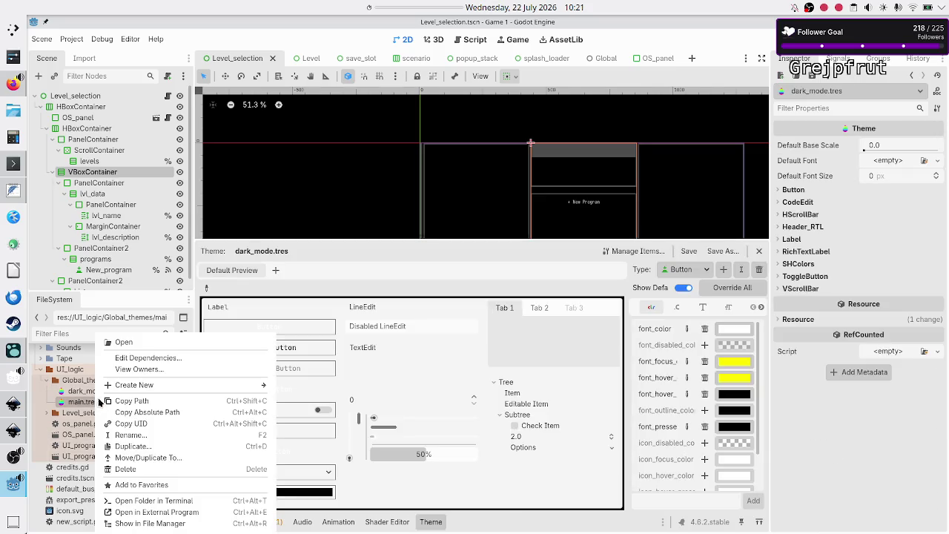
left_click(170, 369)
left_click(474, 334)
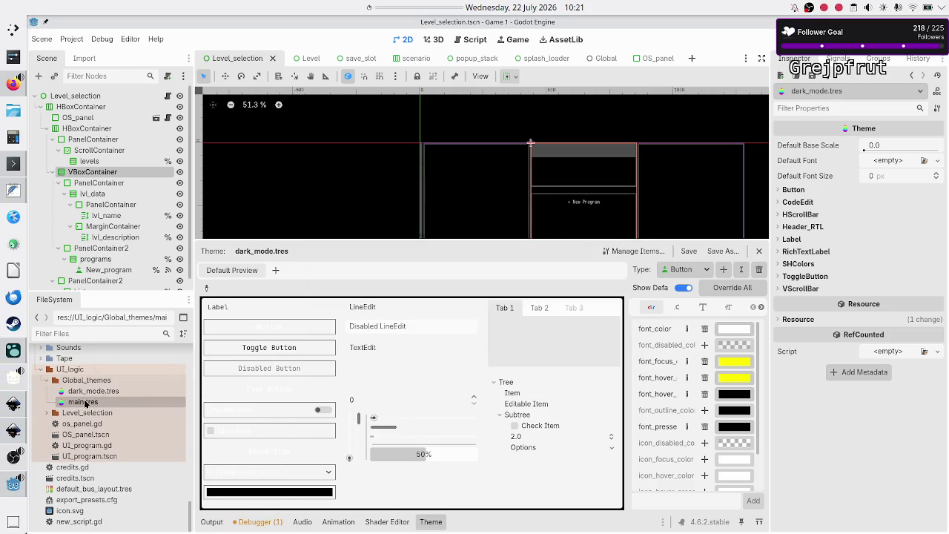
right_click(85, 404)
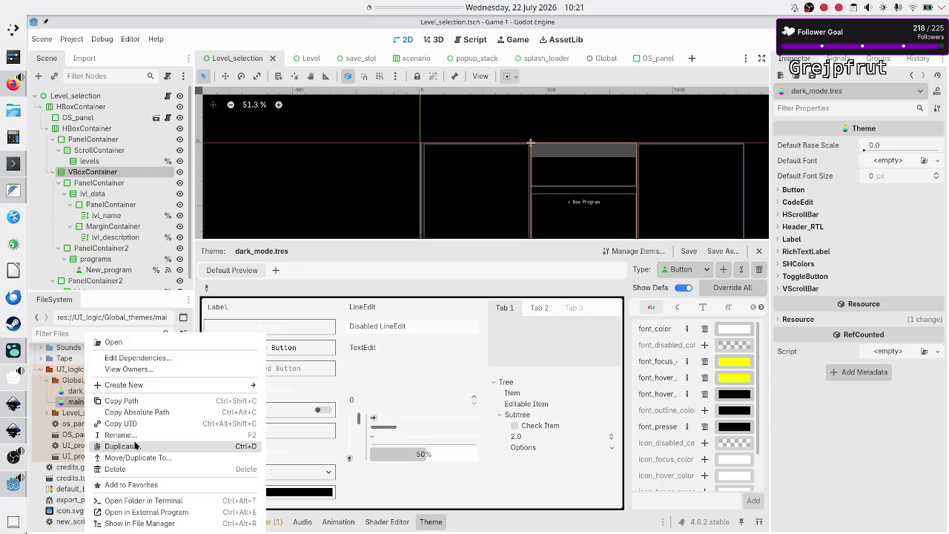
left_click(116, 469)
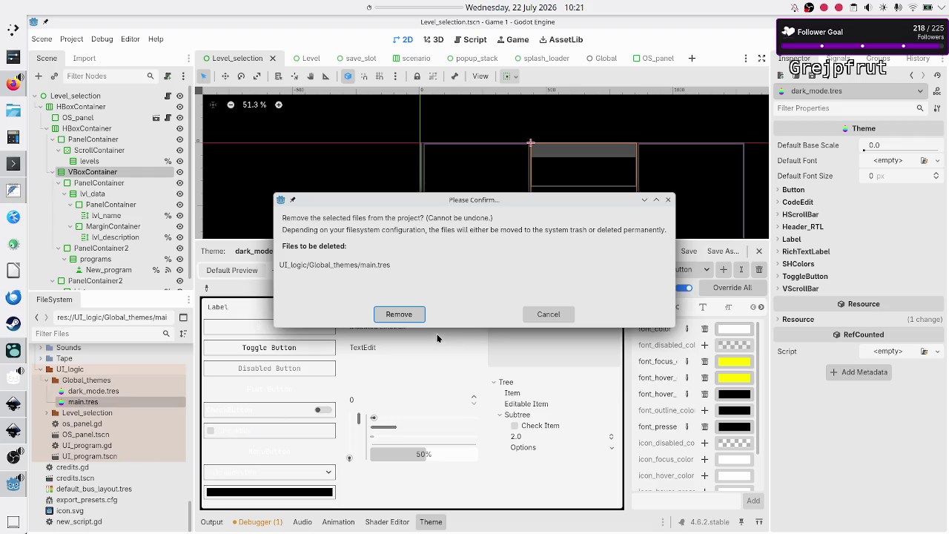
left_click(558, 313)
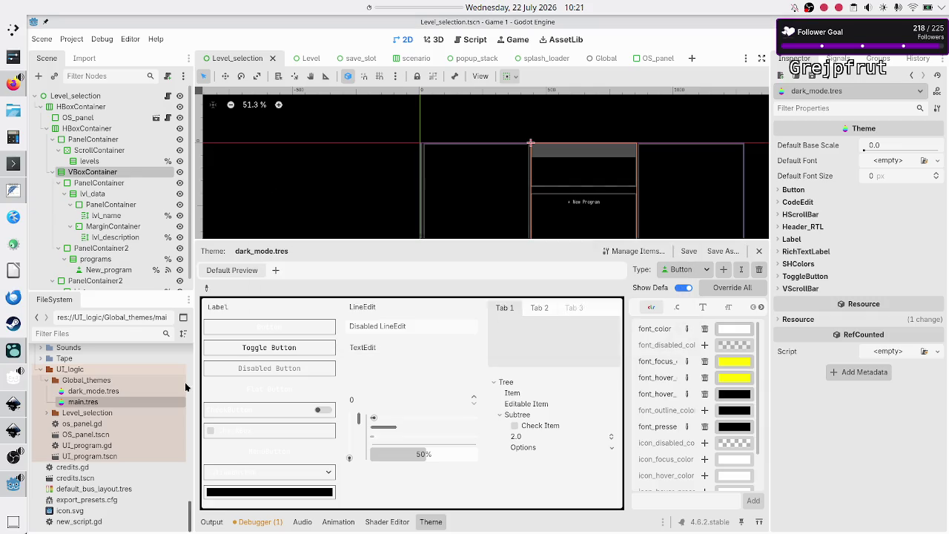
left_click(133, 391)
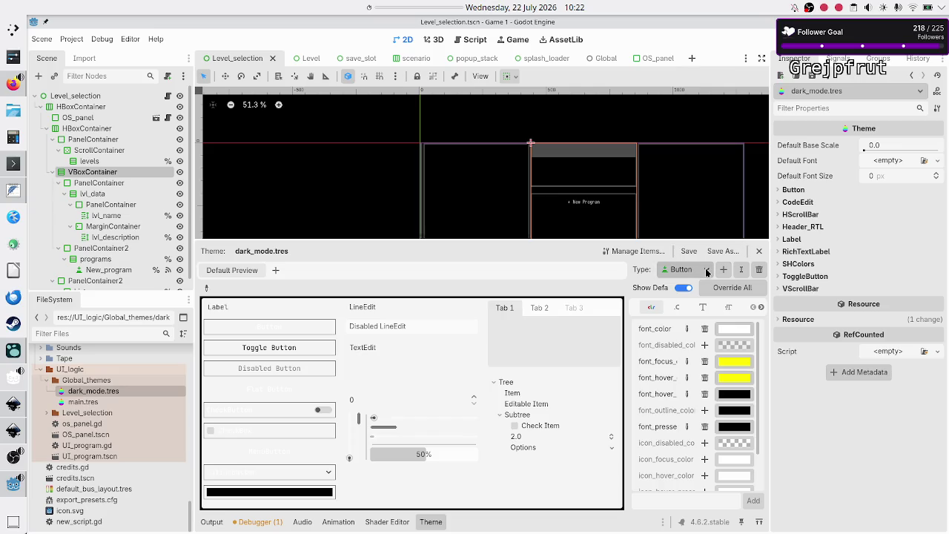
left_click(652, 252)
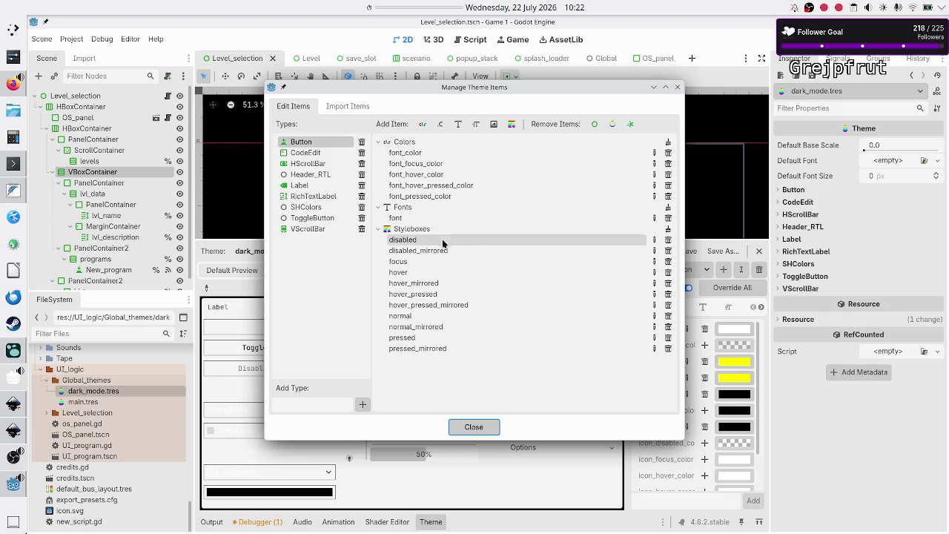
left_click(441, 125)
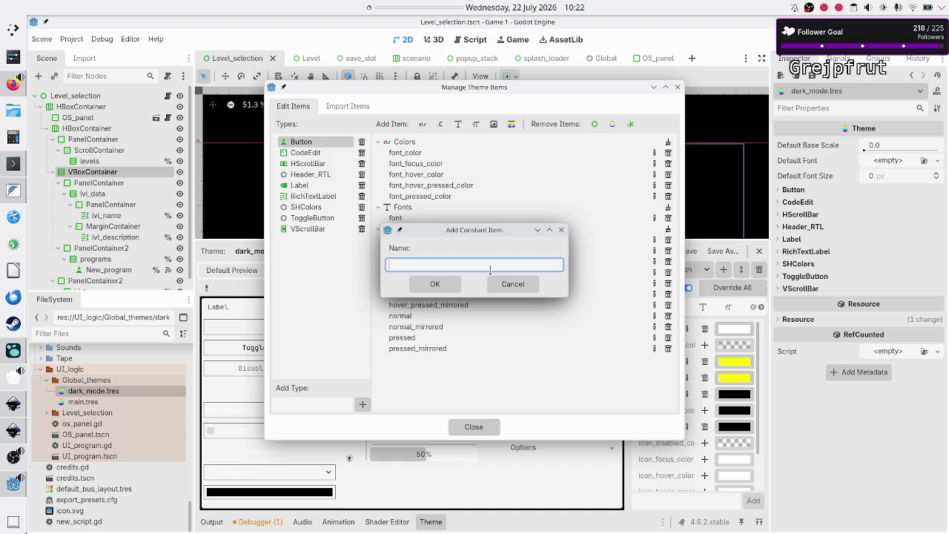
left_click(512, 284)
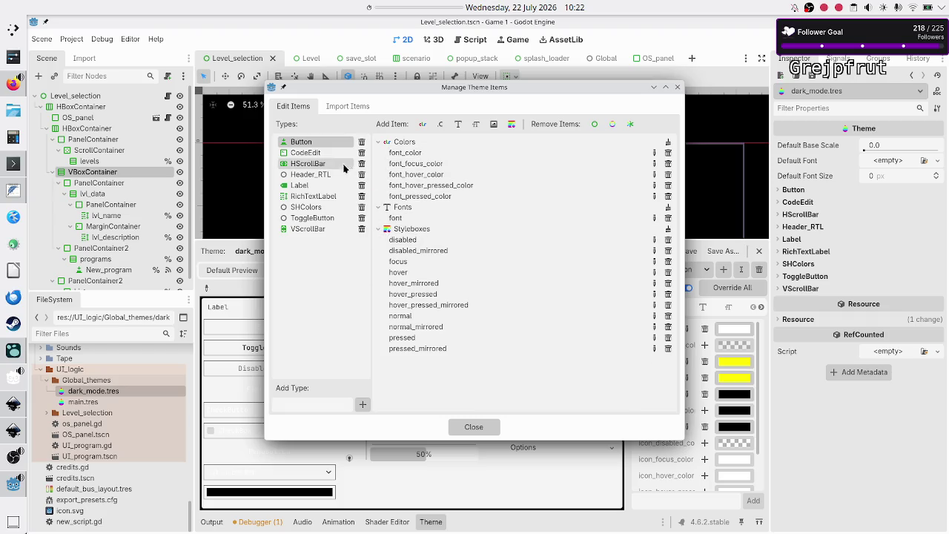
left_click(322, 155)
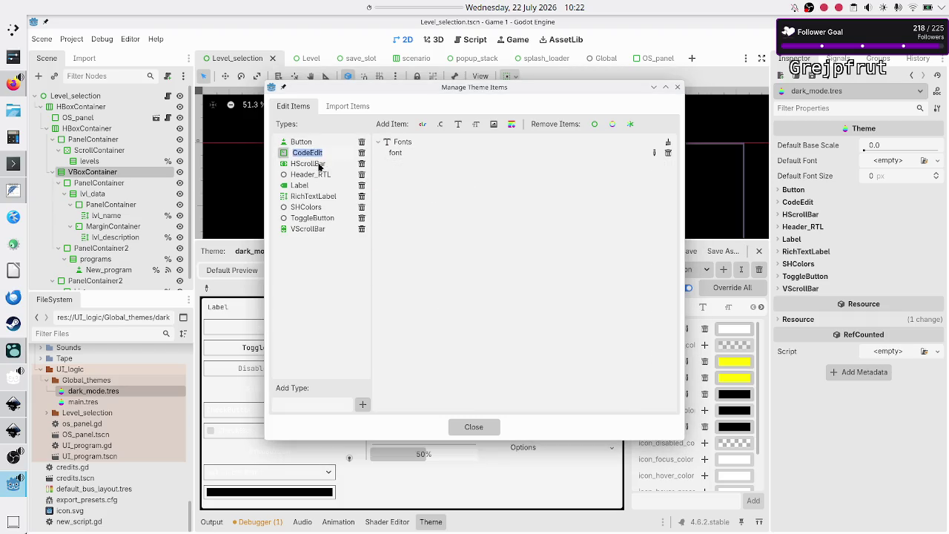
left_click(320, 166)
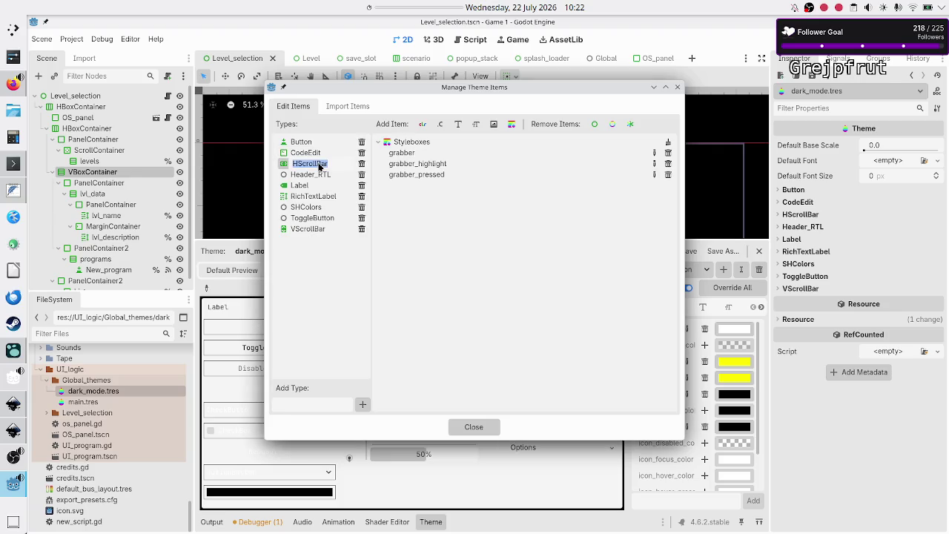
left_click(315, 175)
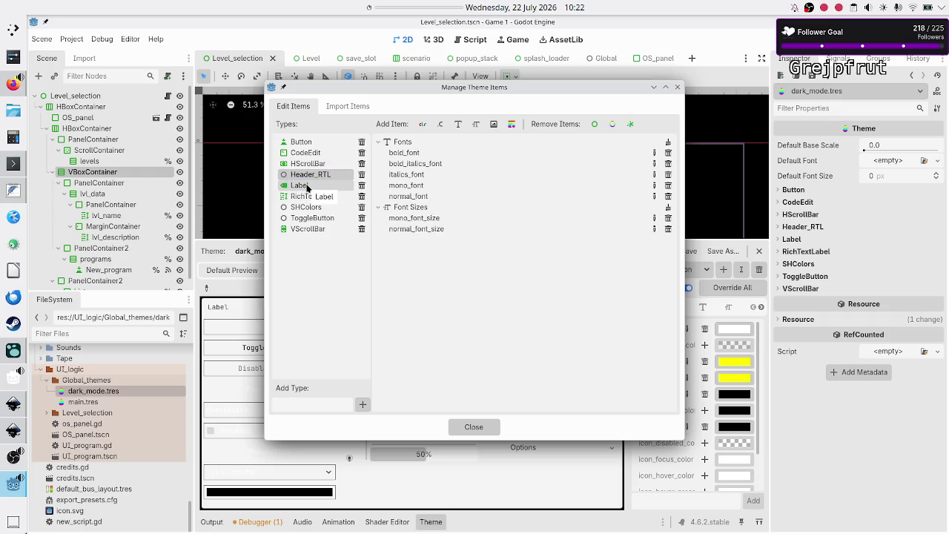
left_click(307, 187)
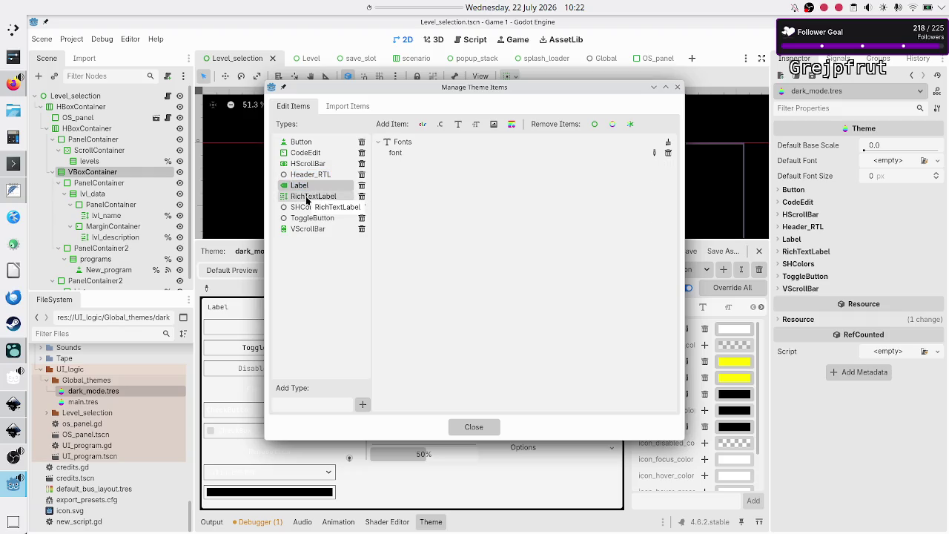
left_click(308, 199)
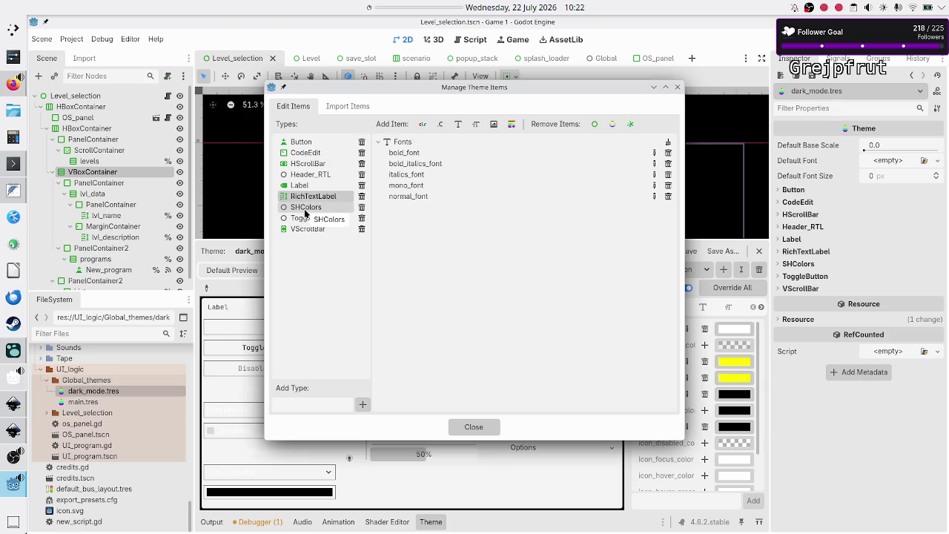
left_click(305, 210)
left_click(305, 210)
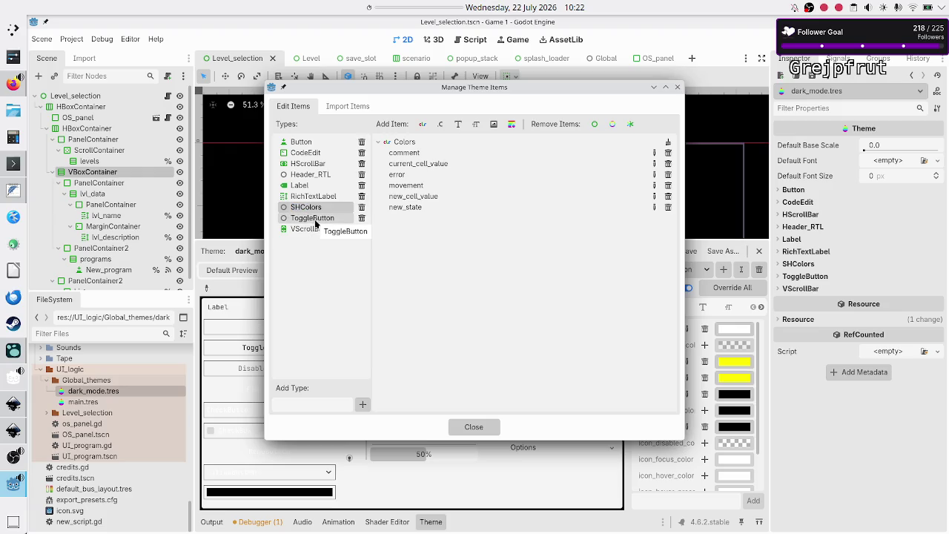
double_click(315, 220)
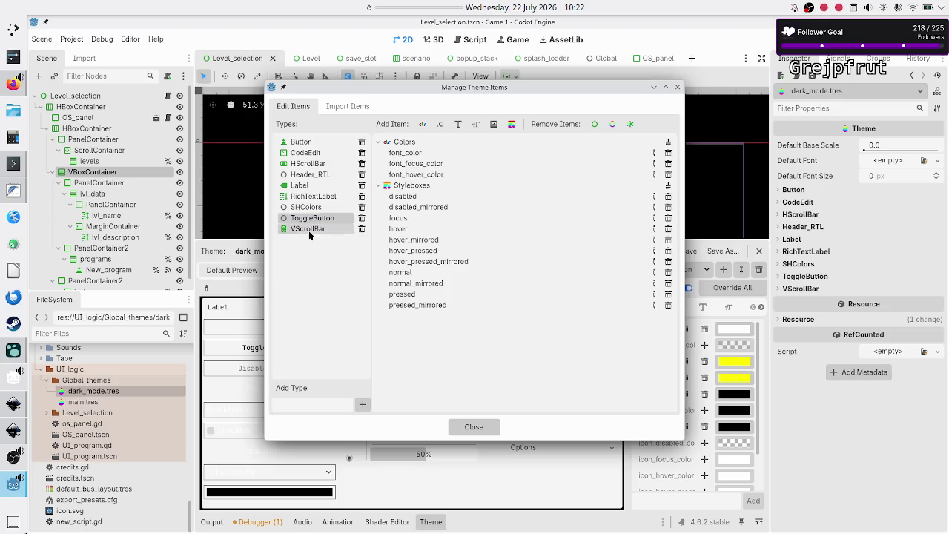
double_click(308, 229)
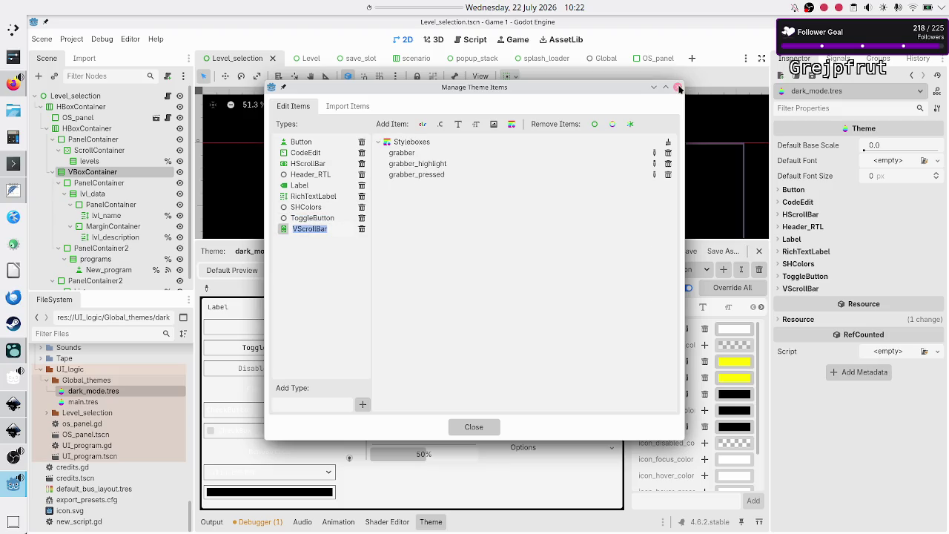
left_click(677, 87)
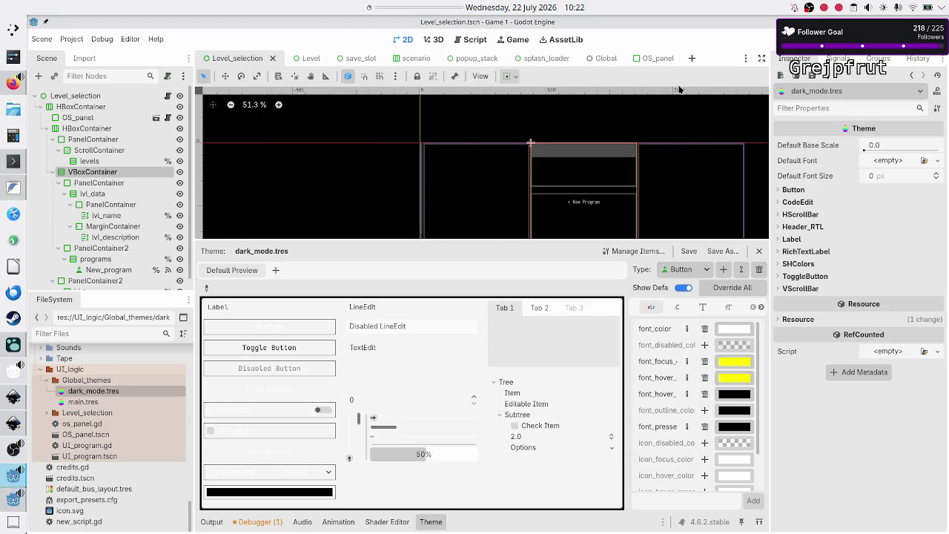
left_click(702, 307)
Add a VBoxContainer type to dark_mode.tres with separation constant 5
left_click(675, 310)
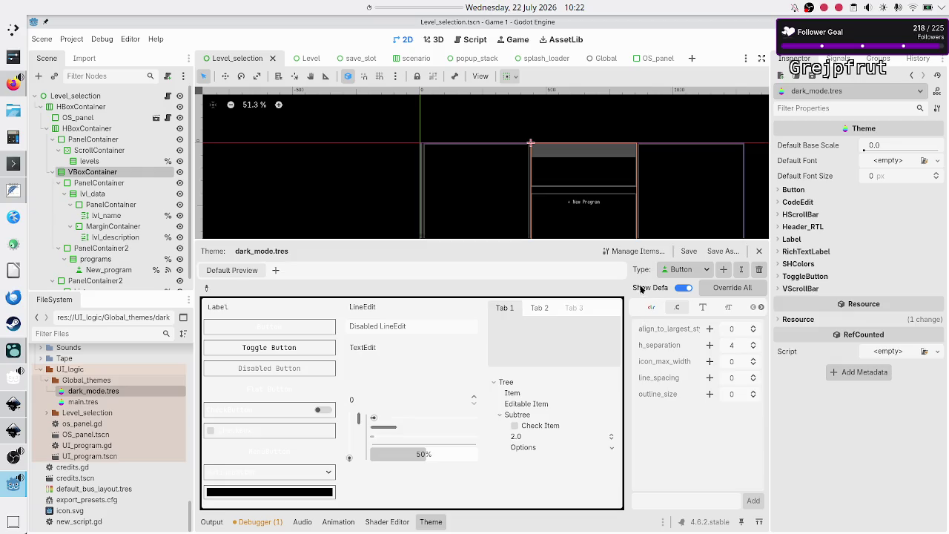
left_click(723, 270)
type("vbox")
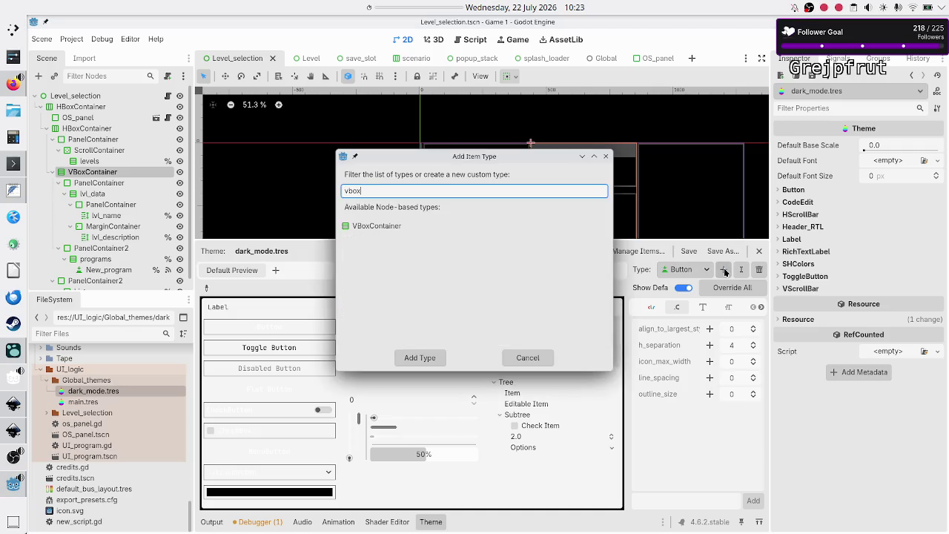
left_click(401, 228)
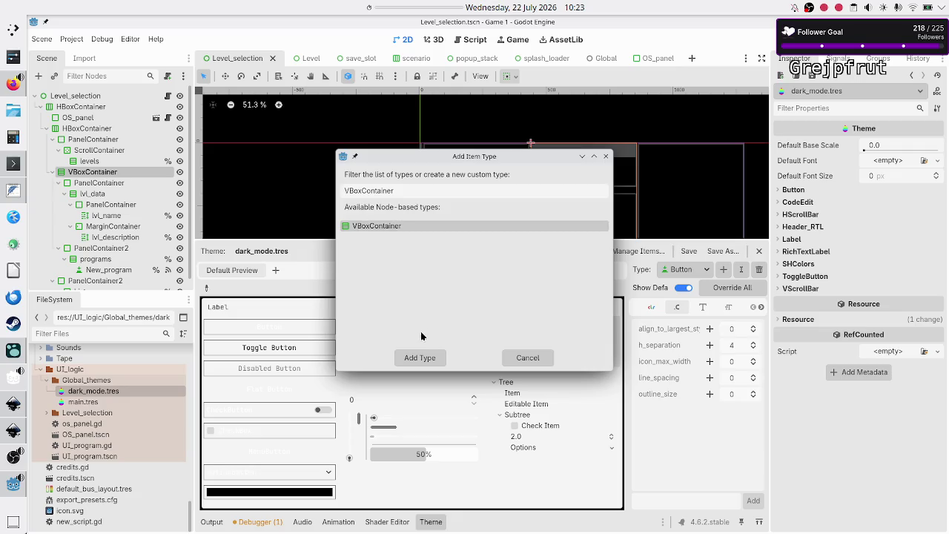
left_click(420, 358)
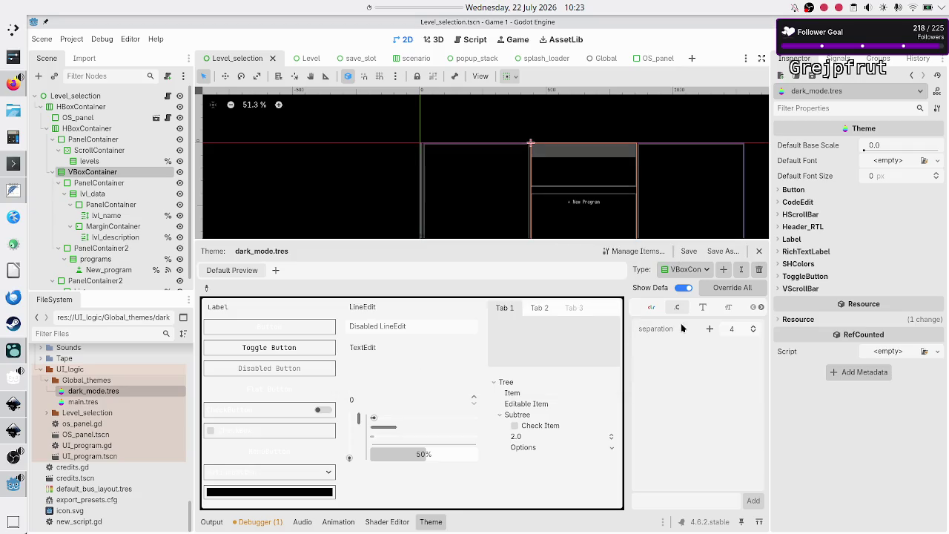
left_click(710, 330)
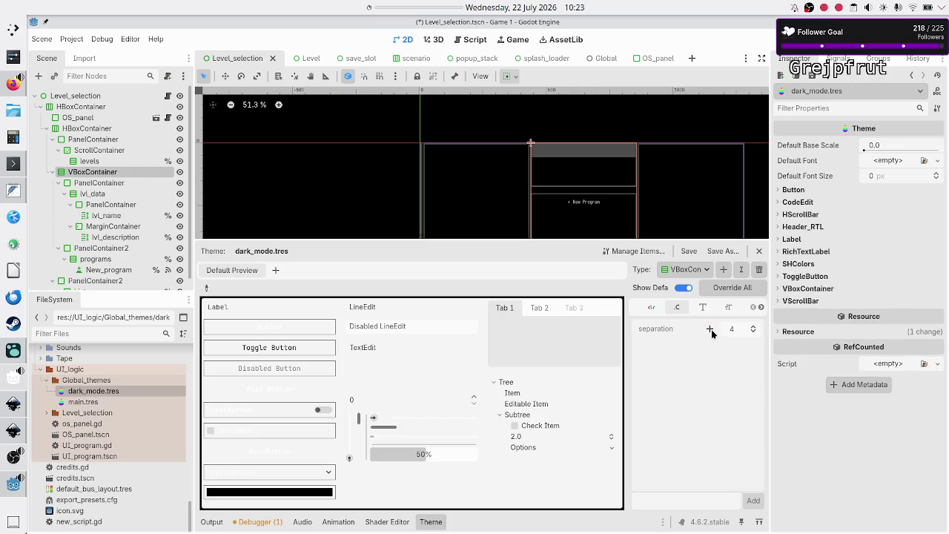
left_click(741, 330)
type("5")
key("Return")
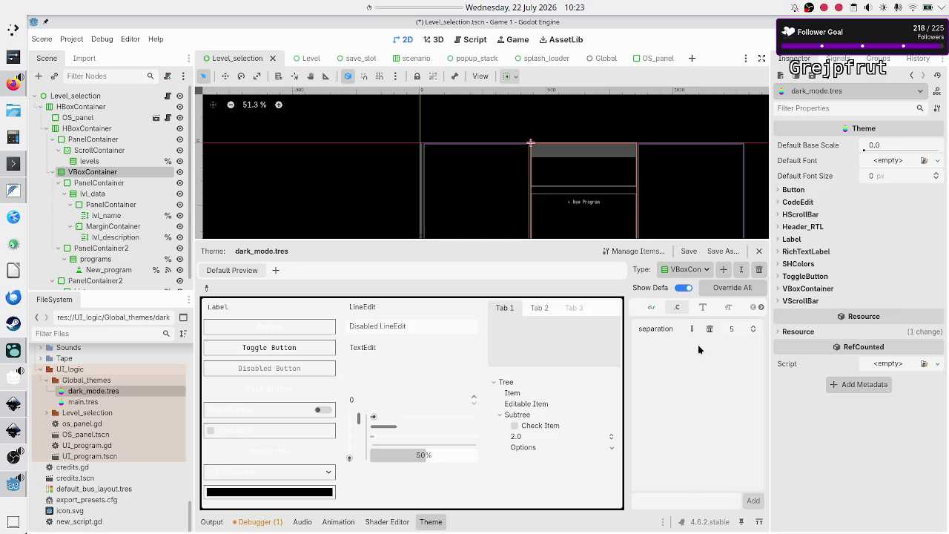
Add an HBoxContainer type to the theme with separation constant 5
left_click(723, 270)
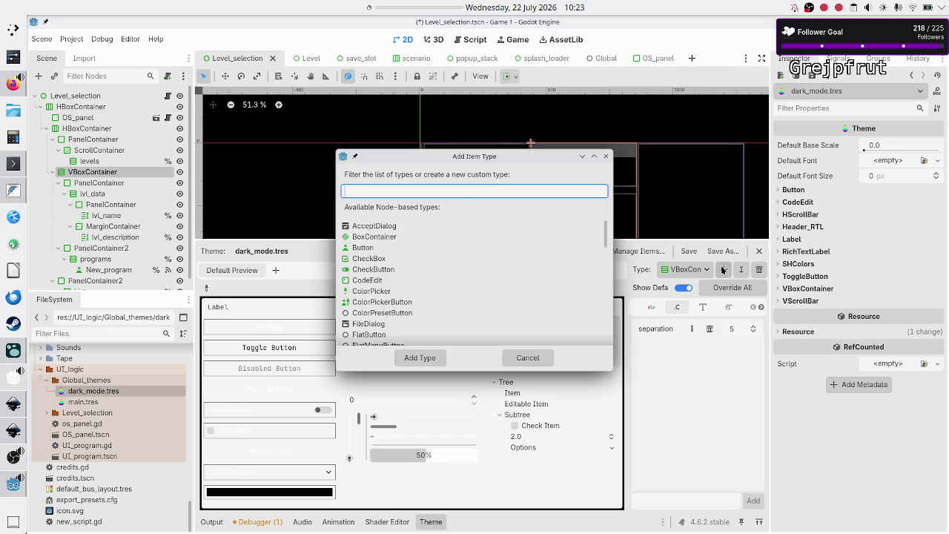
type("hbo")
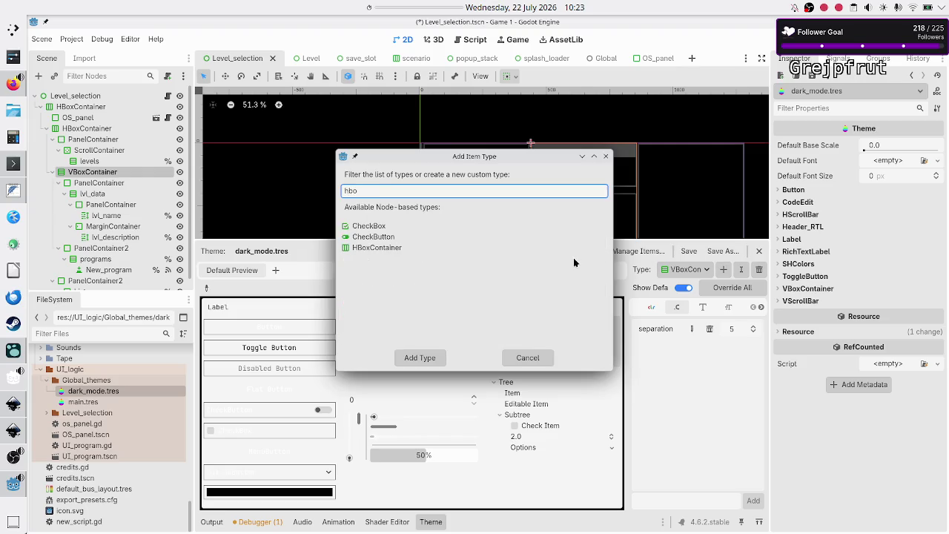
left_click(415, 248)
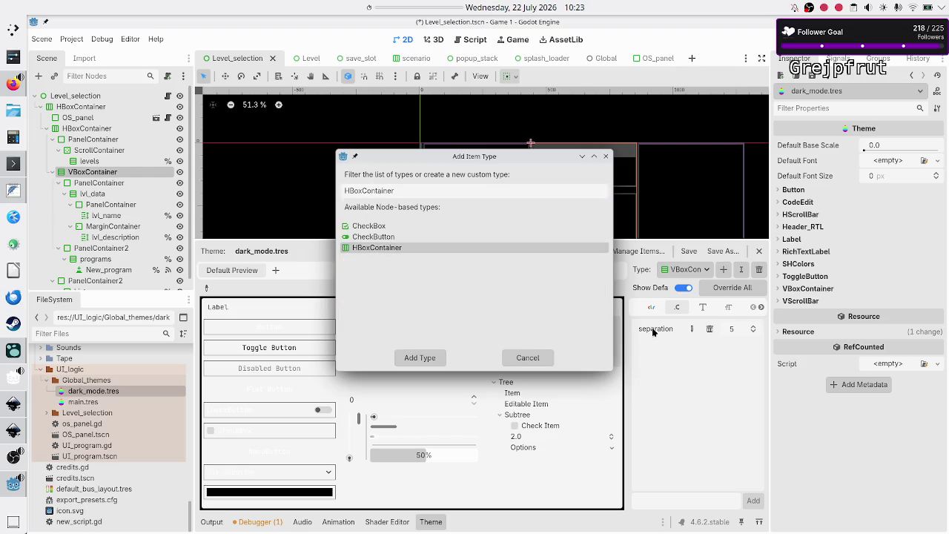
left_click(419, 358)
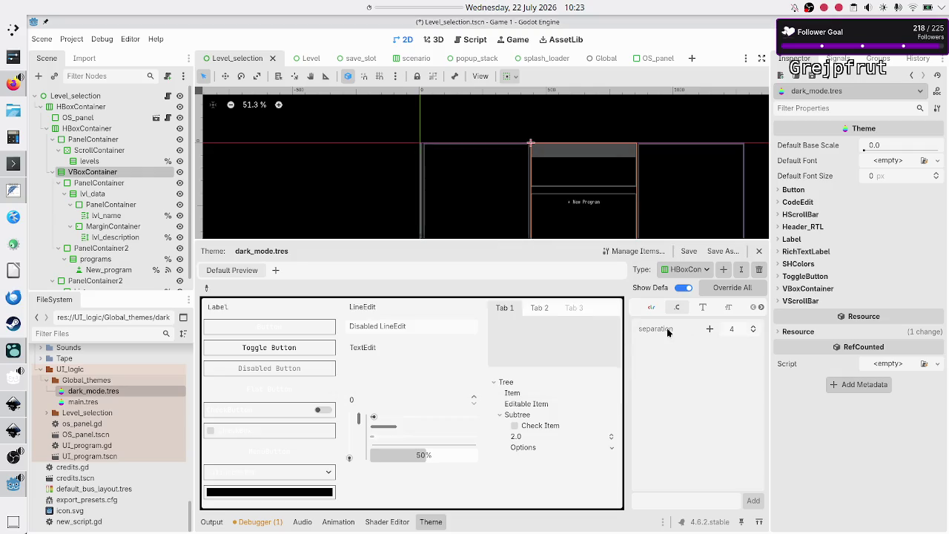
left_click(710, 328)
left_click(734, 329)
type("5")
key("Return")
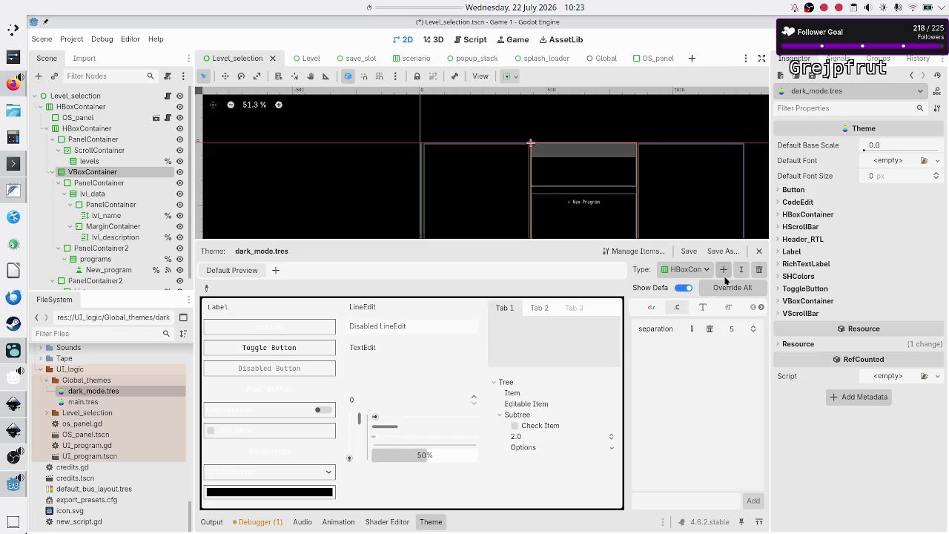
left_click(724, 271)
type("margin")
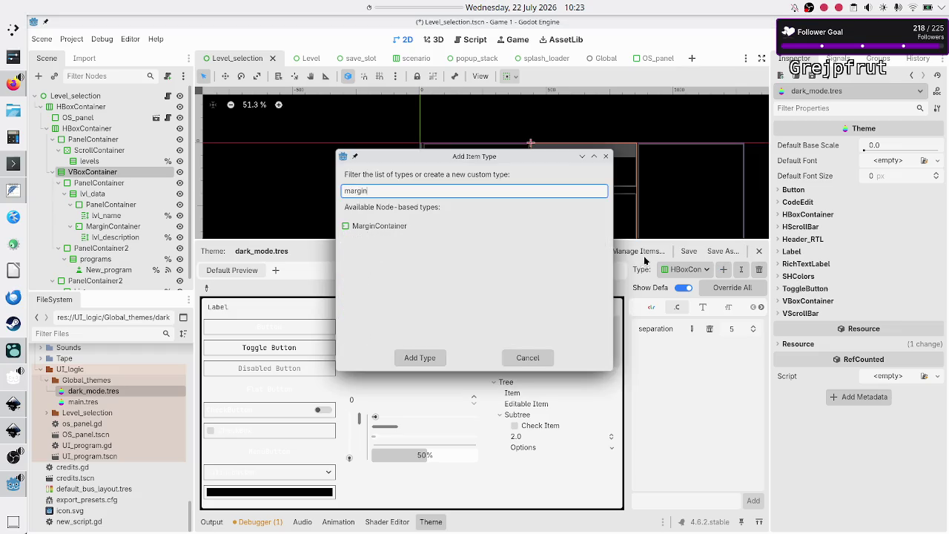
Add a MarginContainer type to the theme and override its four margin constants
left_click(439, 225)
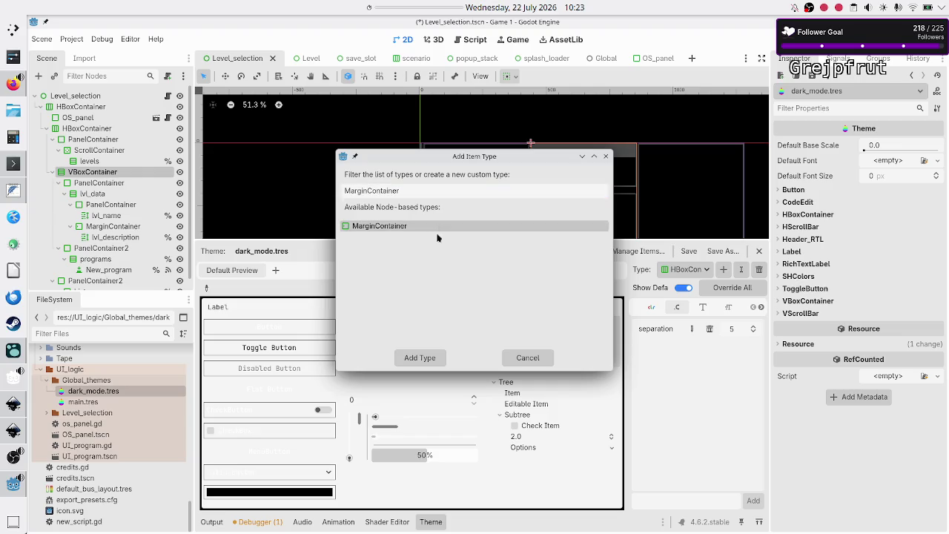
left_click(433, 358)
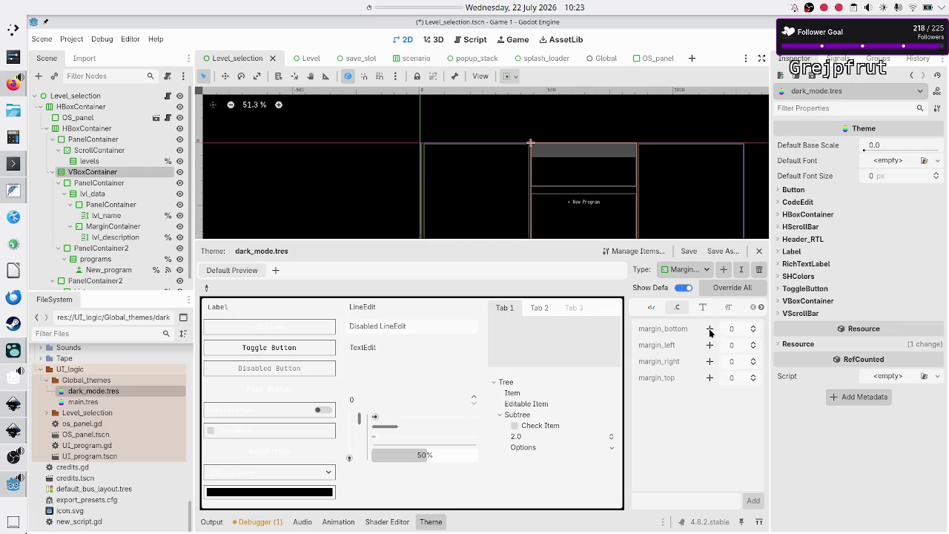
left_click(709, 328)
left_click(709, 345)
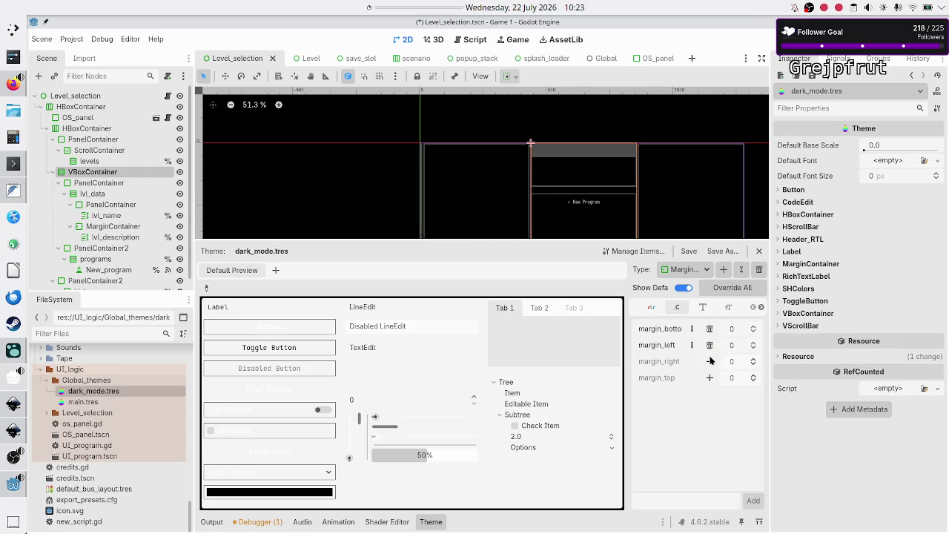
left_click(710, 361)
left_click(709, 379)
Set margin_bottom, margin_left, margin_right and margin_top to 5
left_click(736, 330)
type("5")
key("Return")
left_click(736, 345)
type("5")
key("Return")
left_click(736, 361)
type("5")
left_click(737, 378)
type("5")
Cancel adding another theme type and open a new empty scene
left_click(725, 269)
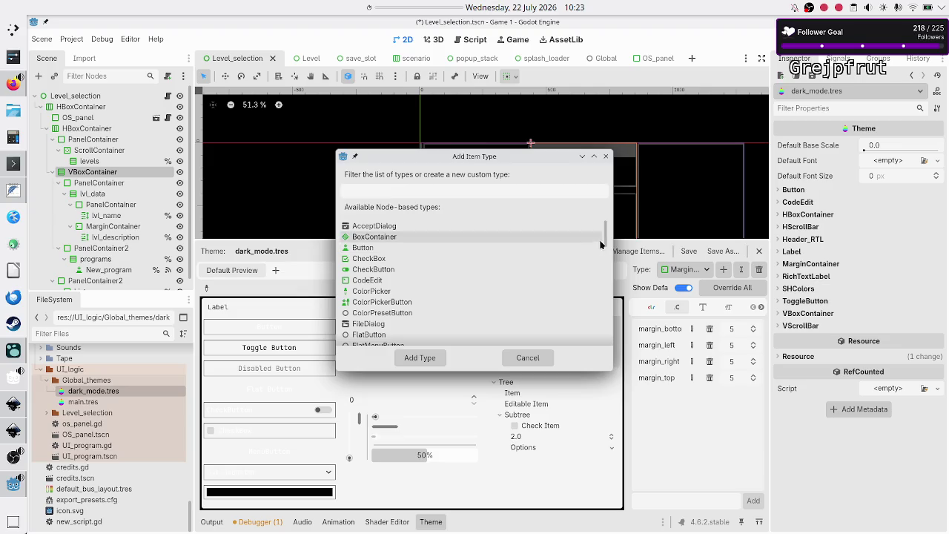
mouse_move(605, 238)
left_mouse_down()
mouse_move(610, 297)
mouse_move(609, 226)
left_mouse_up()
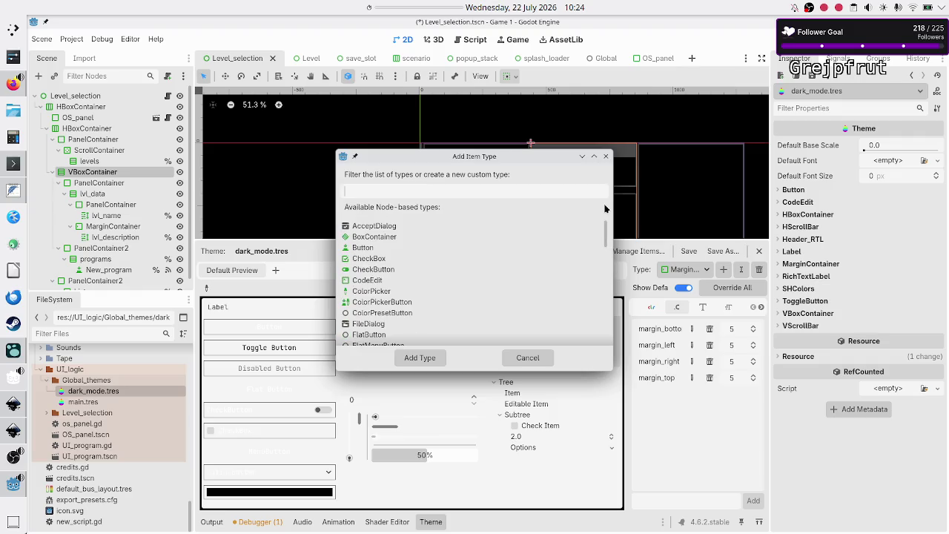
left_click(523, 358)
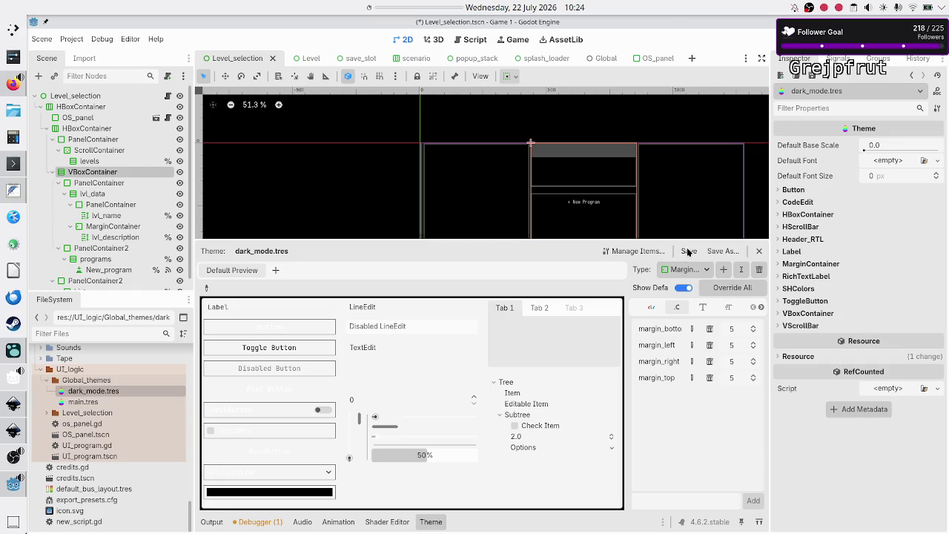
left_click(691, 58)
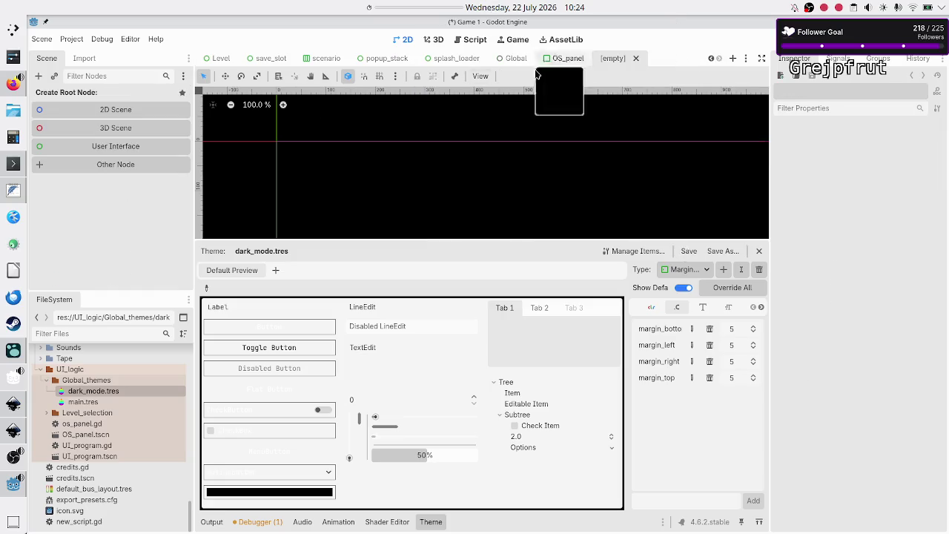
Create a User Interface root and add a PanelContainer child
left_click(74, 145)
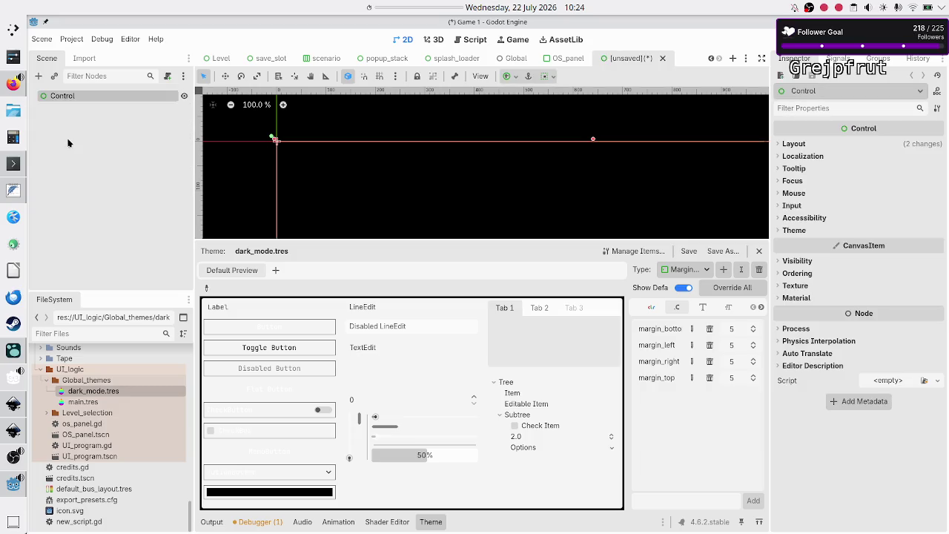
left_click(40, 76)
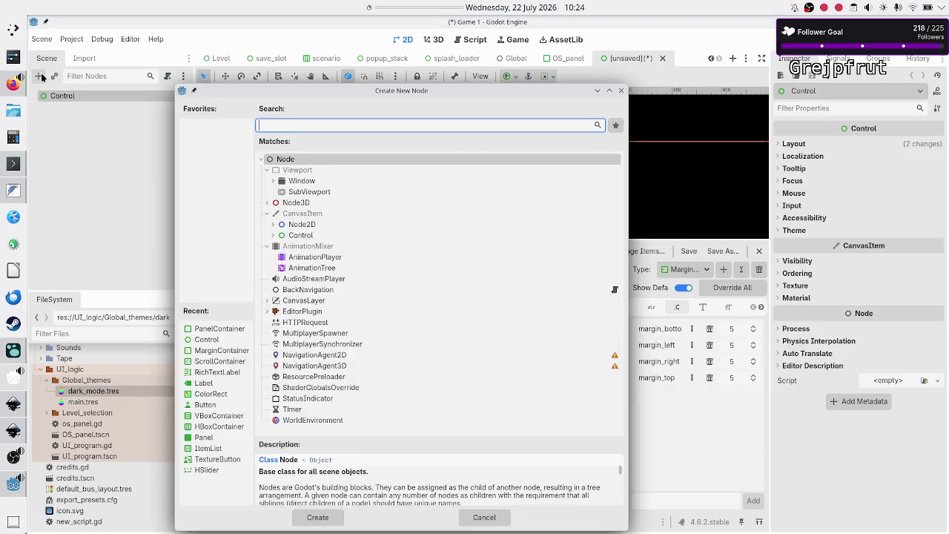
type("panelc")
key("Return")
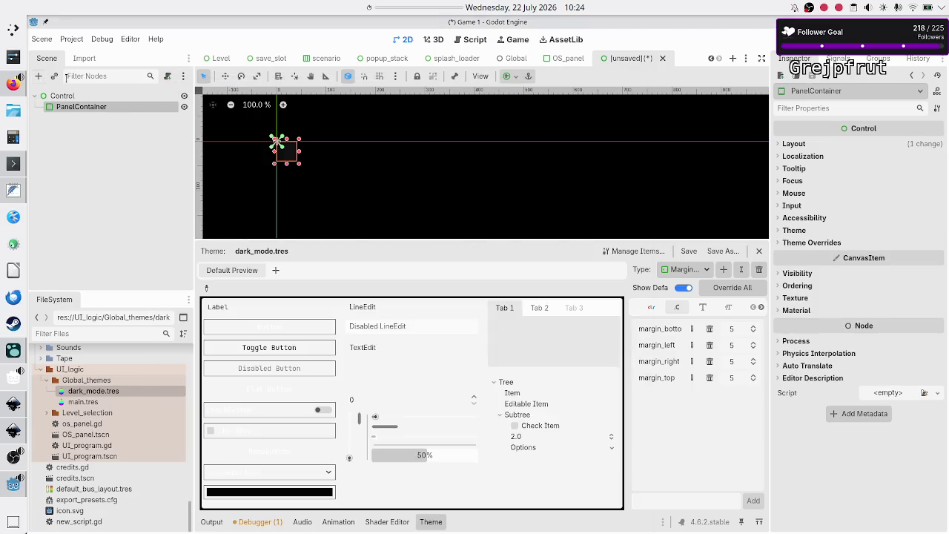
left_click(804, 243)
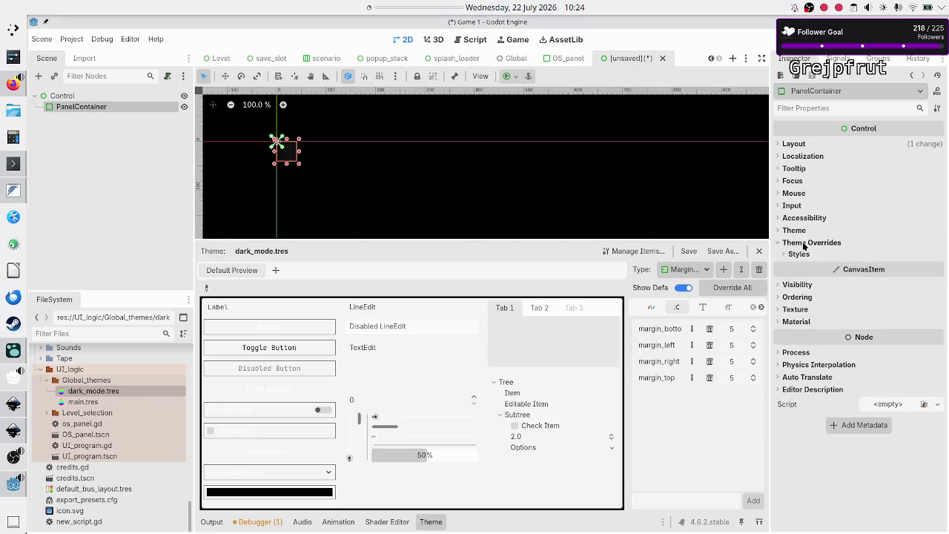
Add a CenterContainer under the PanelContainer
left_click(37, 76)
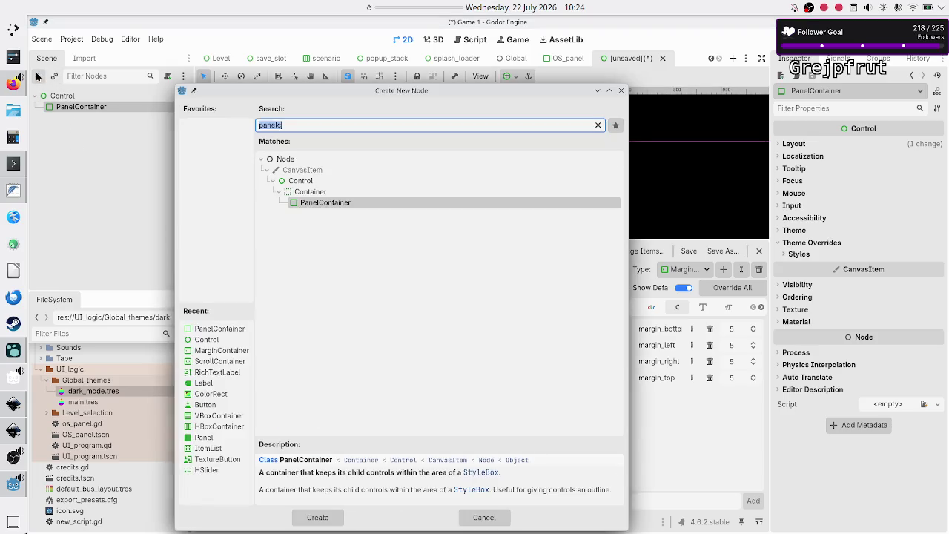
key("BackSpace")
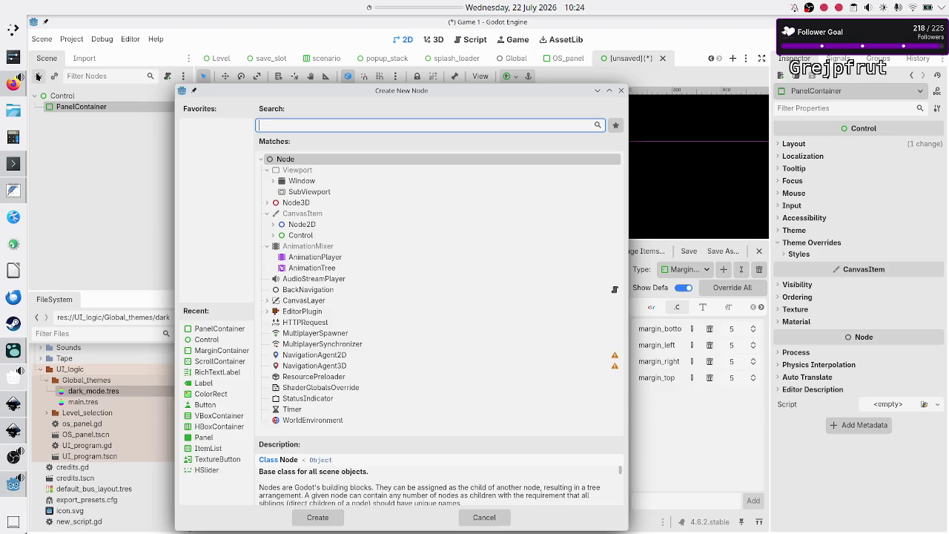
type("c")
key("BackSpace")
type("centerc")
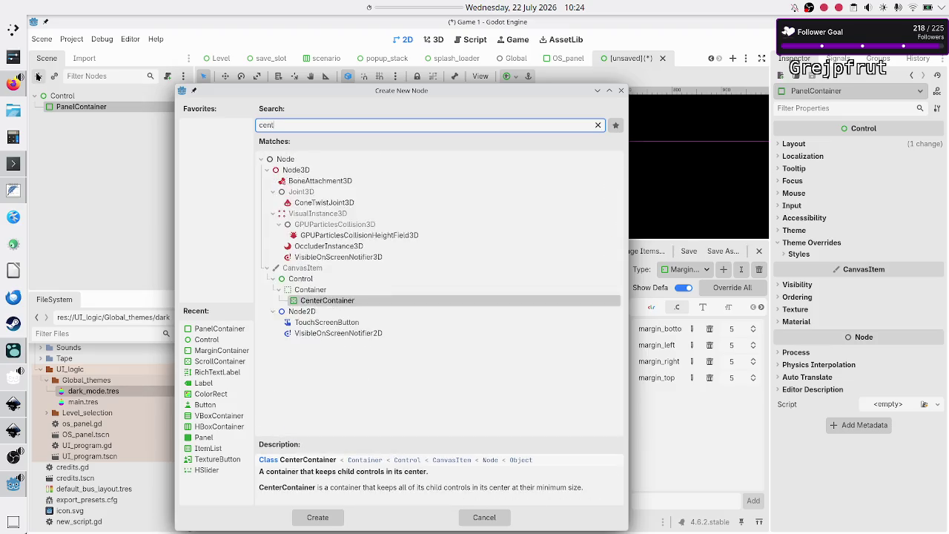
key("Return")
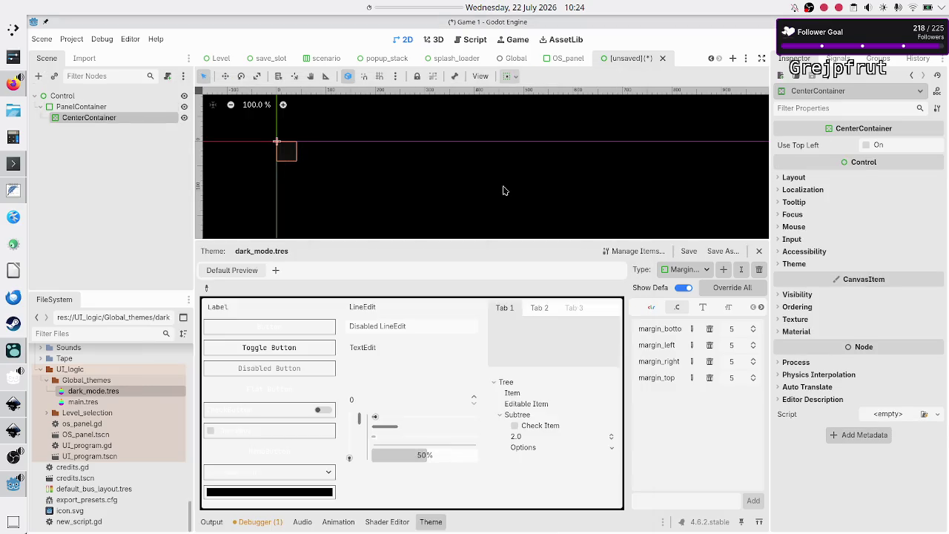
left_click(796, 264)
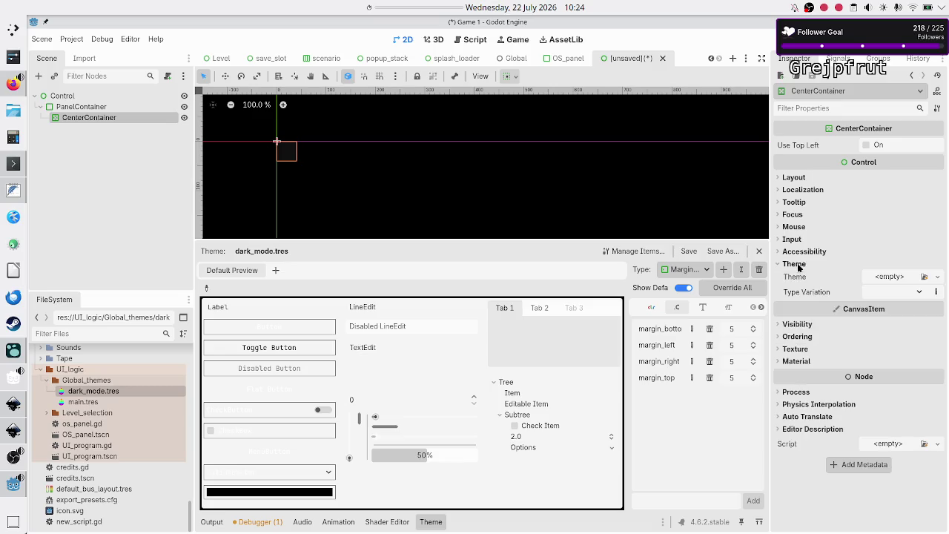
left_click(795, 264)
left_click(796, 264)
left_click(796, 264)
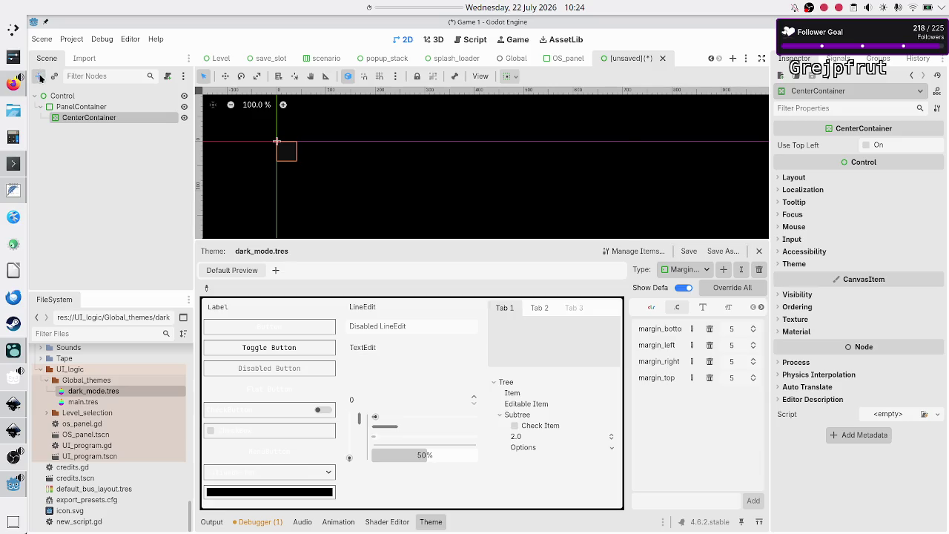
Search 'scale', 'flex' and 'container' node types for a CenterContainer child, then cancel
left_click(40, 75)
type("scale")
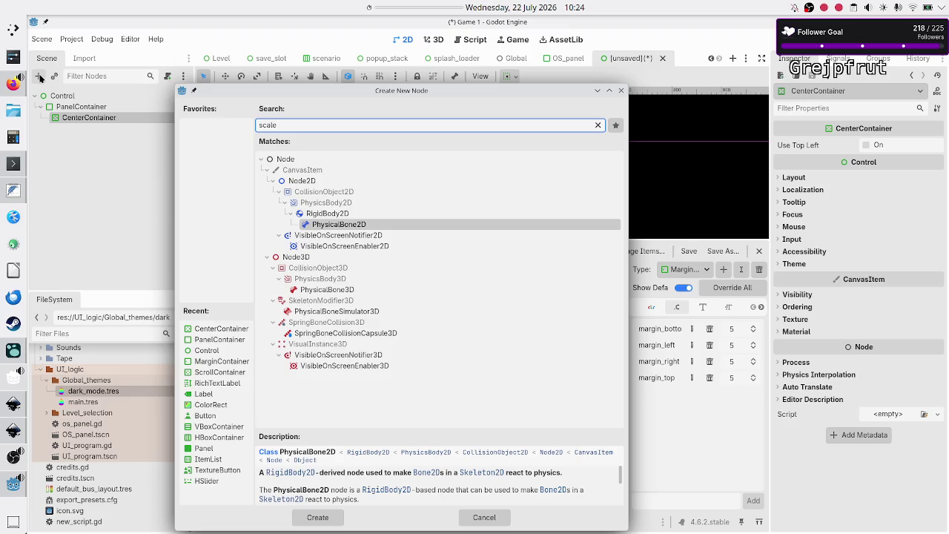
key("BackSpace")
key("BackSpace")
key("BackSpace")
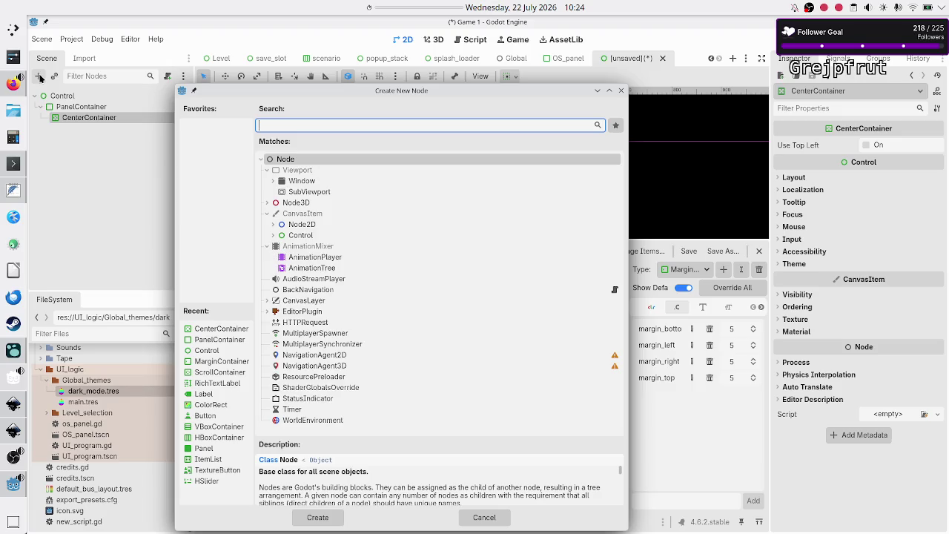
type("flex")
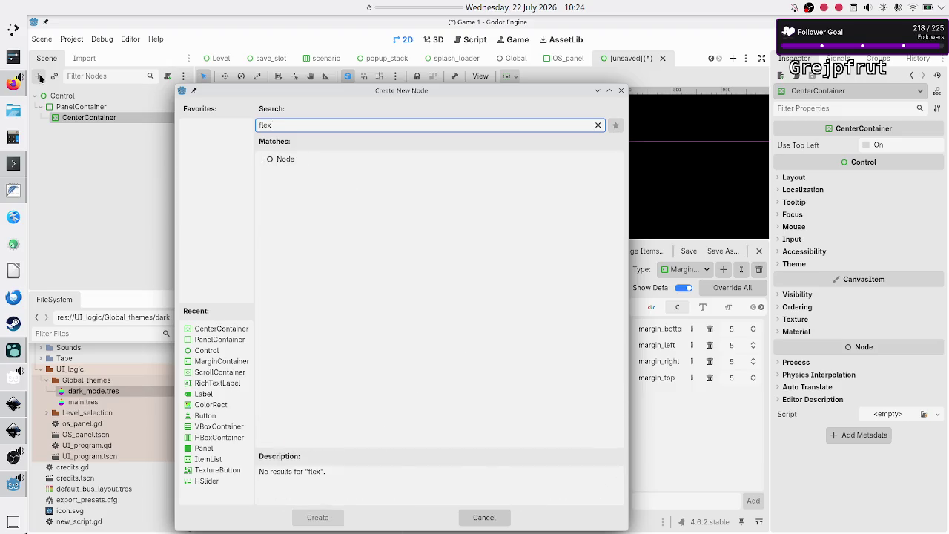
key("BackSpace")
key("BackSpace")
key("BackSpace")
type("container")
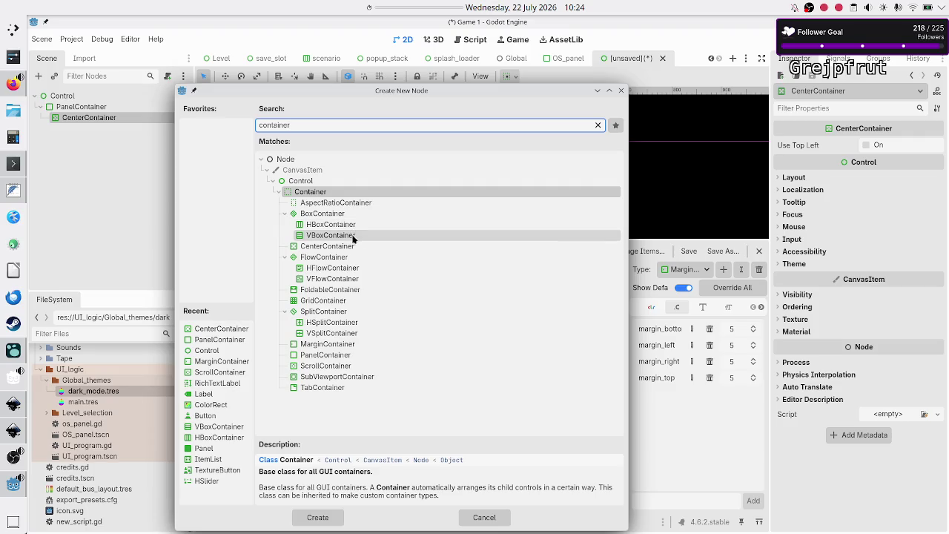
left_click(483, 516)
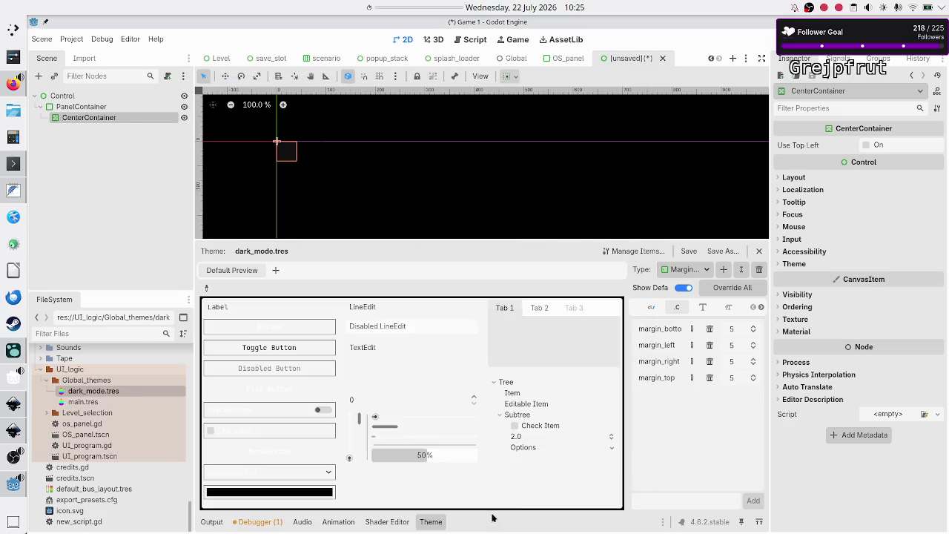
Add a ScrollContainer under the CenterContainer
left_click(708, 271)
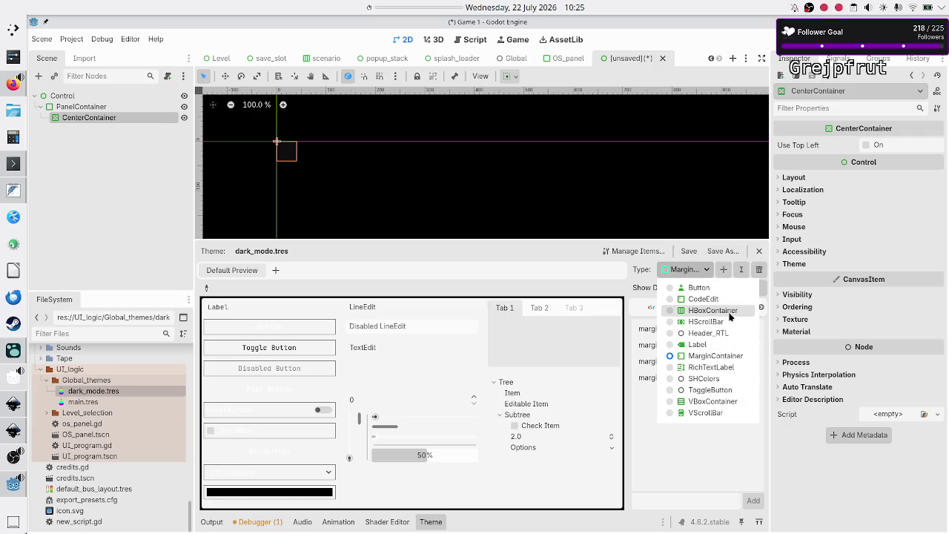
key("Escape")
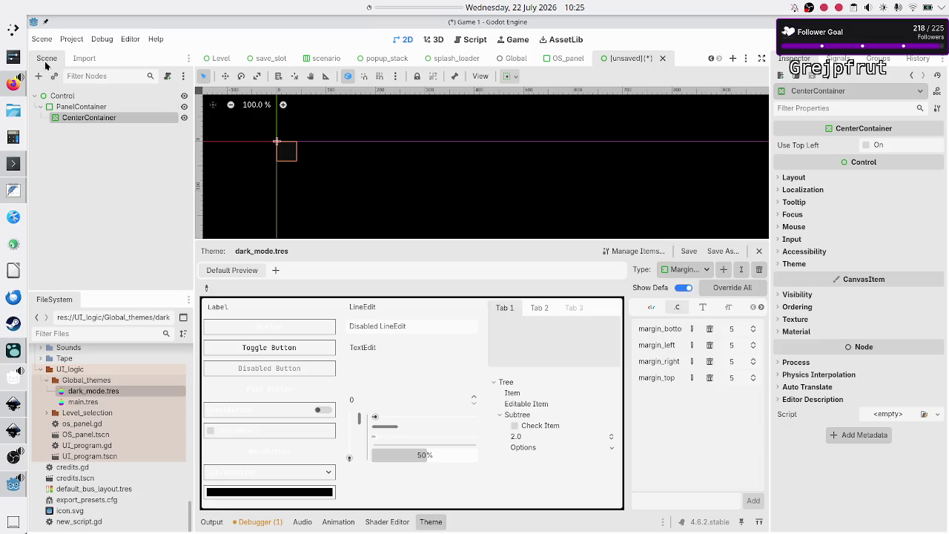
left_click(39, 75)
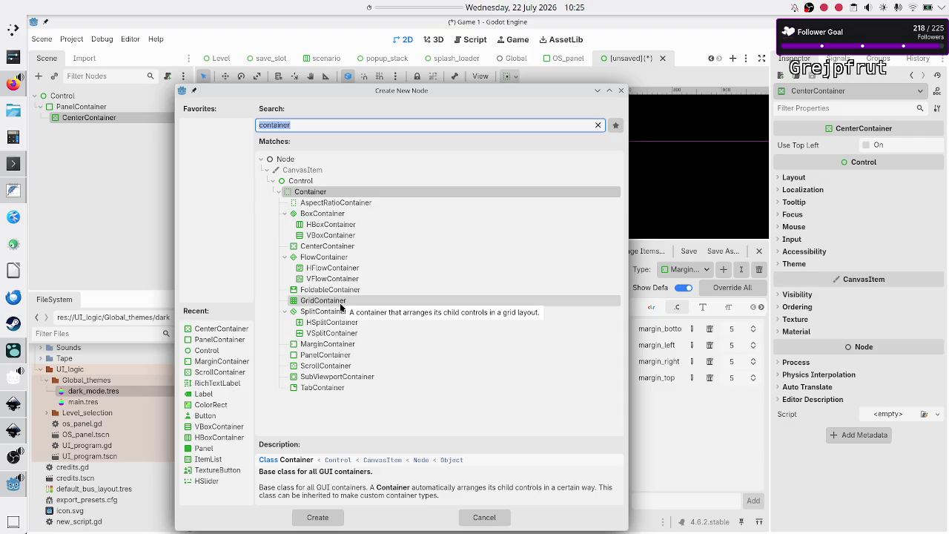
left_click(341, 304)
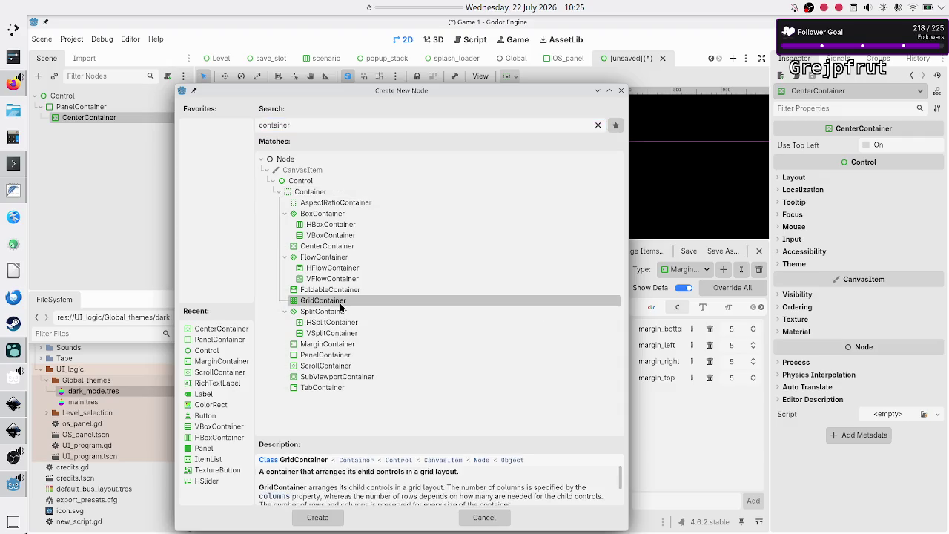
left_click(346, 366)
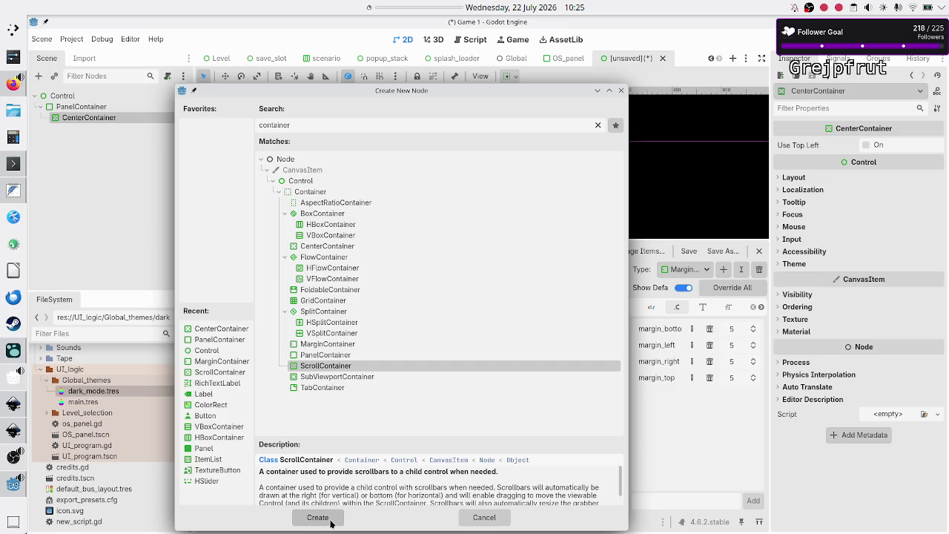
left_click(318, 518)
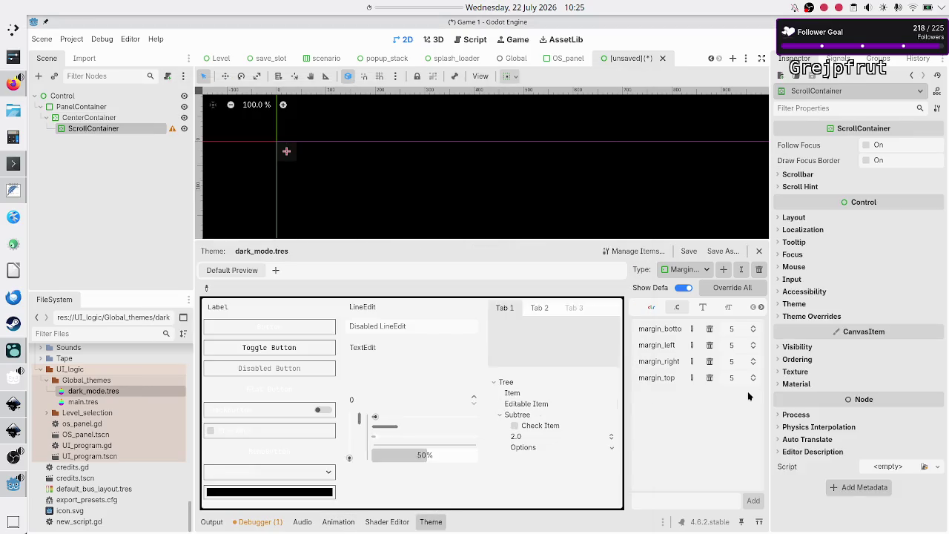
Show the ScrollContainer's scrollbar separation constants, then switch to Level_selection
left_click(815, 316)
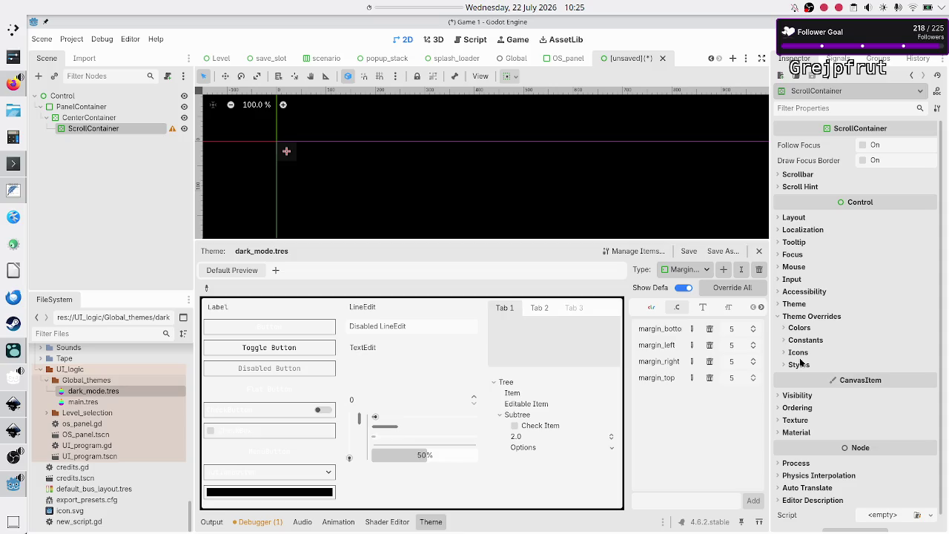
left_click(805, 340)
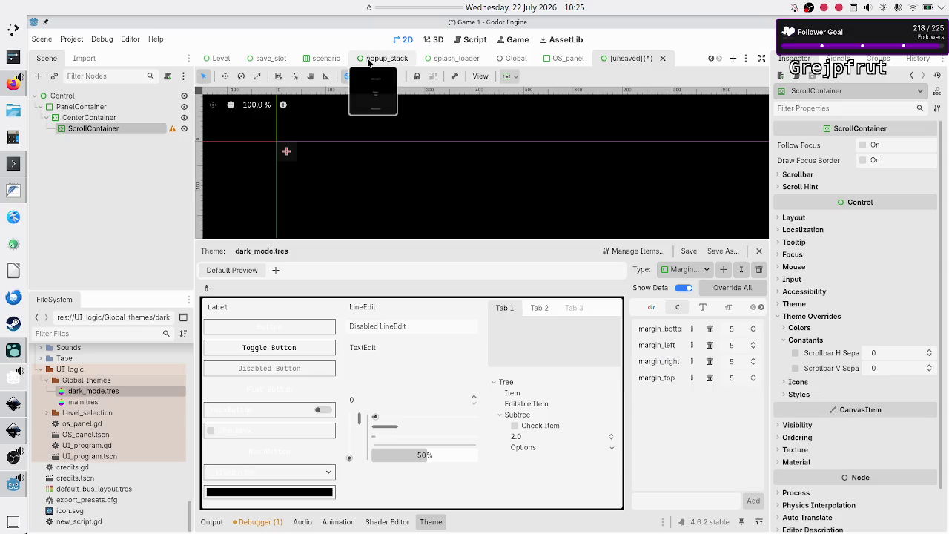
left_click(711, 58)
left_click(251, 58)
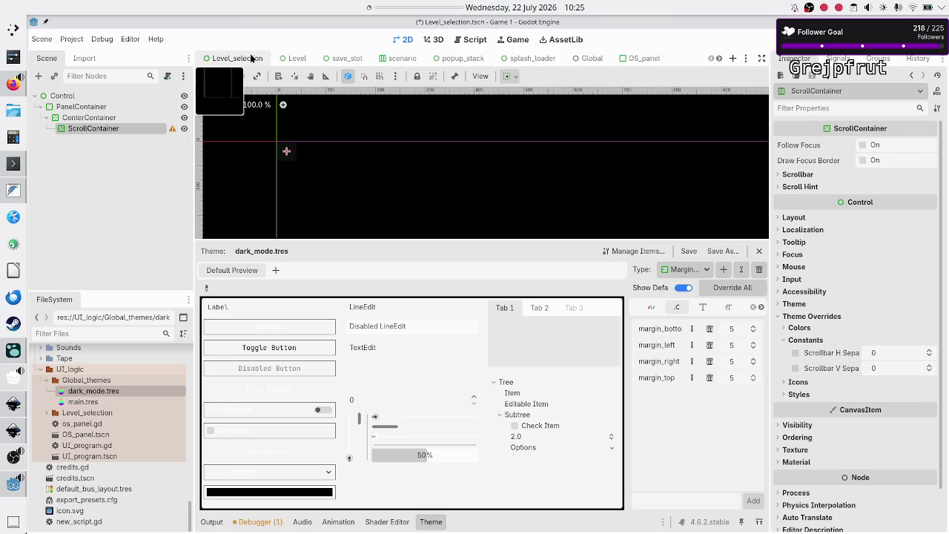
Check the levels ScrollContainer's horizontal scrollbar separation of 5, then open dark_mode.tres
left_click(423, 521)
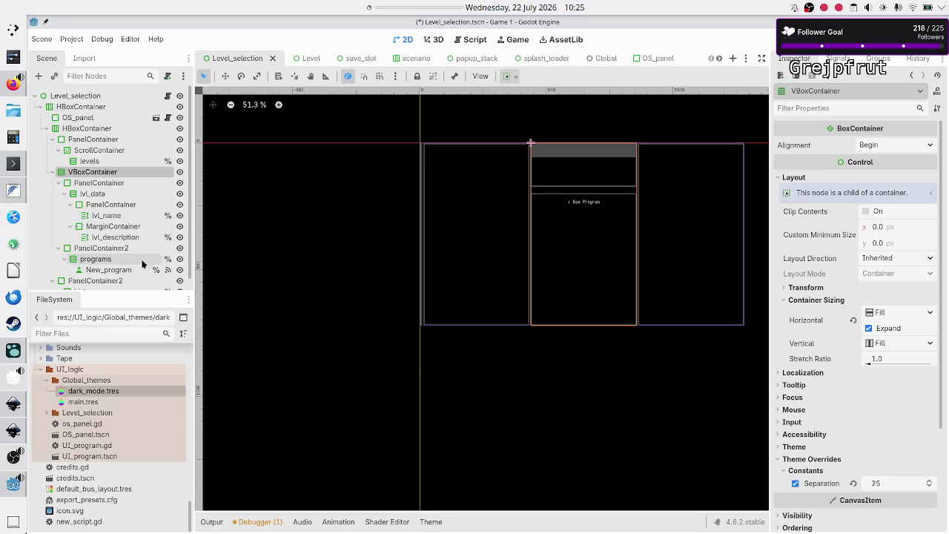
left_click(96, 139)
left_click(99, 149)
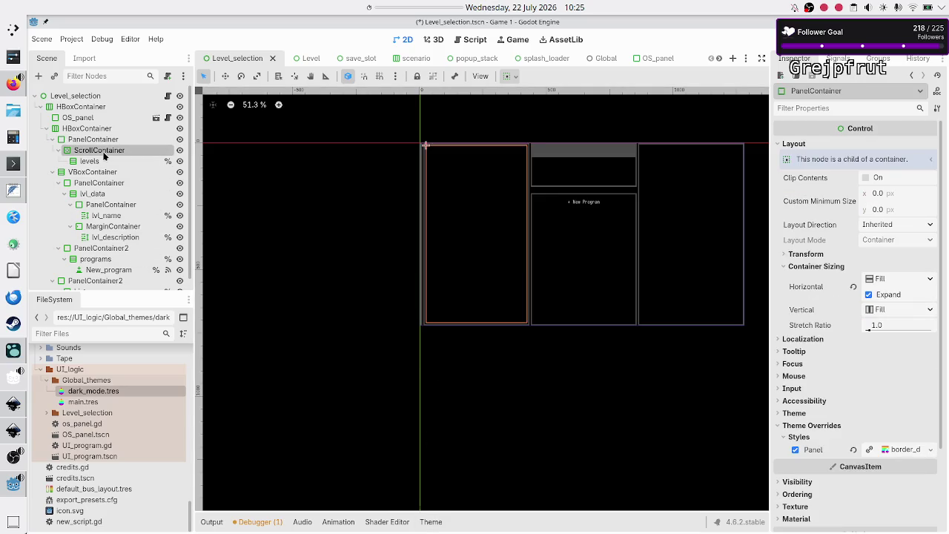
scroll(837, 454, "down", 3)
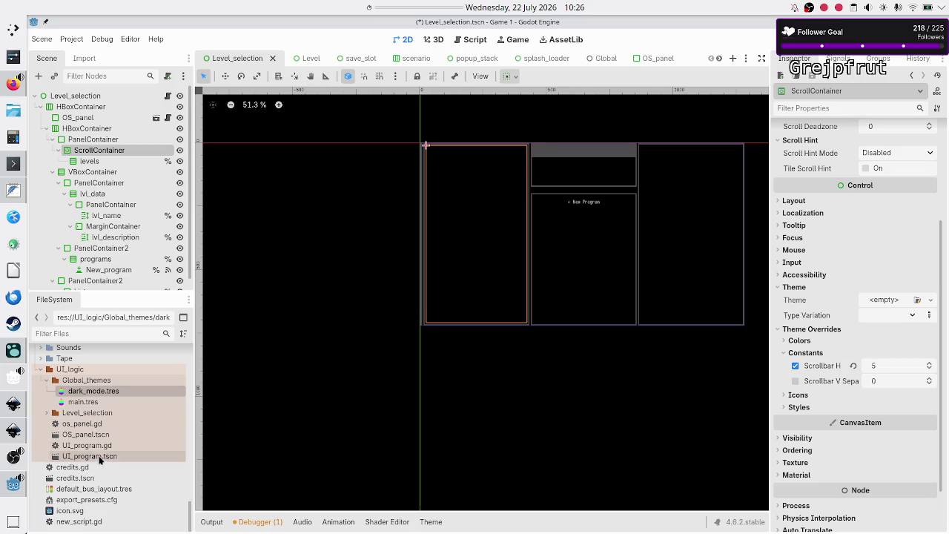
left_click(106, 390)
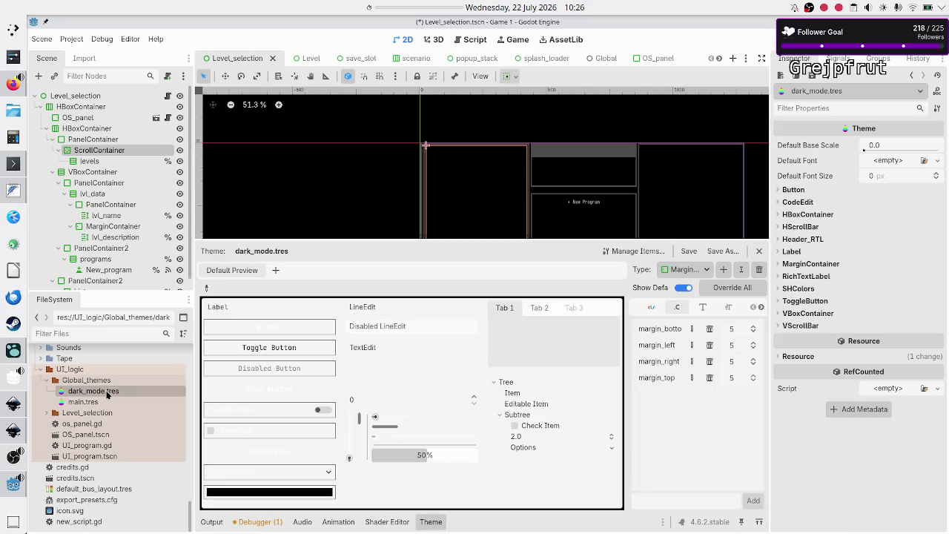
Add the ScrollContainer type to the dark_mode.tres theme
left_click(723, 270)
type("scrollco")
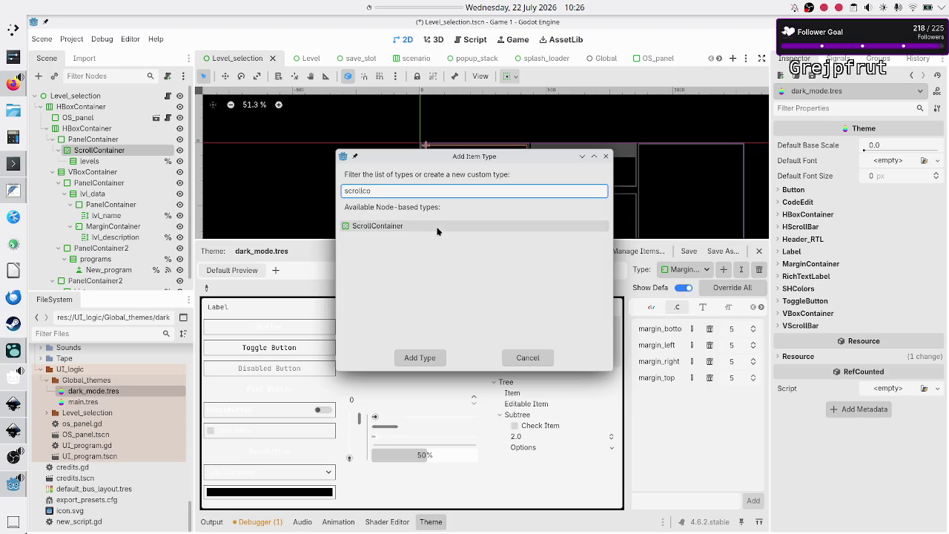
left_click(437, 229)
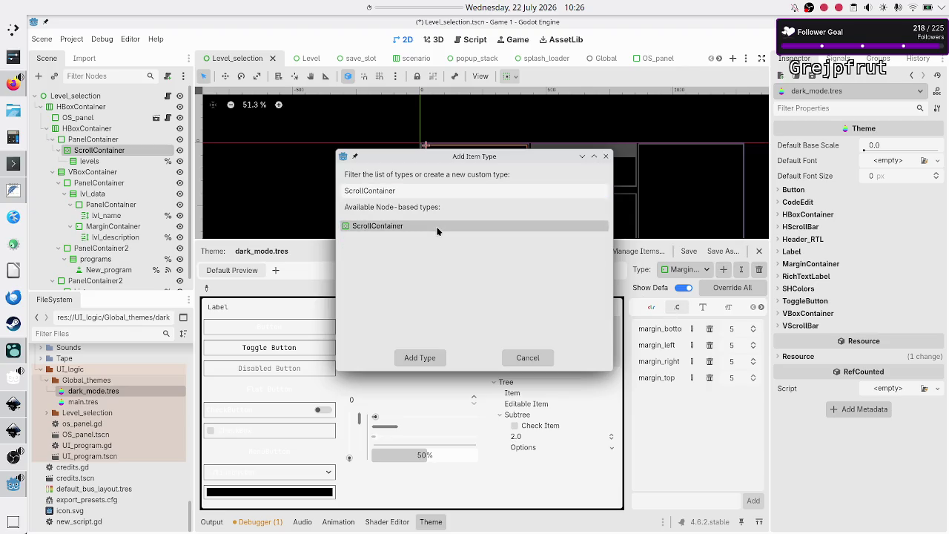
left_click(427, 357)
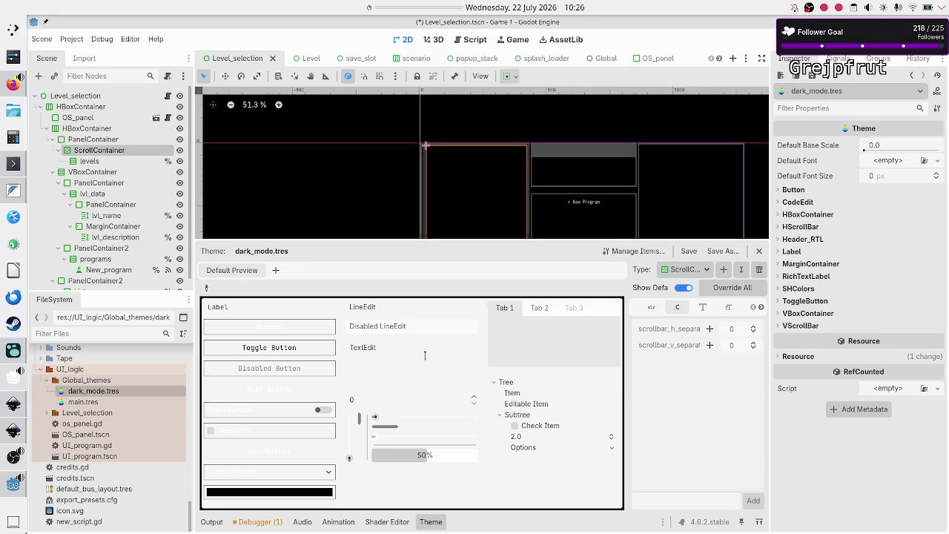
Override ScrollContainer's scrollbar_h_separation and scrollbar_v_separation, setting each to 5
left_click(710, 329)
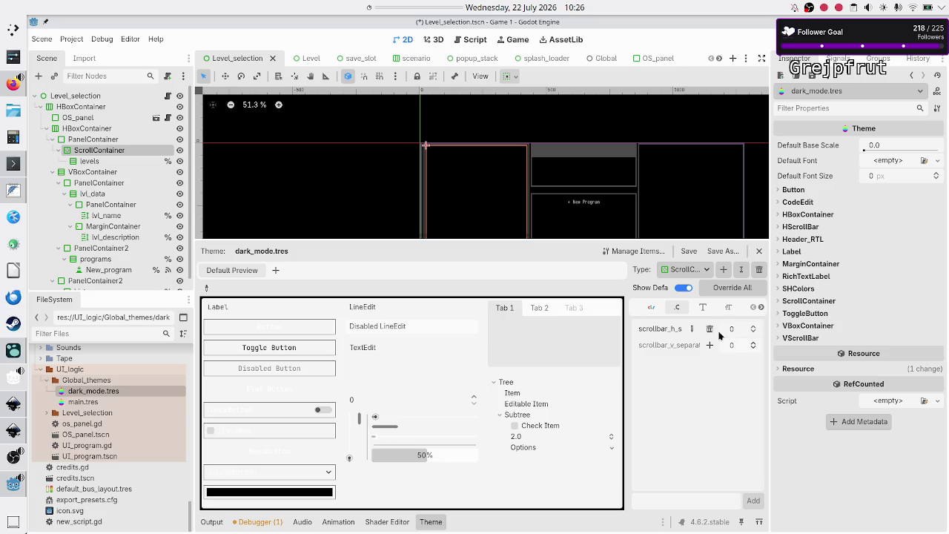
left_click(709, 345)
left_click(736, 331)
type("5")
key("Return")
left_click(738, 346)
type("5")
key("Return")
In the unsaved test scene, add a GridContainer child under the Control root
mouse_move(665, 56)
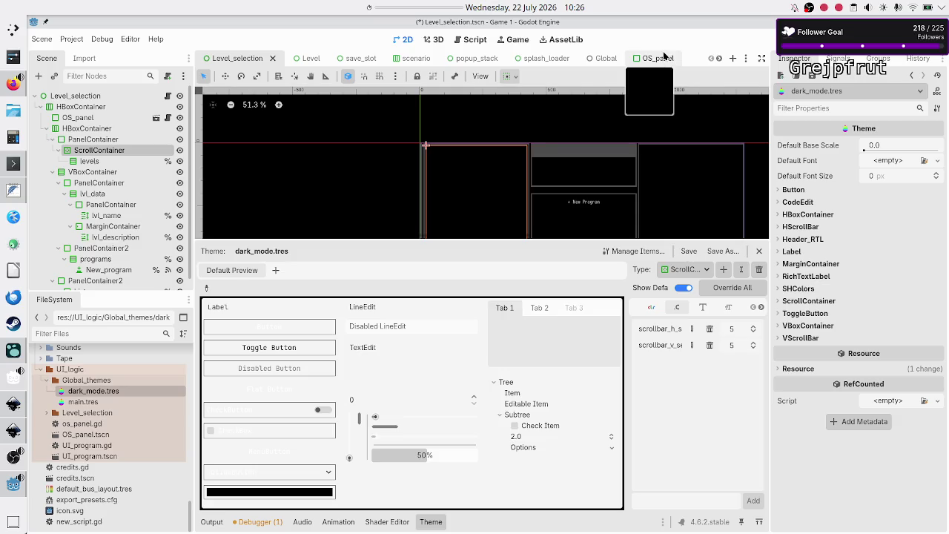
left_click(719, 58)
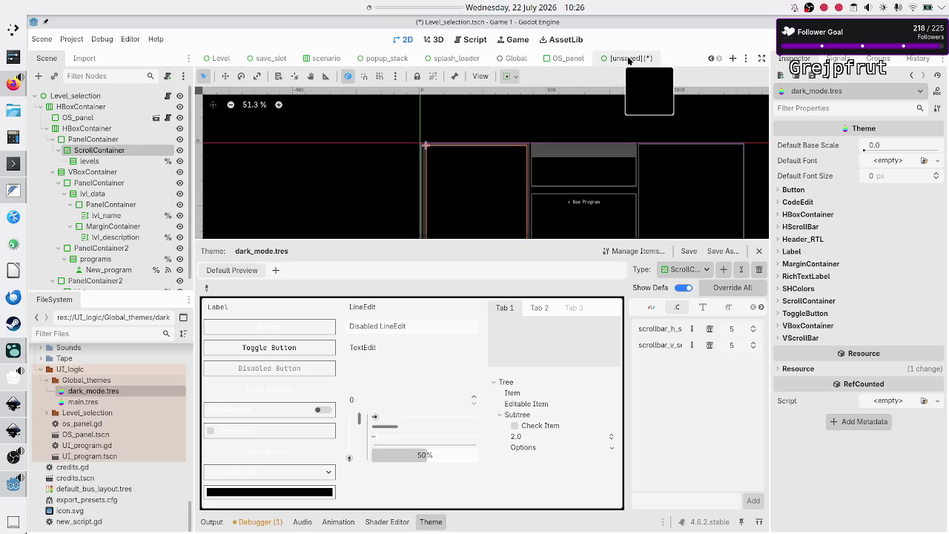
left_click(627, 58)
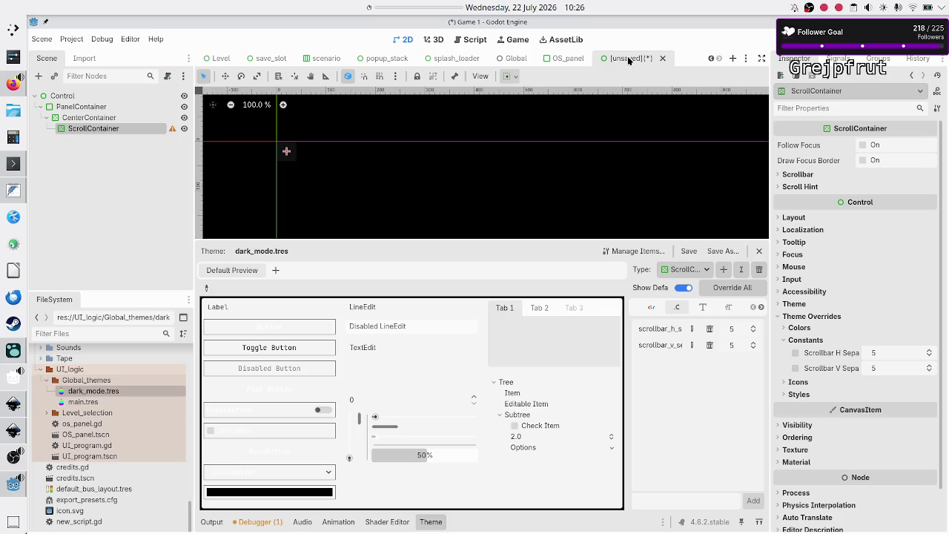
left_click(63, 96)
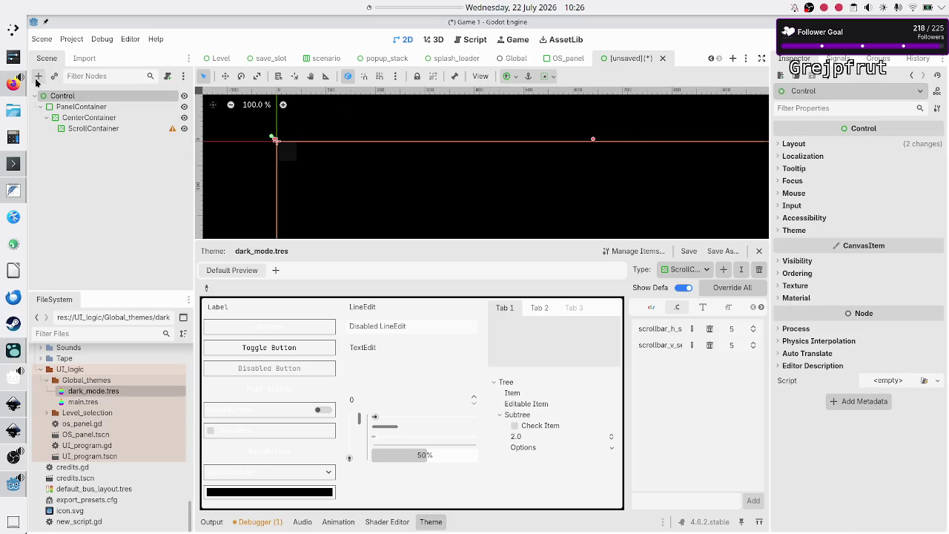
left_click(38, 77)
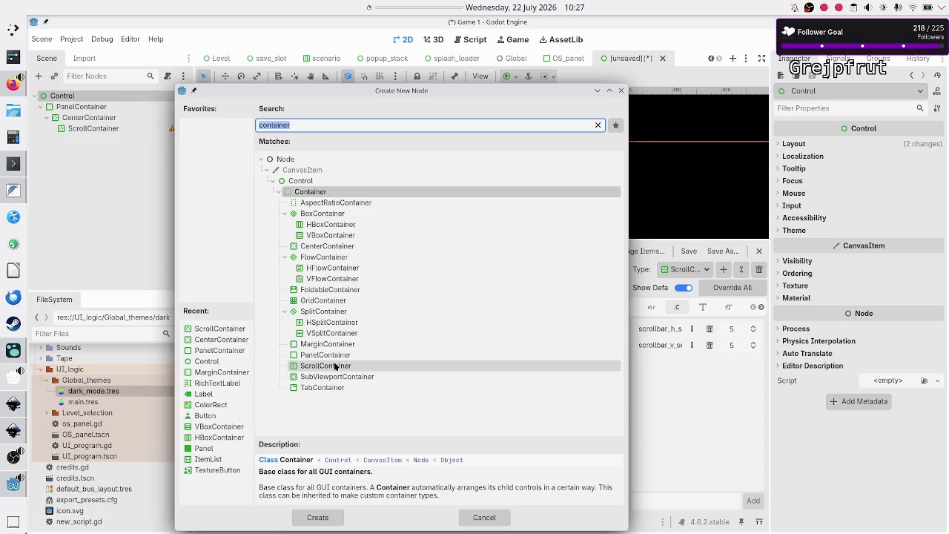
left_click(344, 301)
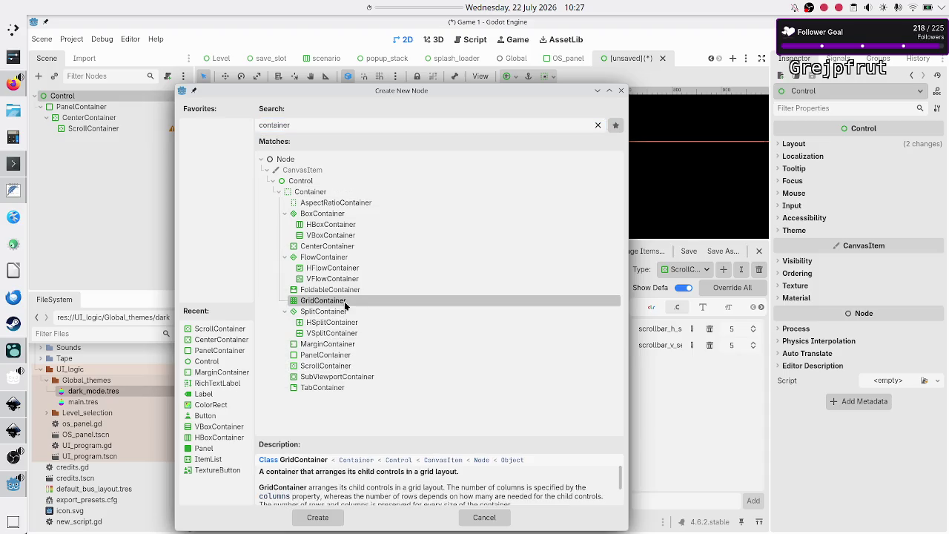
left_click(332, 518)
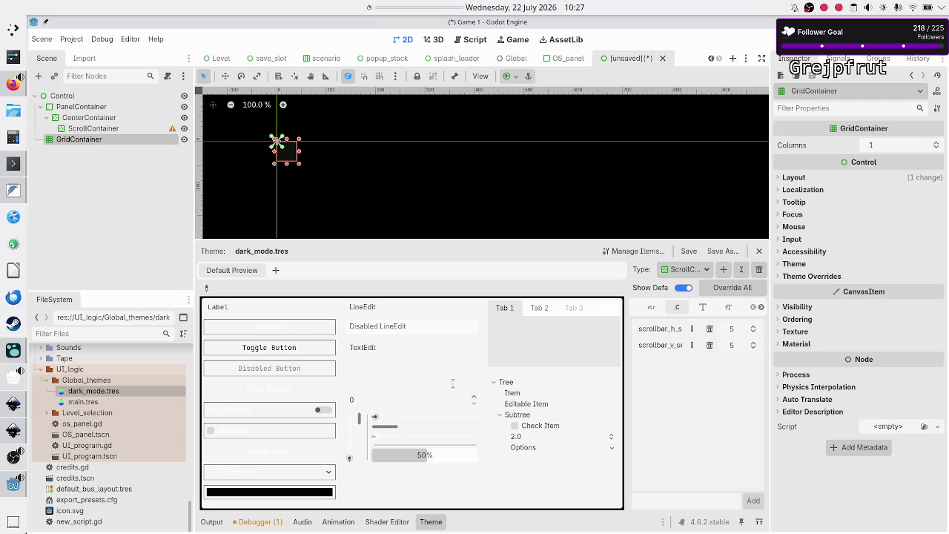
Check the GridContainer's default H and V separations of 4, then reopen dark_mode.tres
left_click(815, 276)
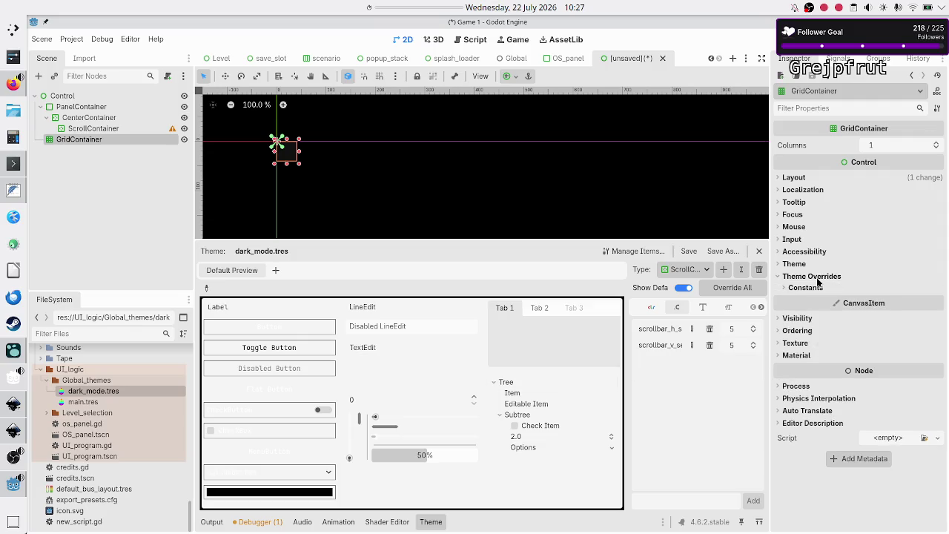
left_click(818, 289)
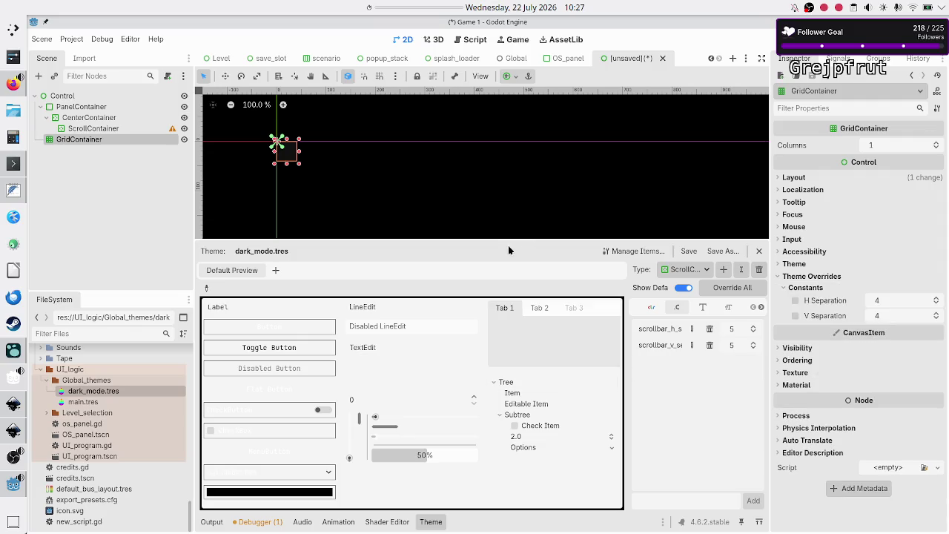
left_click(109, 391)
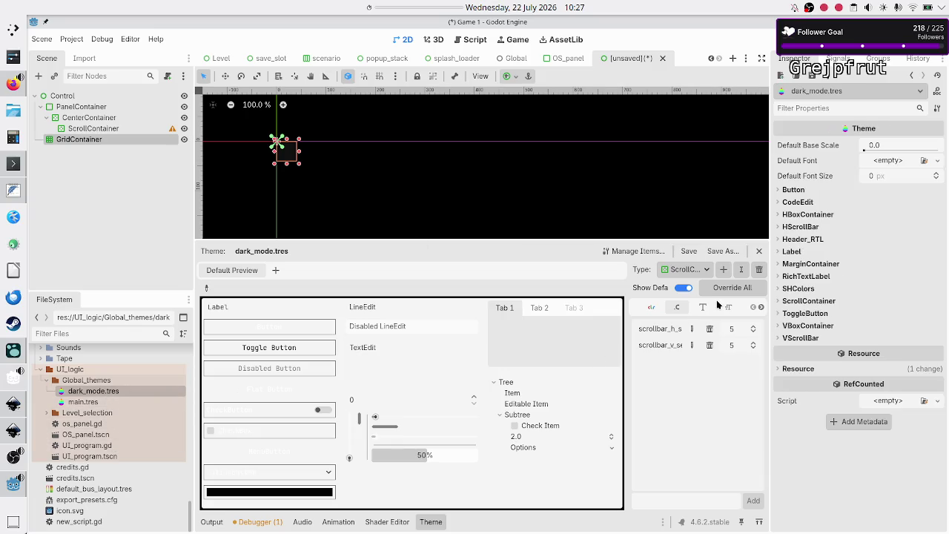
left_click(723, 271)
Add the GridContainer type to the dark_mode.tres theme
type("grid")
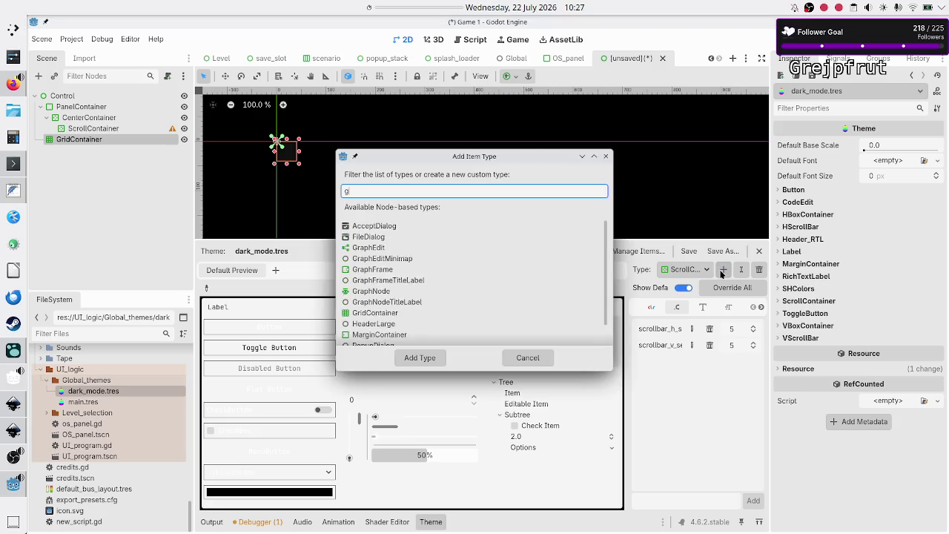
left_click(437, 227)
left_click(433, 357)
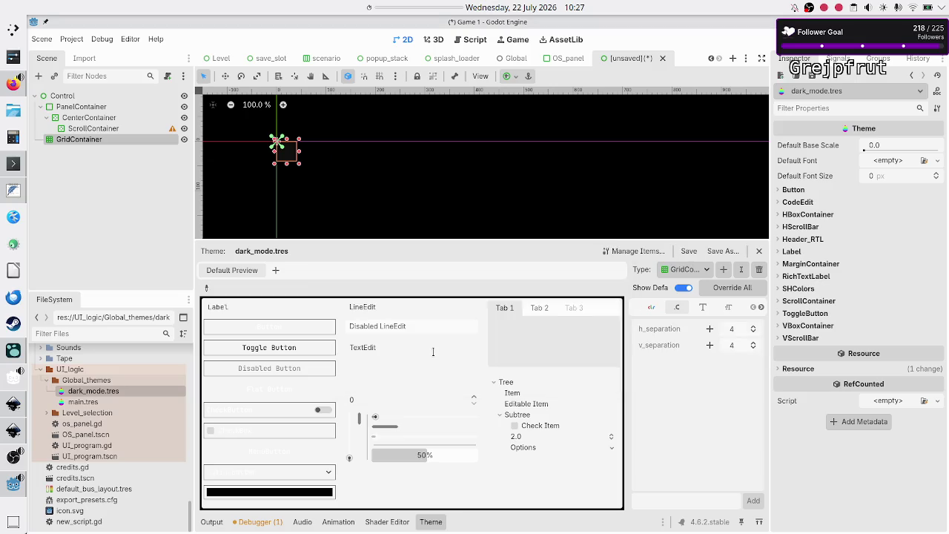
Override GridContainer h_separation and v_separation to 5 each, then close the unsaved test scene
left_click(709, 329)
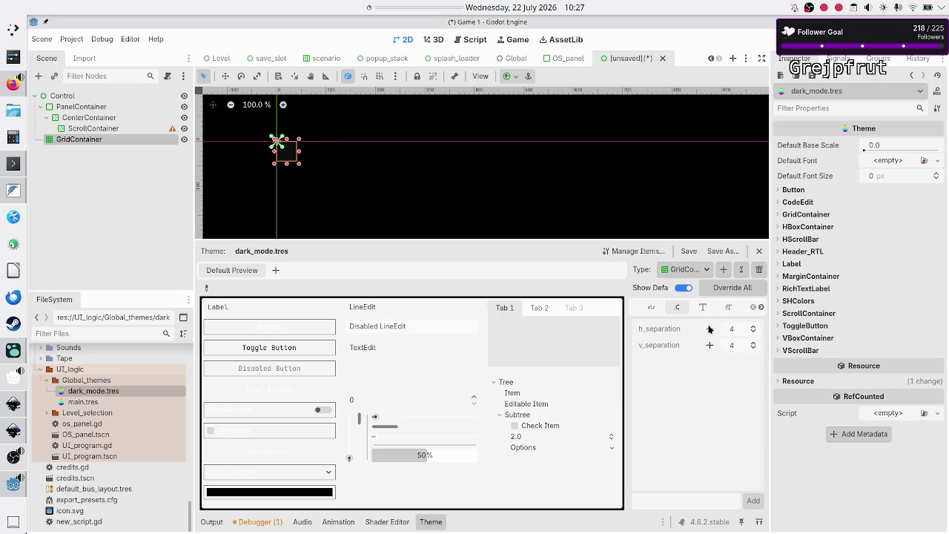
left_click(710, 344)
left_click(742, 328)
type("5")
key("Return")
left_click(741, 345)
type("5")
key("Return")
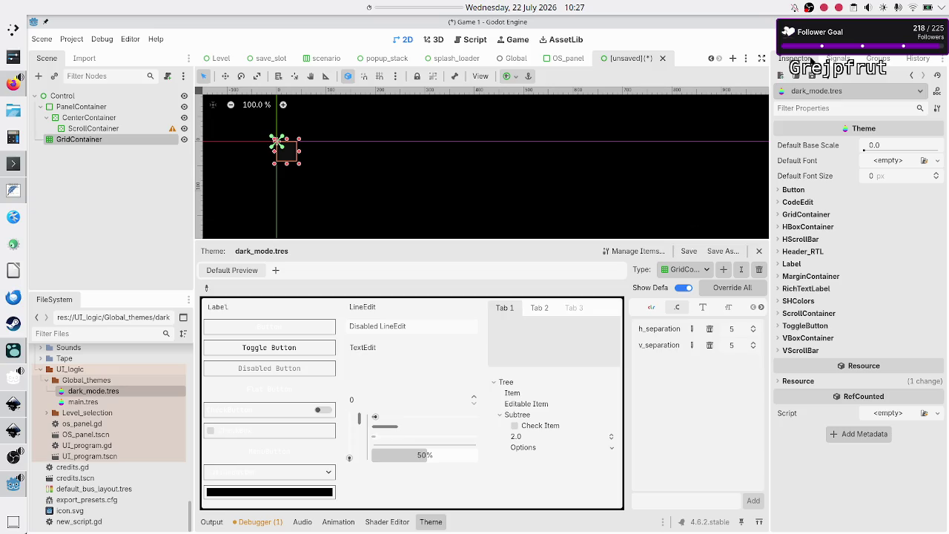
left_click(662, 58)
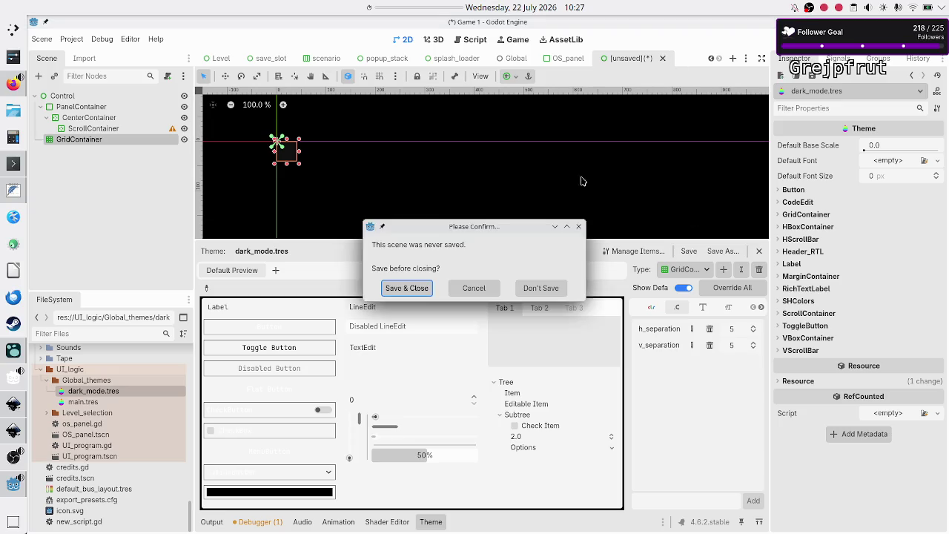
Discard the test scene, return to Level_selection, collapse the theme editor, and inspect two PanelContainers
left_click(540, 287)
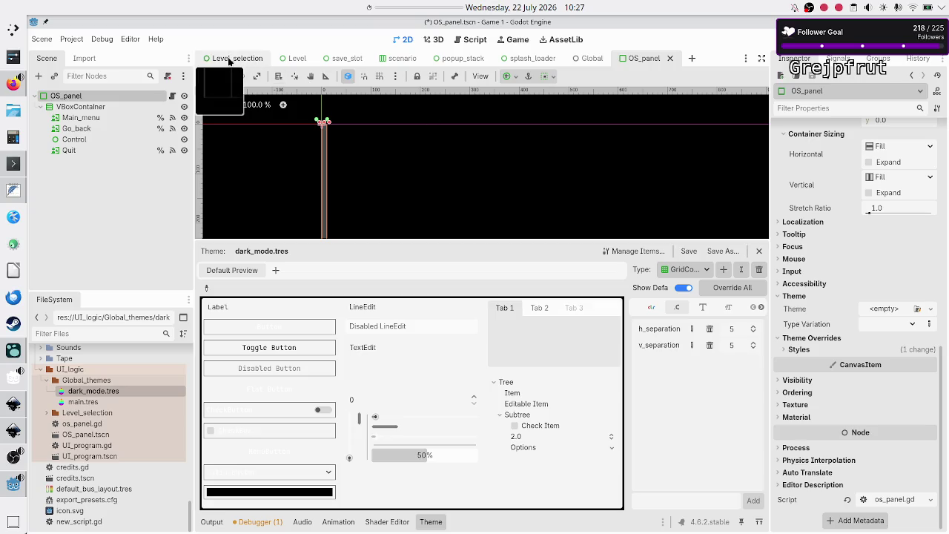
left_click(229, 59)
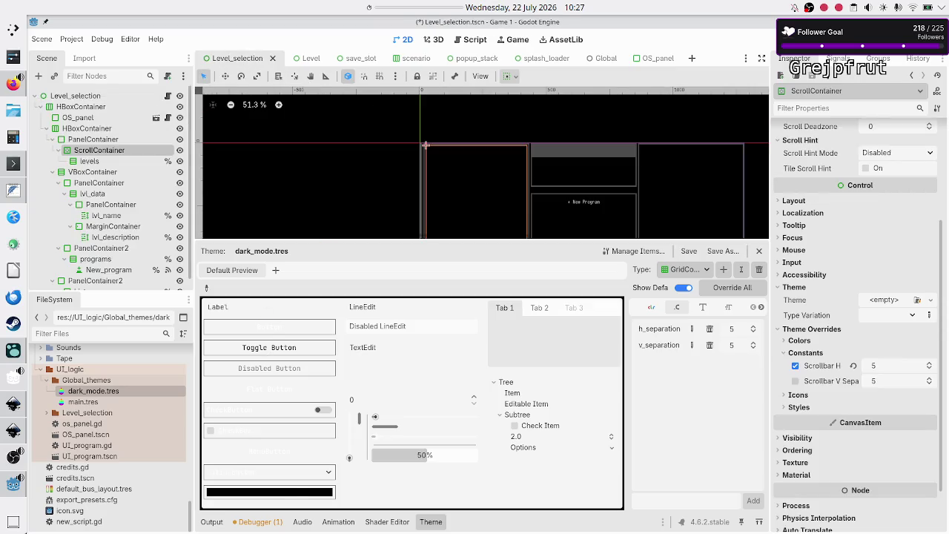
left_click(435, 526)
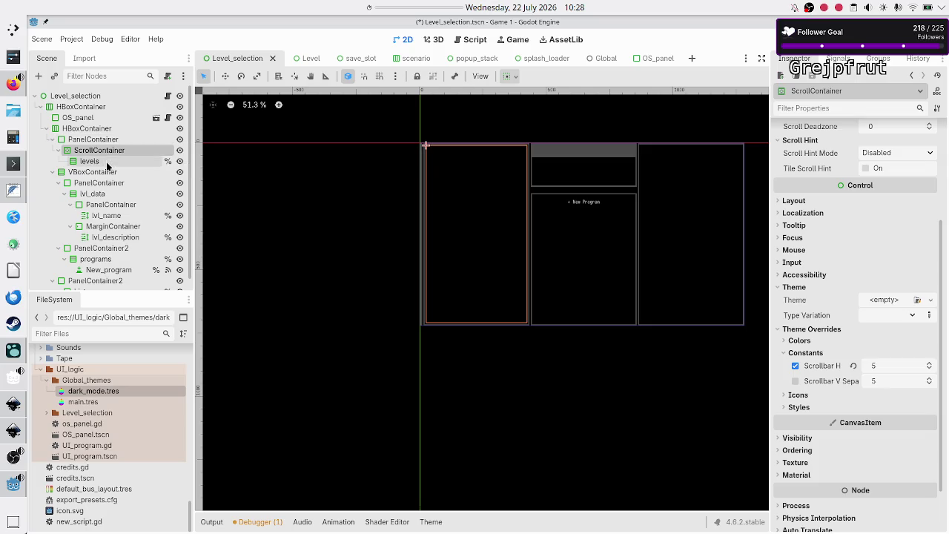
left_click(110, 143)
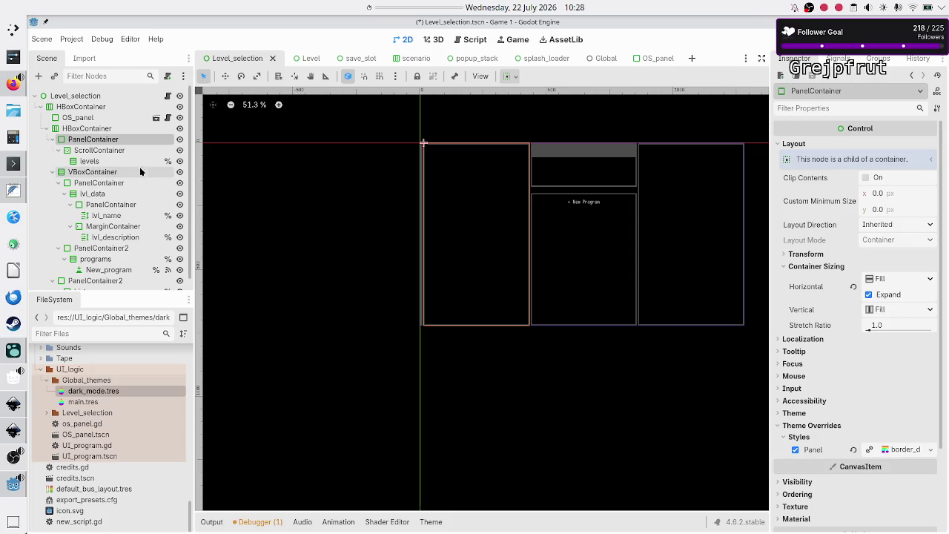
left_click(105, 183)
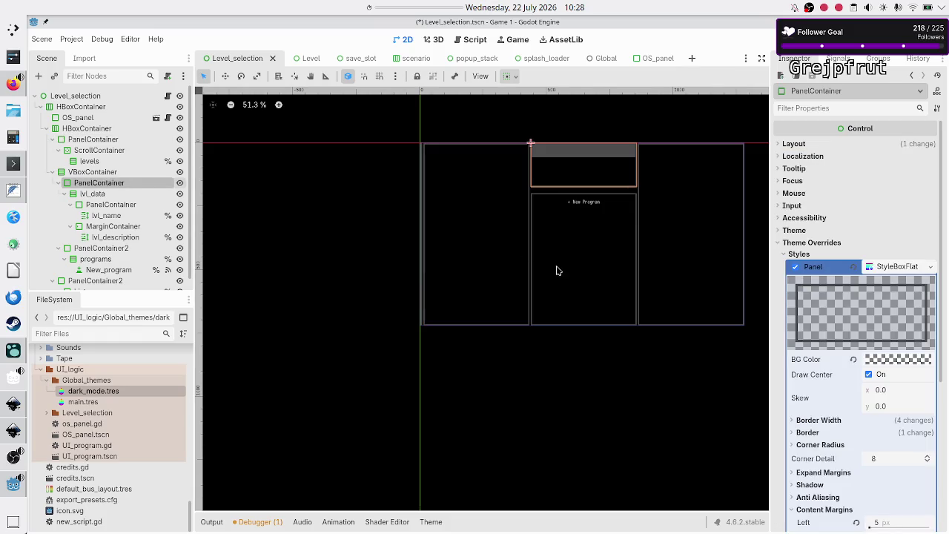
Inspect the panel style override settings of the PanelContainer around the levels list
scroll(847, 461, "down", 3)
scroll(847, 464, "up", 3)
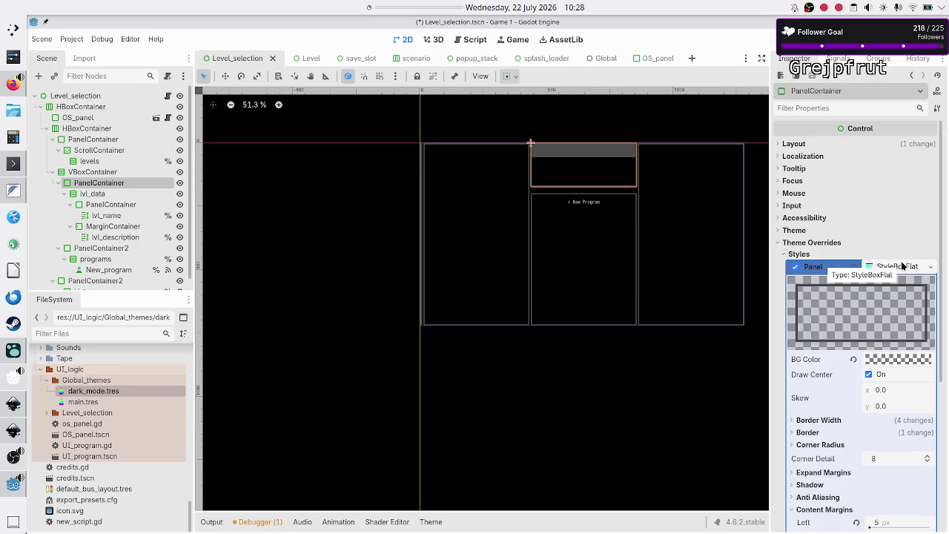
scroll(834, 375, "down", 3)
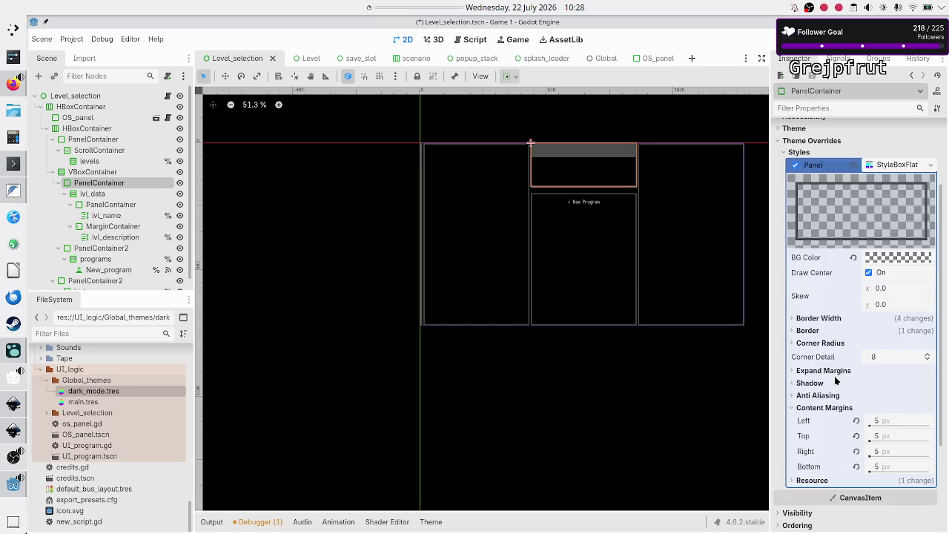
scroll(835, 380, "up", 3)
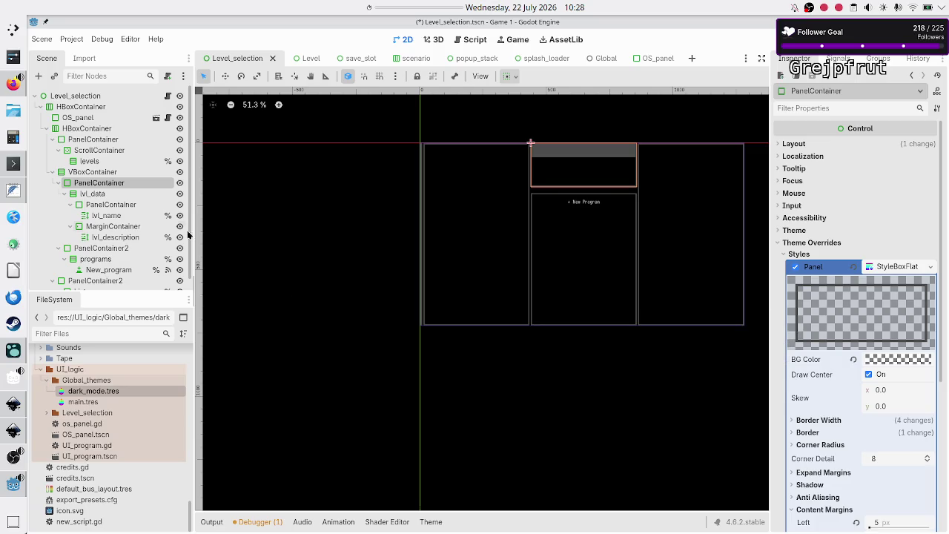
left_click(112, 144)
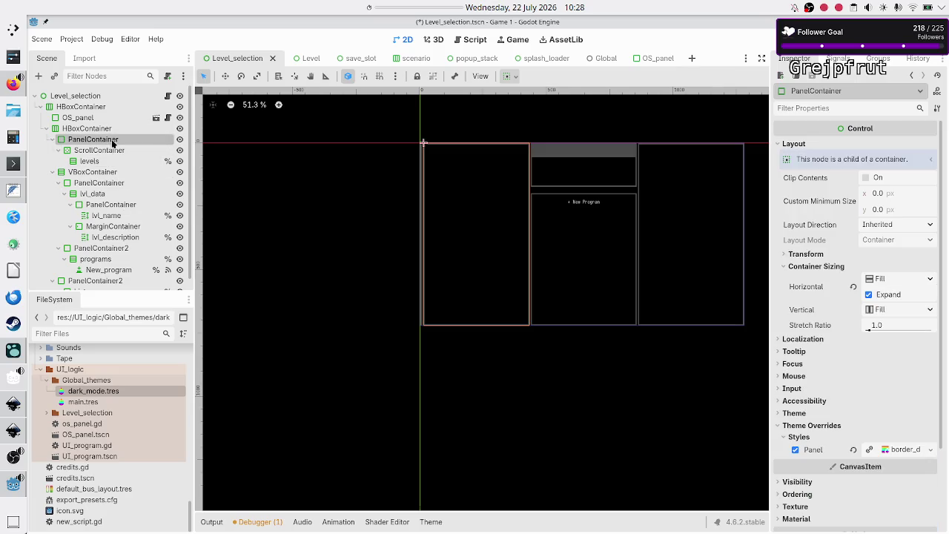
left_click(895, 450)
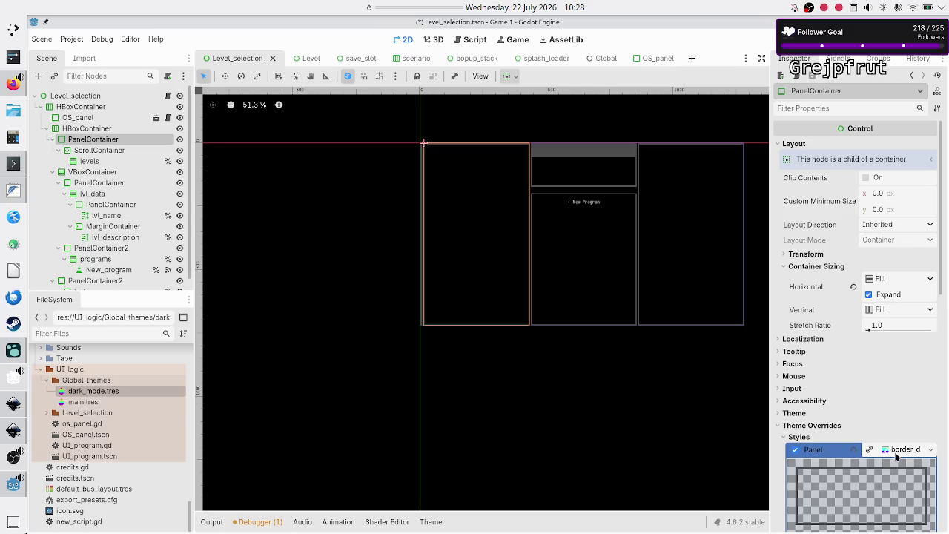
scroll(845, 450, "down", 10)
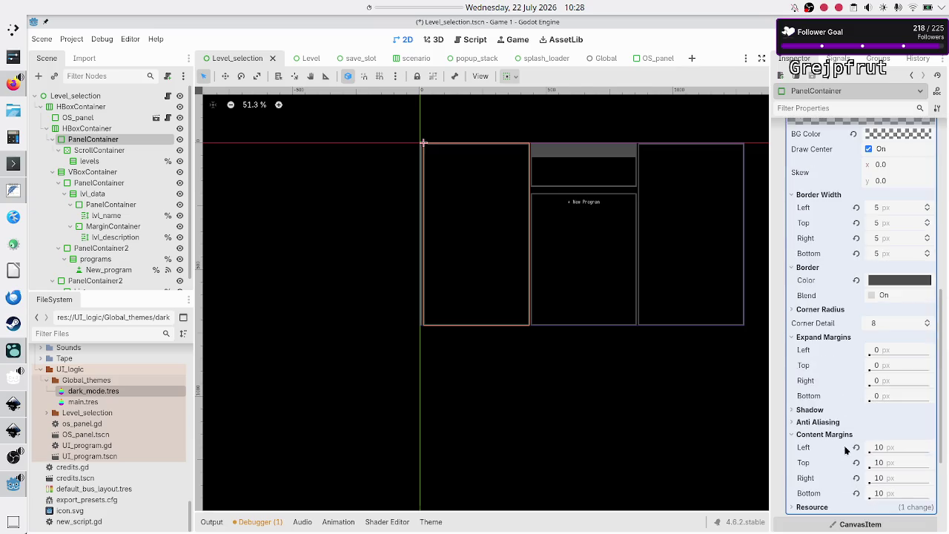
scroll(846, 450, "up", 3)
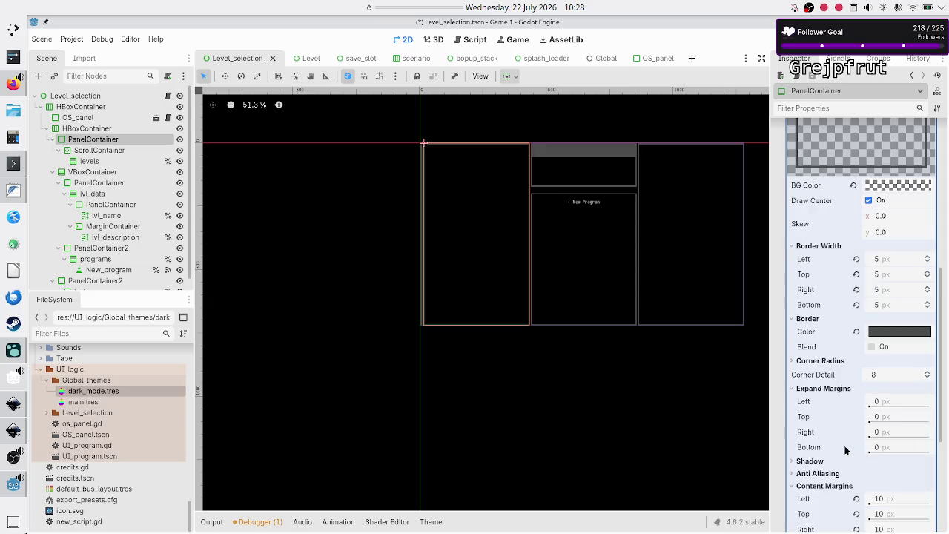
scroll(845, 450, "up", 2)
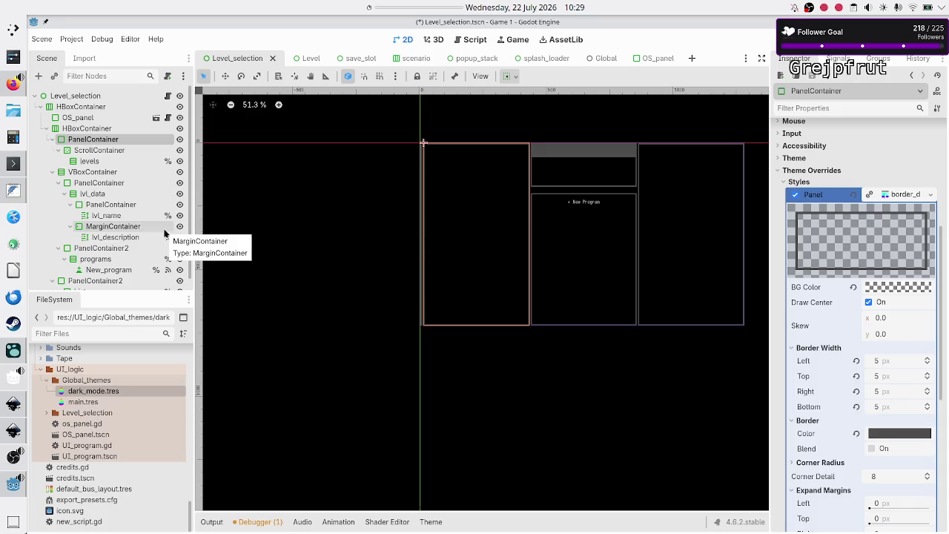
Inspect the middle-column PanelContainer, the one inside lvl_data, and the MarginContainer beneath
left_click(111, 184)
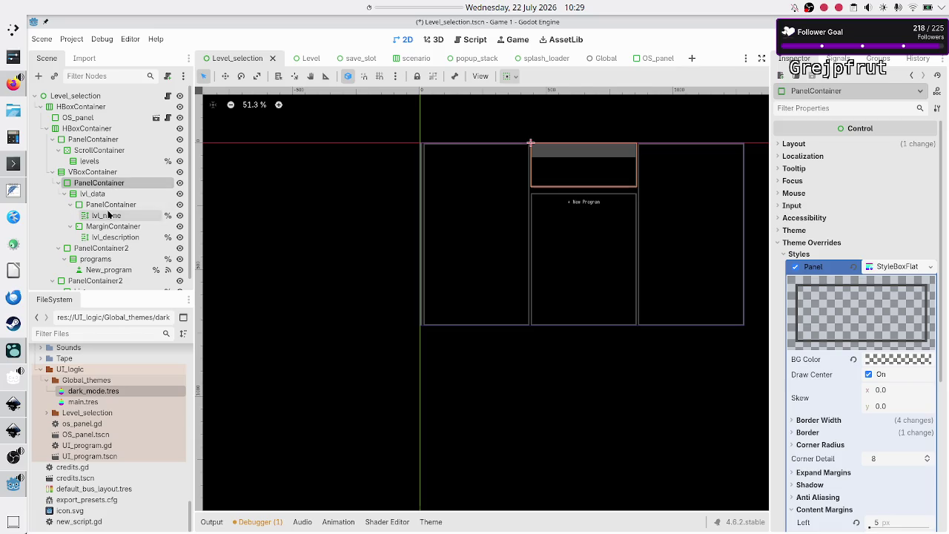
left_click(107, 204)
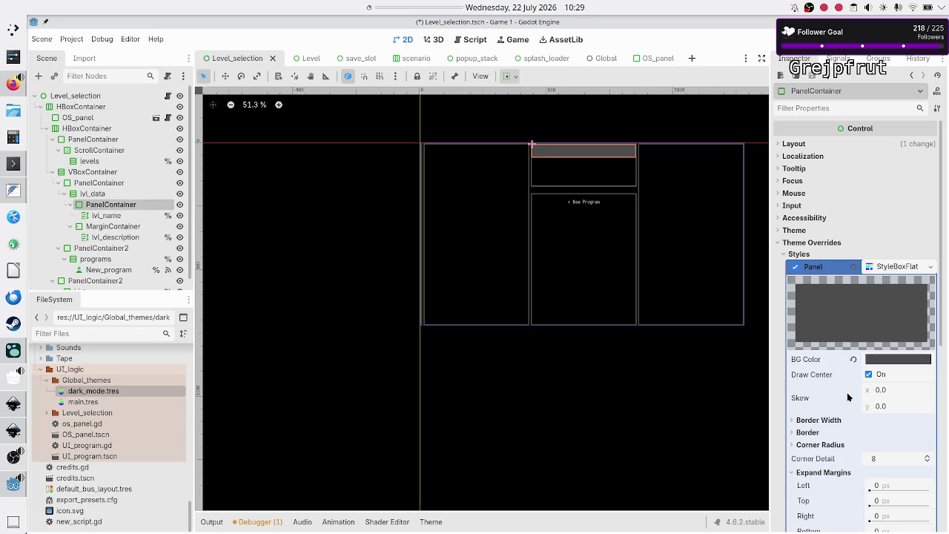
scroll(843, 410, "down", 4)
scroll(843, 412, "down", 3)
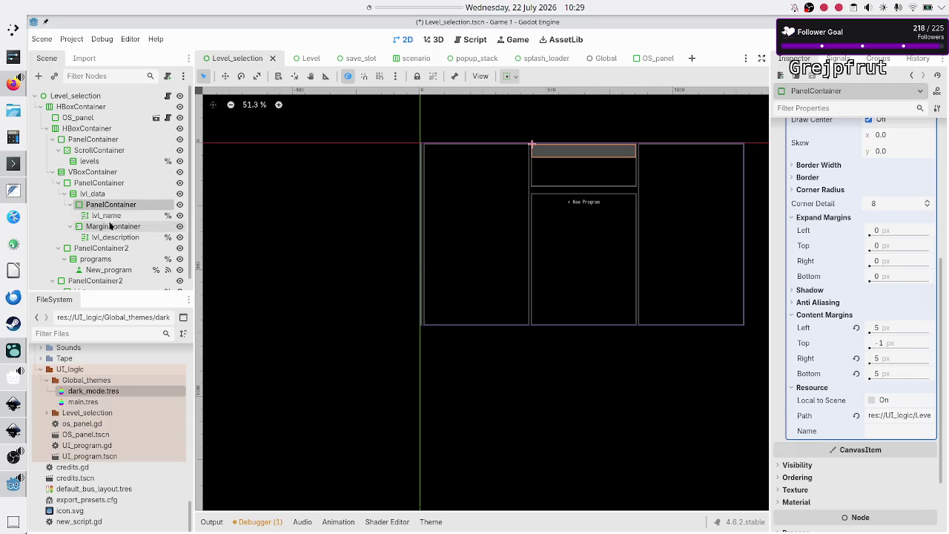
left_click(109, 229)
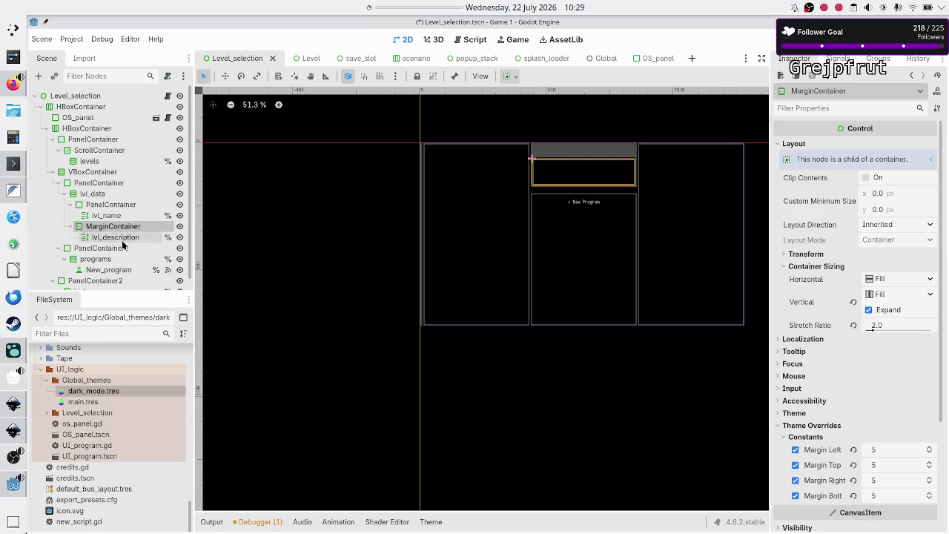
Check the Panel style overrides on lvl_description and both PanelContainer2 nodes, then open dark_mode.tres
left_click(121, 237)
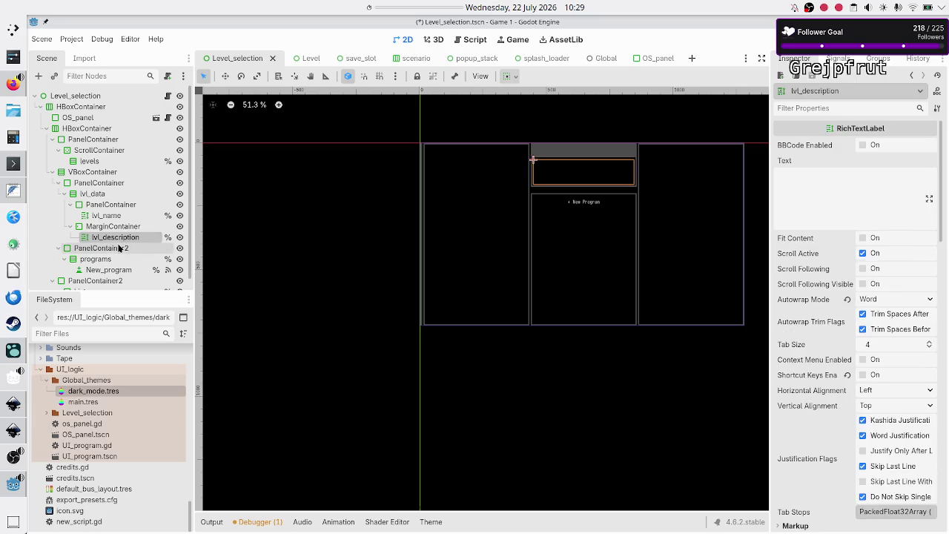
left_click(120, 247)
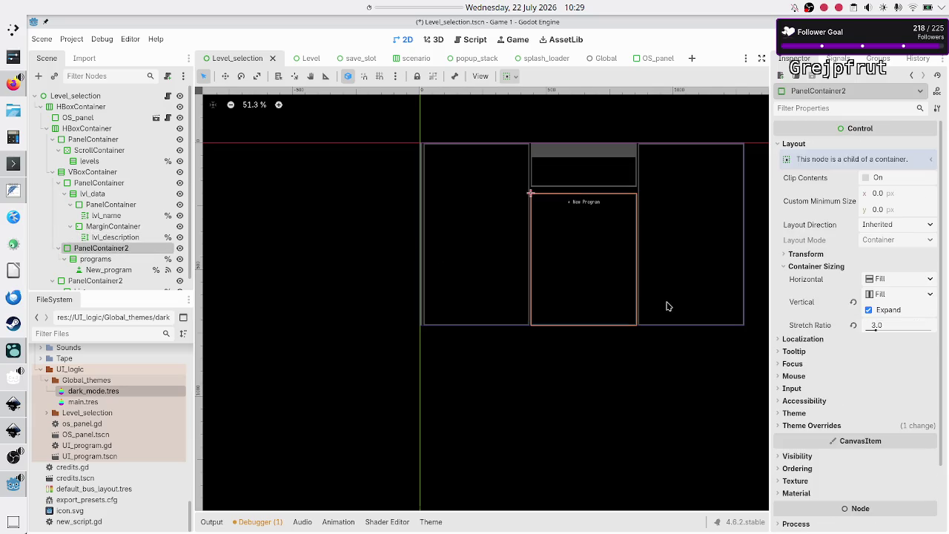
left_click(829, 426)
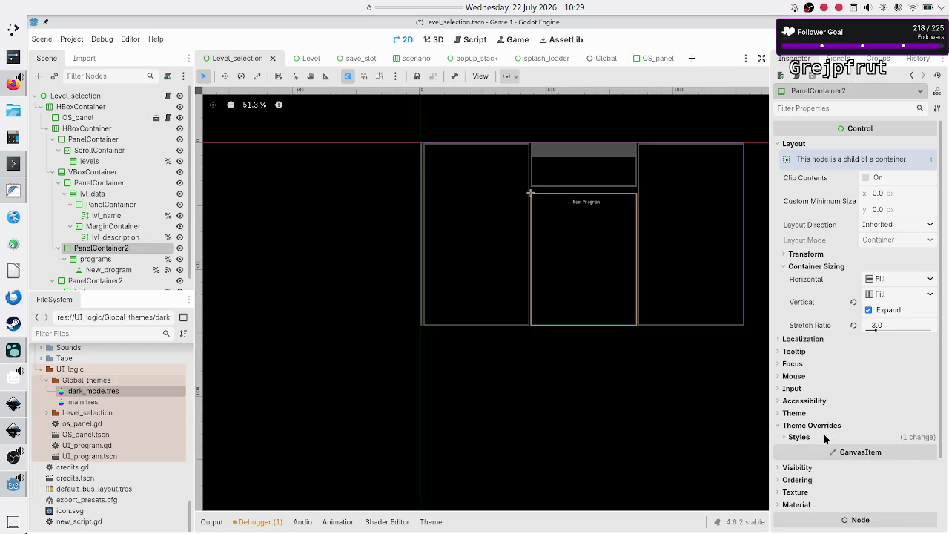
left_click(824, 437)
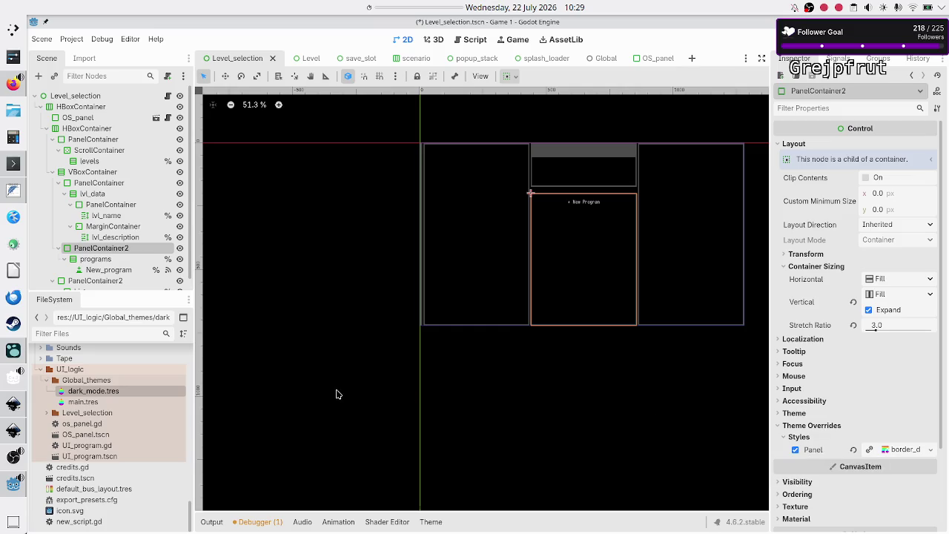
scroll(107, 261, "down", 1)
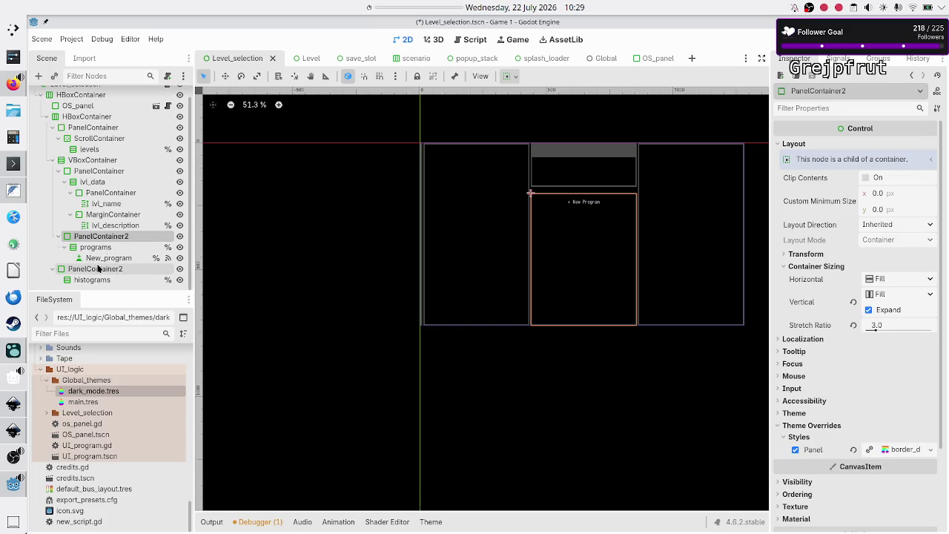
left_click(97, 269)
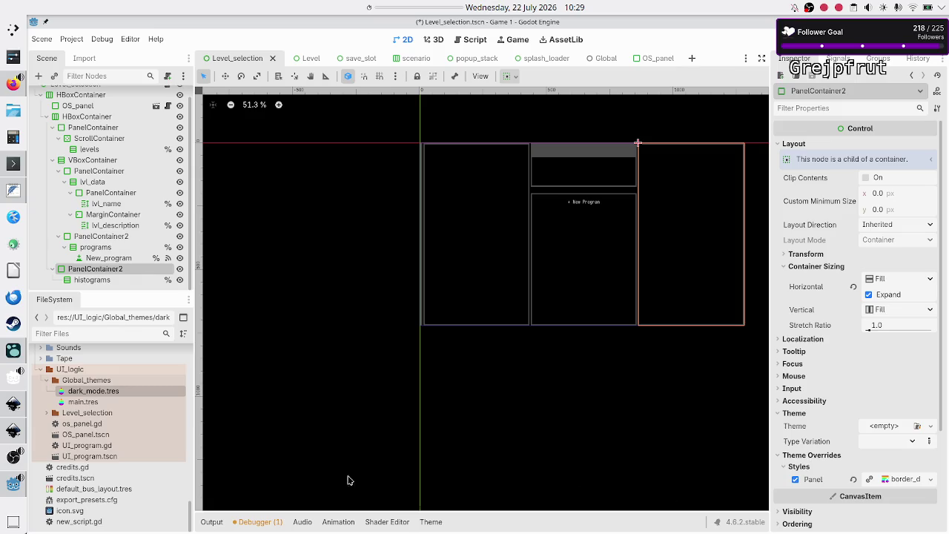
left_click(96, 392)
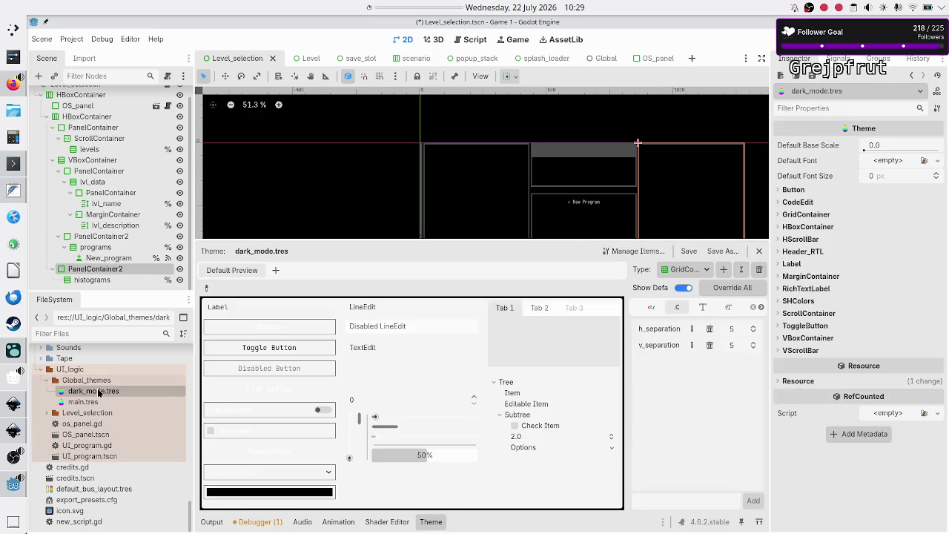
left_click(706, 270)
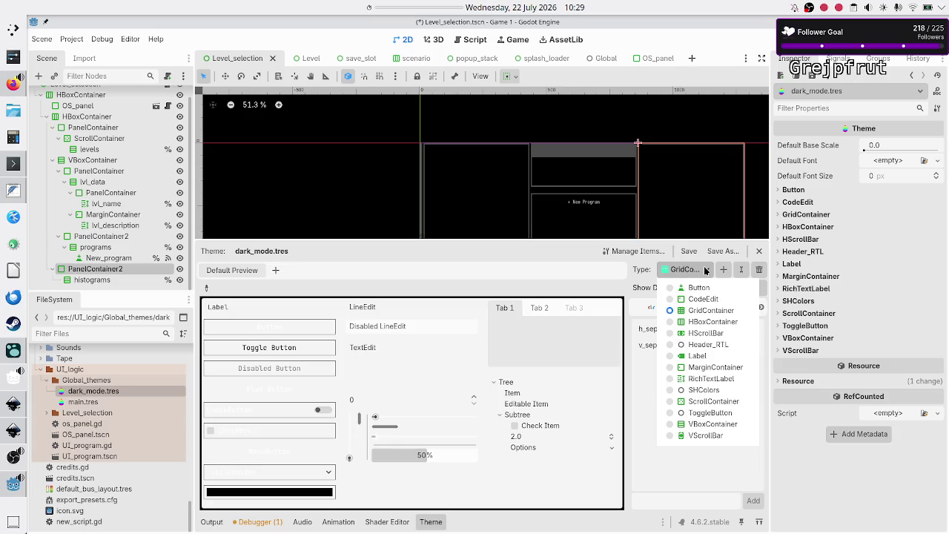
Add the PanelContainer type to dark_mode.tres and override its panel StyleBox
left_click(723, 269)
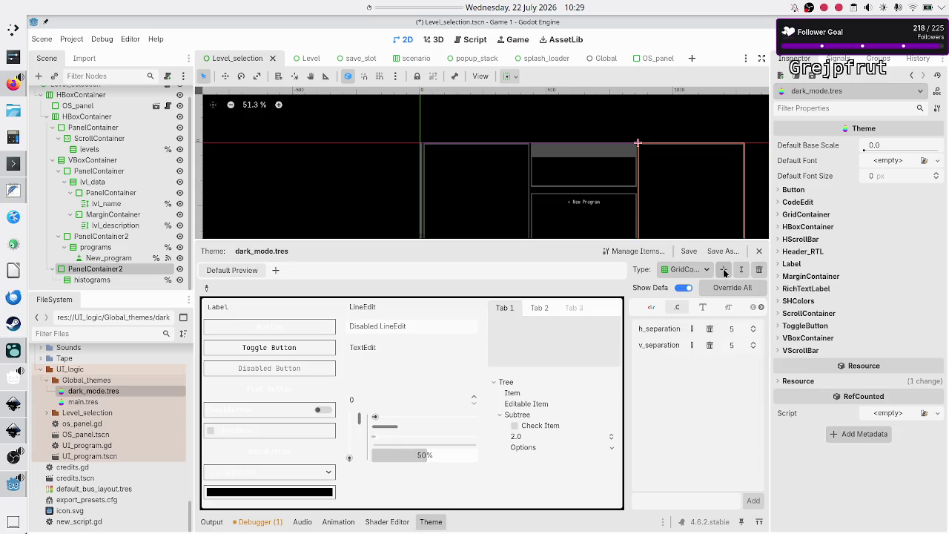
left_click(724, 272)
type("panelco")
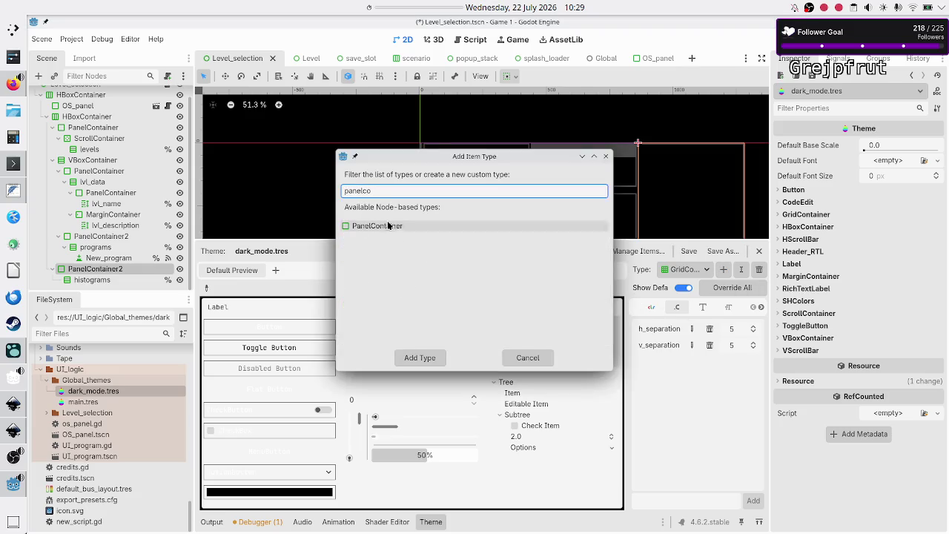
left_click(386, 226)
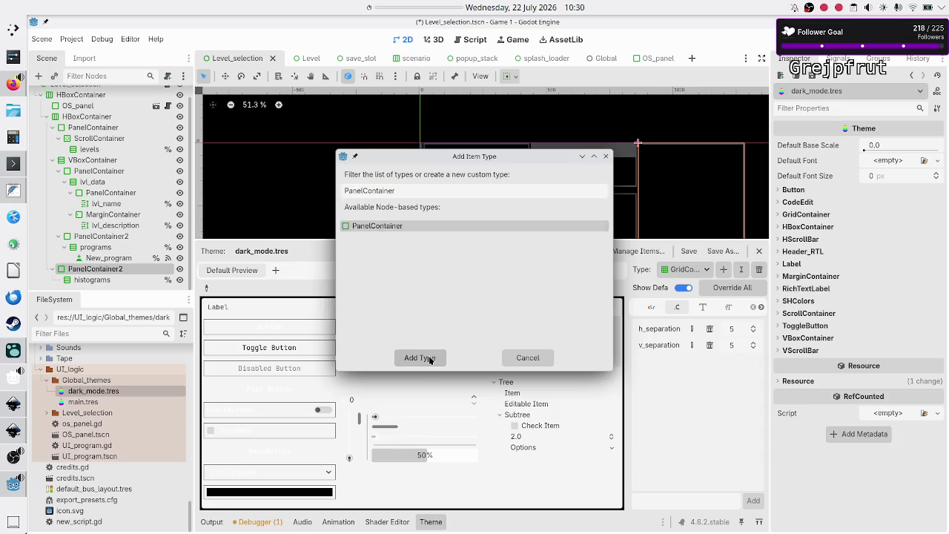
left_click(430, 358)
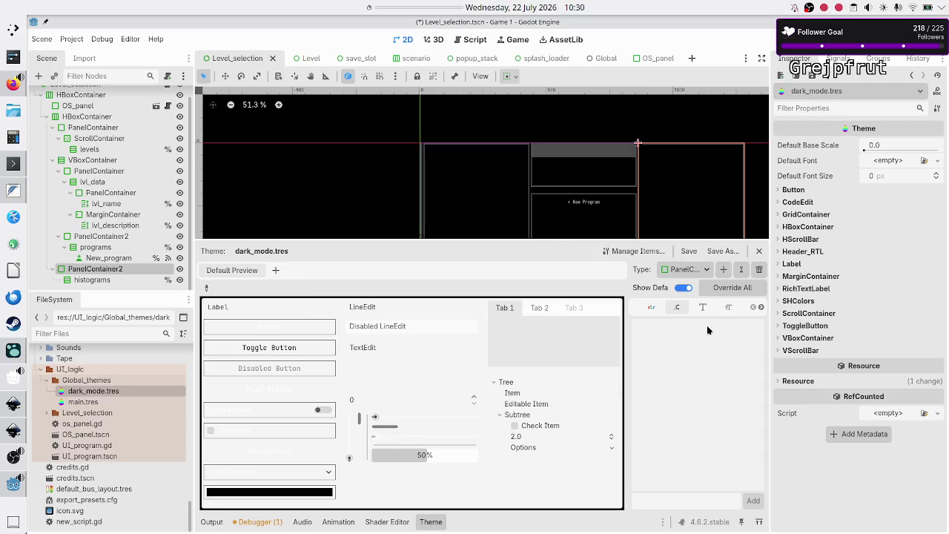
left_click(760, 310)
left_click(760, 310)
left_click(759, 310)
left_click(703, 307)
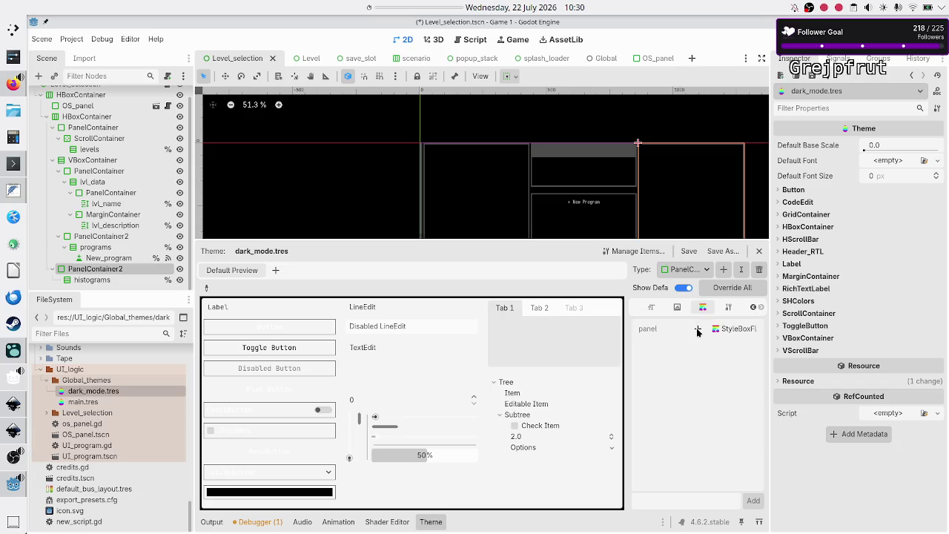
left_click(697, 329)
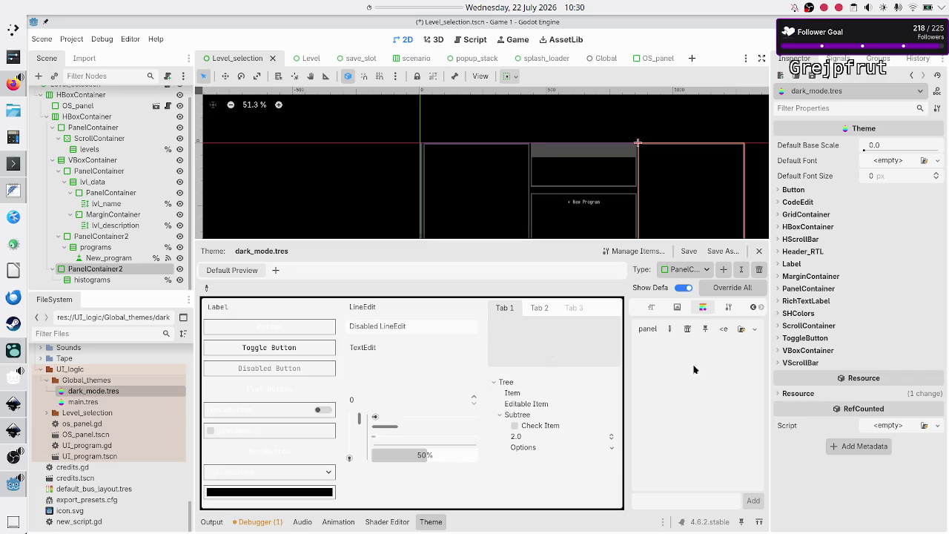
Copy border_decoration_big.tres and paste it as a unique style into the panel slot
left_click(87, 336)
type("big")
double_click(83, 386)
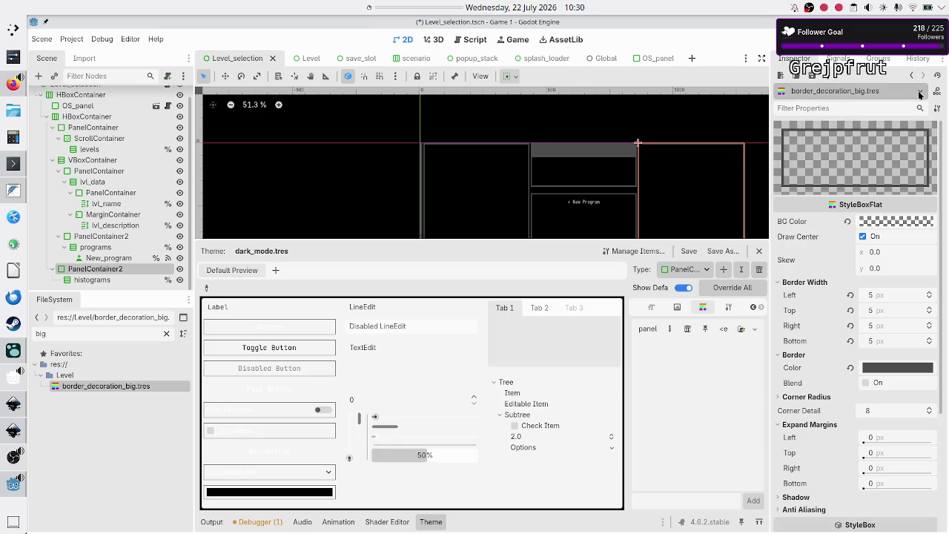
left_click(826, 75)
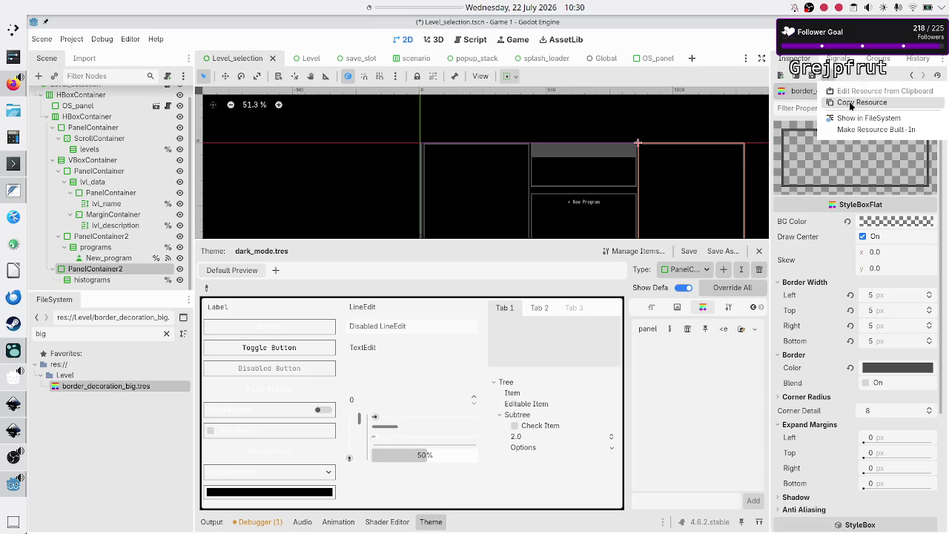
left_click(850, 102)
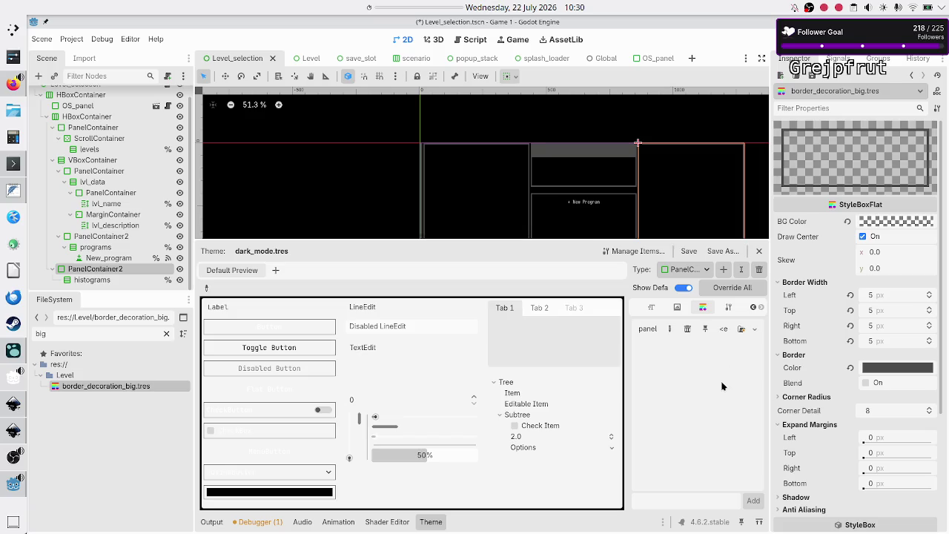
left_click(755, 329)
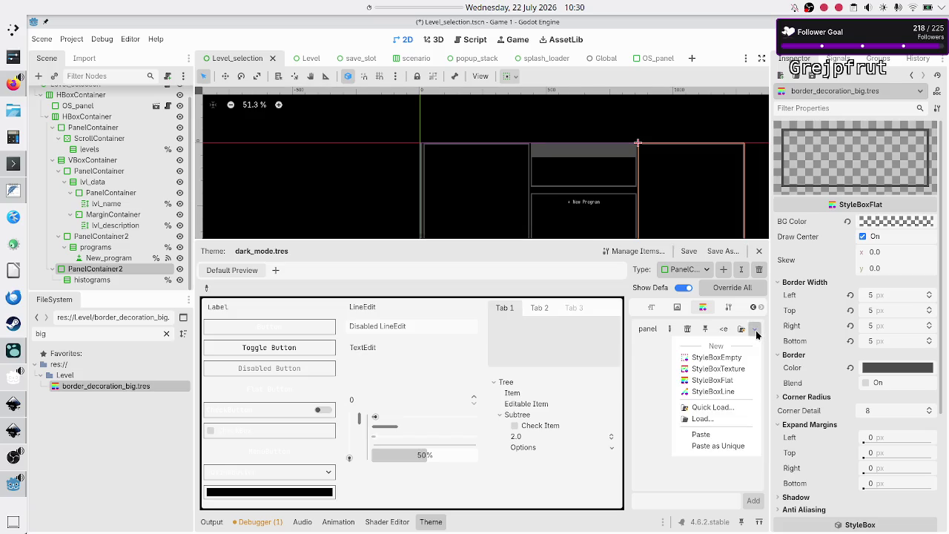
left_click(728, 447)
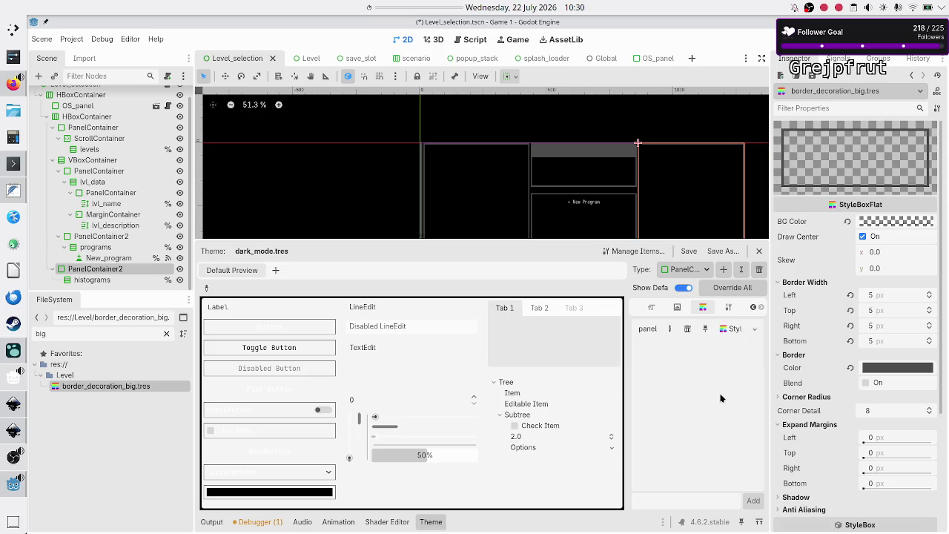
Save dark_mode.tres and confirm the style's 5 px borders and 10 px content margins
left_click(734, 335)
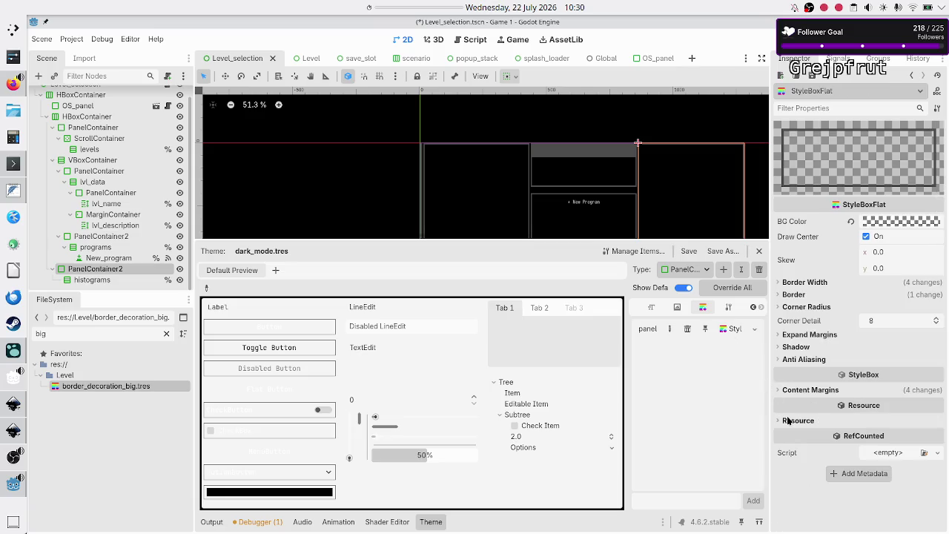
left_click(789, 421)
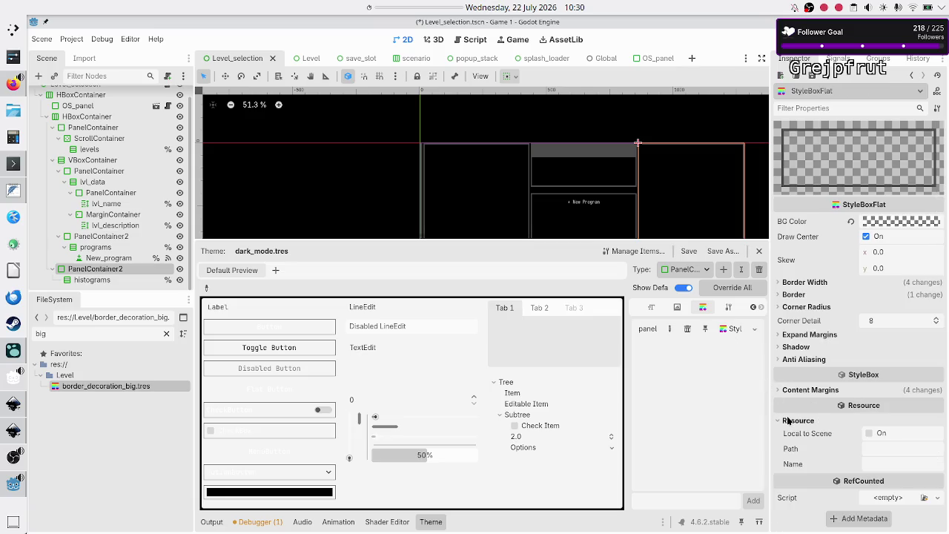
left_click(688, 255)
left_click(816, 282)
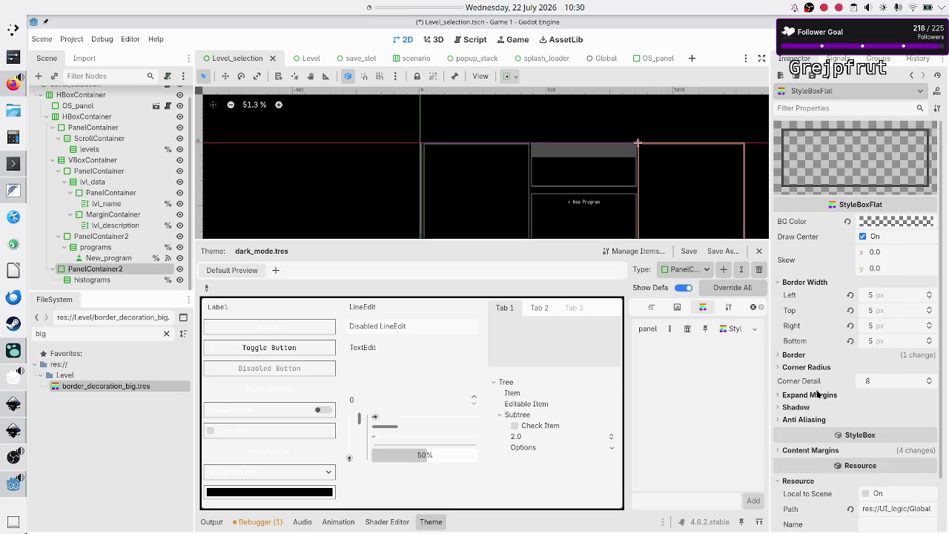
left_click(815, 450)
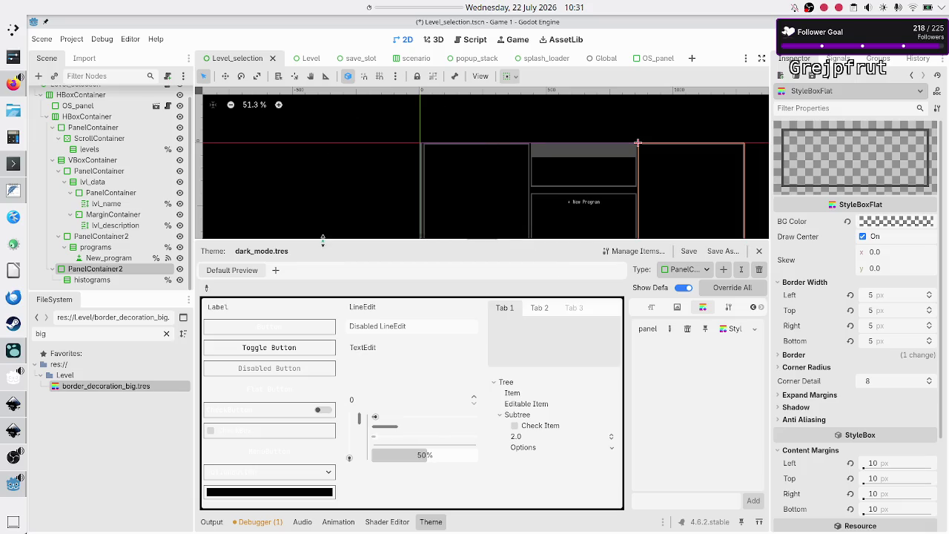
left_click(429, 522)
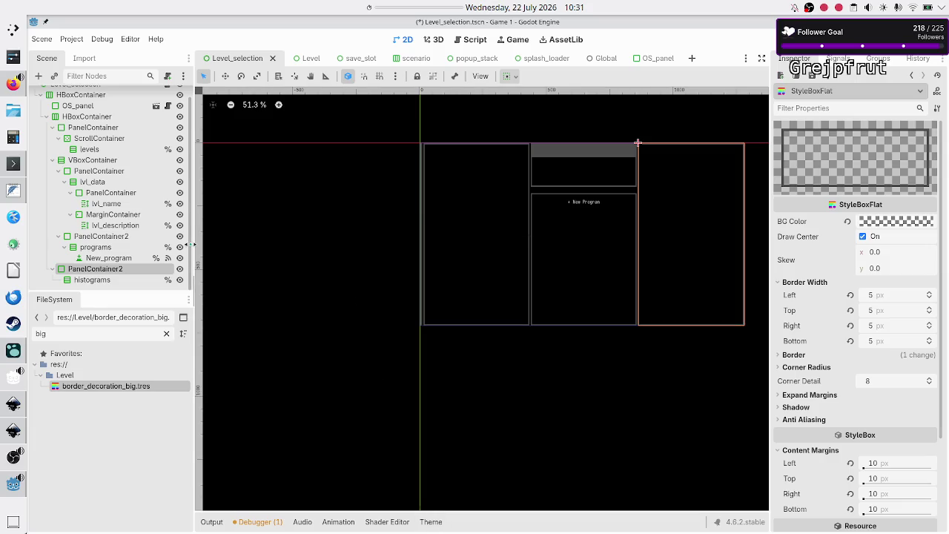
Revert the level-list PanelContainer's own Panel style override
scroll(112, 244, "up", 1)
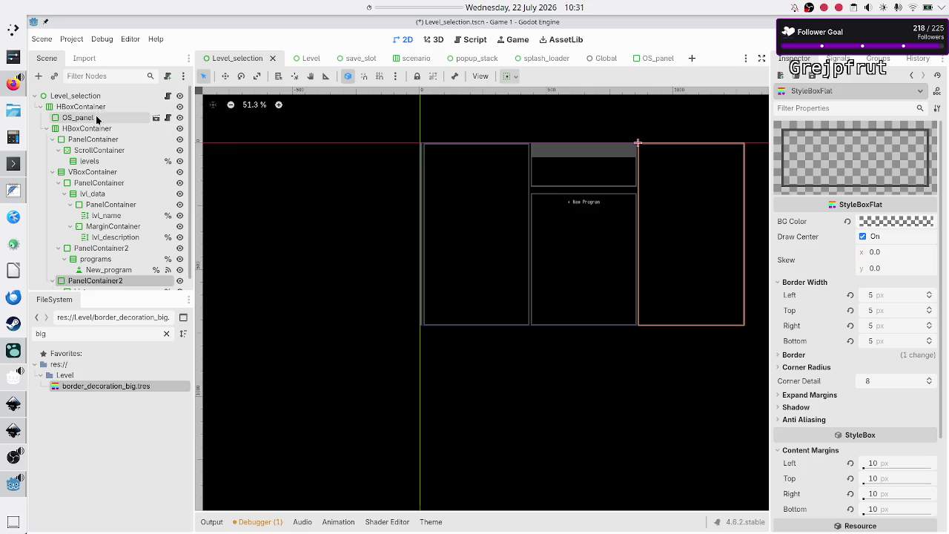
left_click(94, 139)
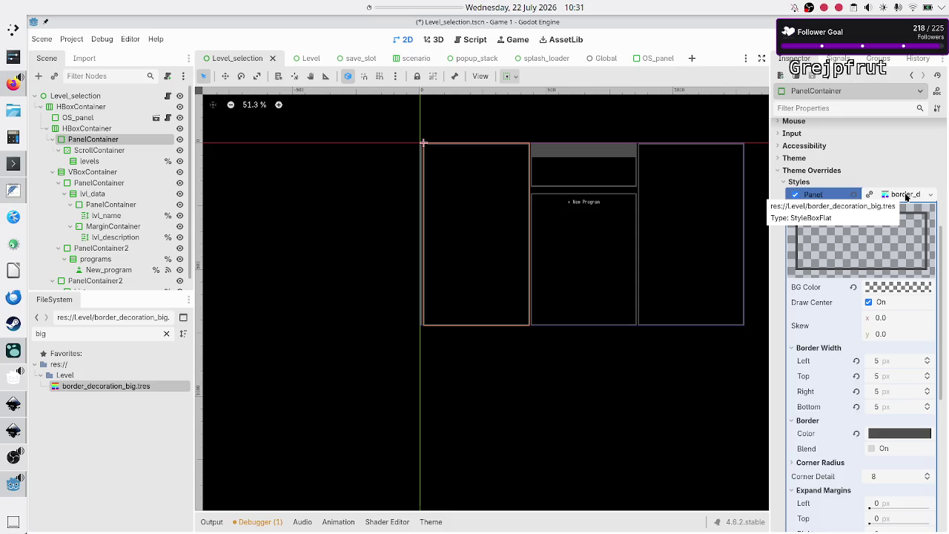
left_click(854, 194)
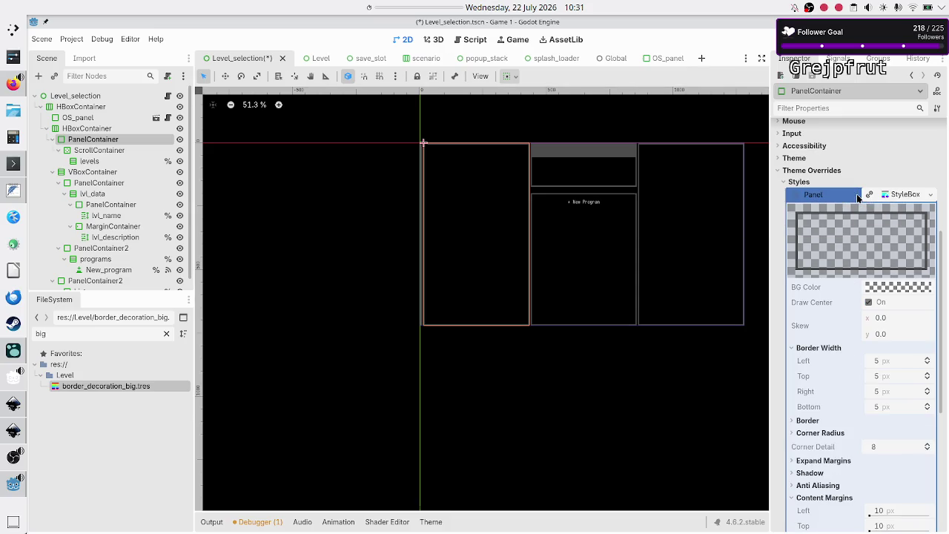
left_click(910, 196)
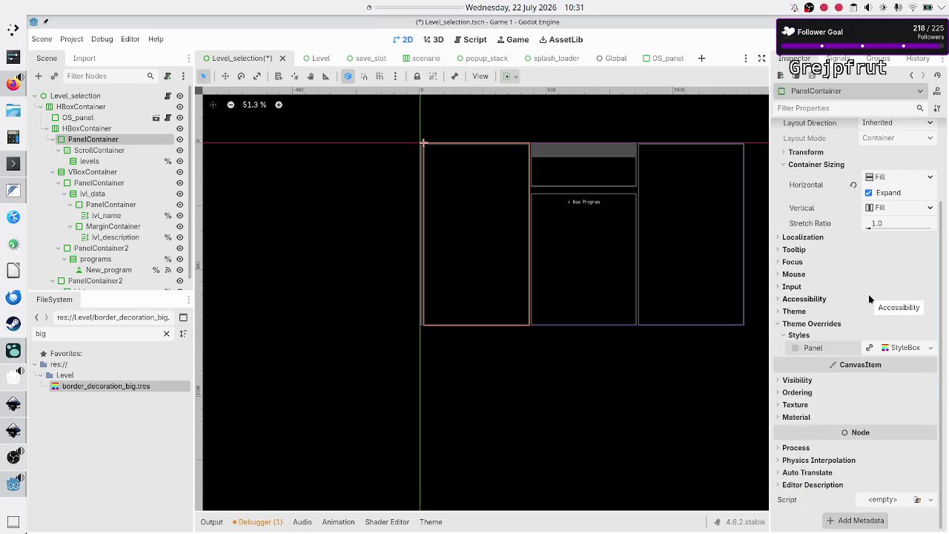
Confirm which theme the PanelContainer uses, then run the scene with F6
scroll(868, 296, "up", 3)
scroll(869, 296, "down", 3)
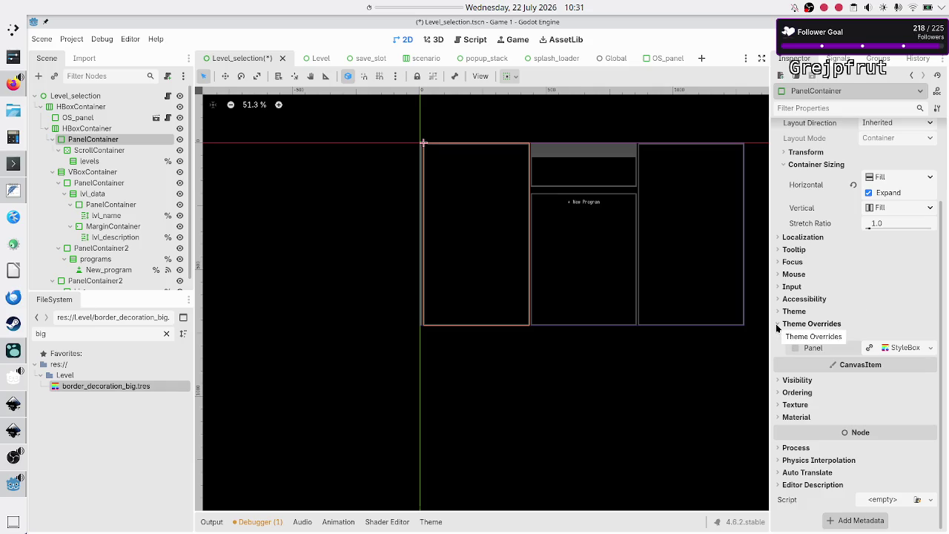
left_click(776, 328)
left_click(784, 338)
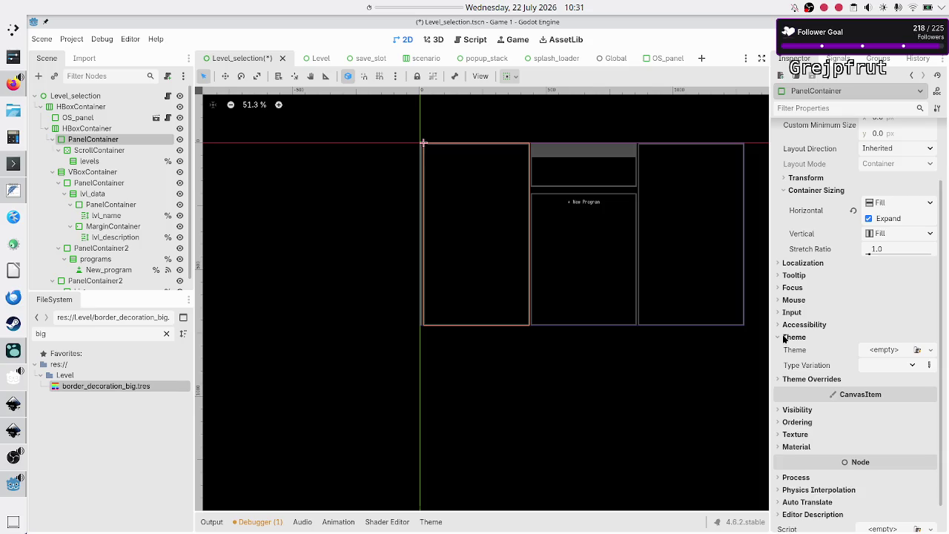
left_click(784, 337)
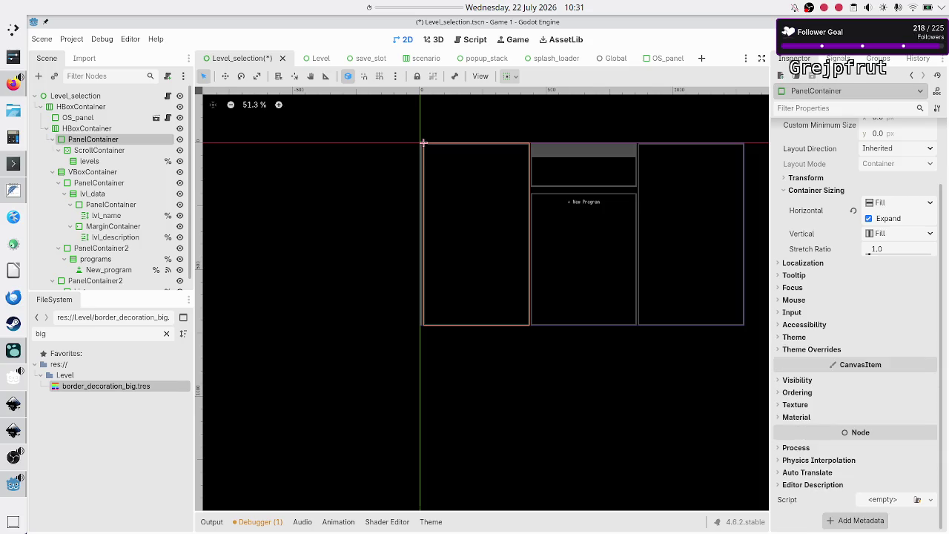
key("F6")
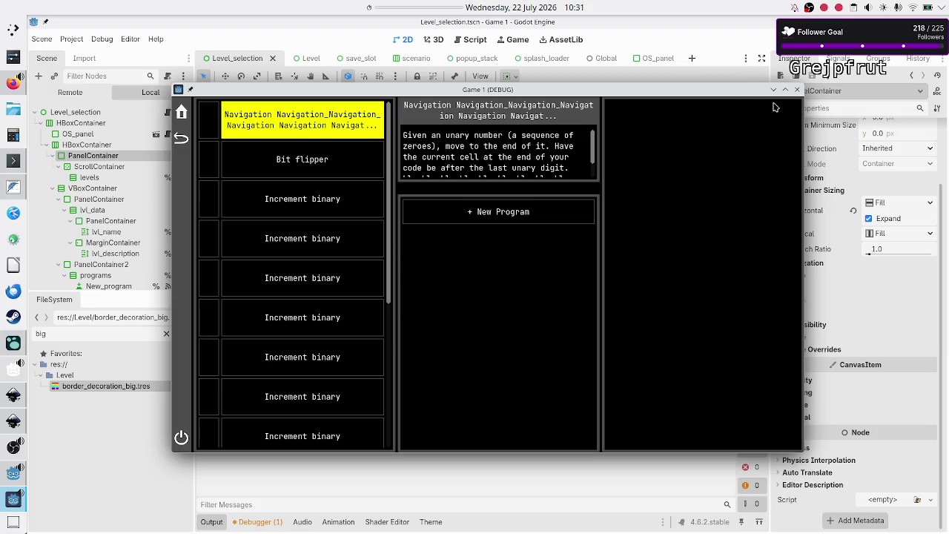
Close the running debug game and select the PanelContainer under VBoxContainer
left_click(797, 89)
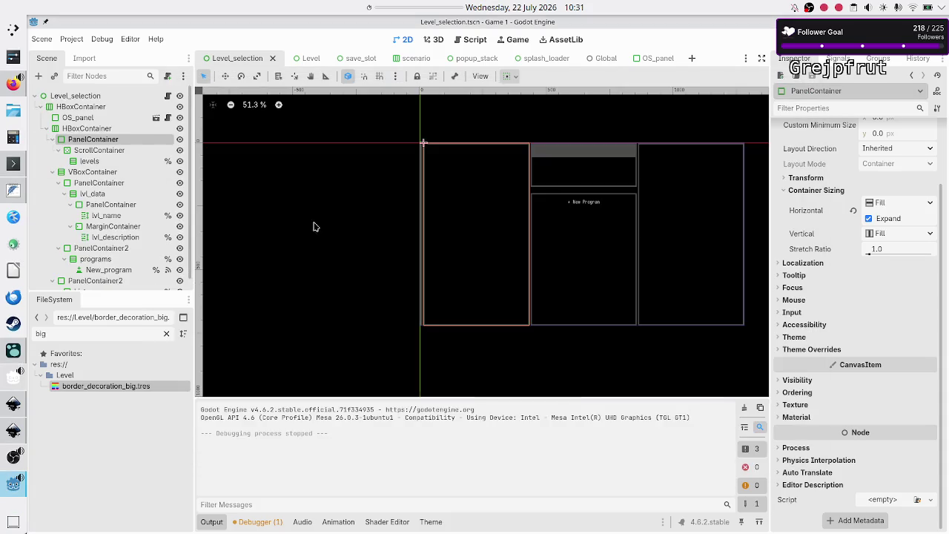
left_click(107, 182)
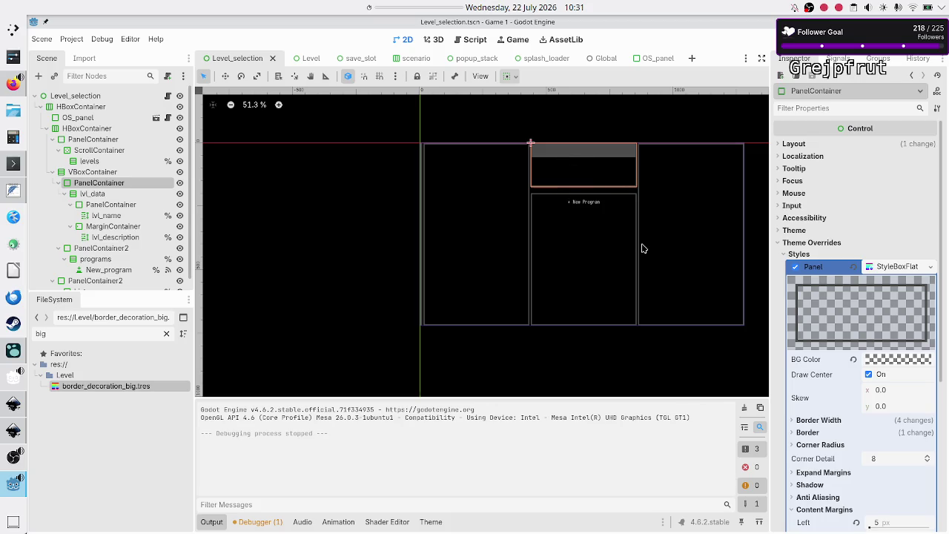
scroll(881, 395, "down", 4)
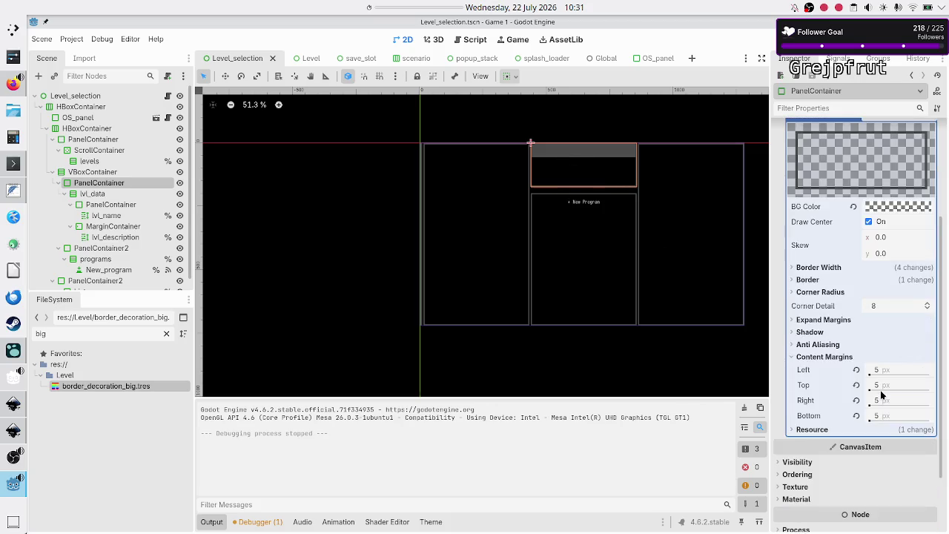
left_click(817, 282)
left_click(818, 281)
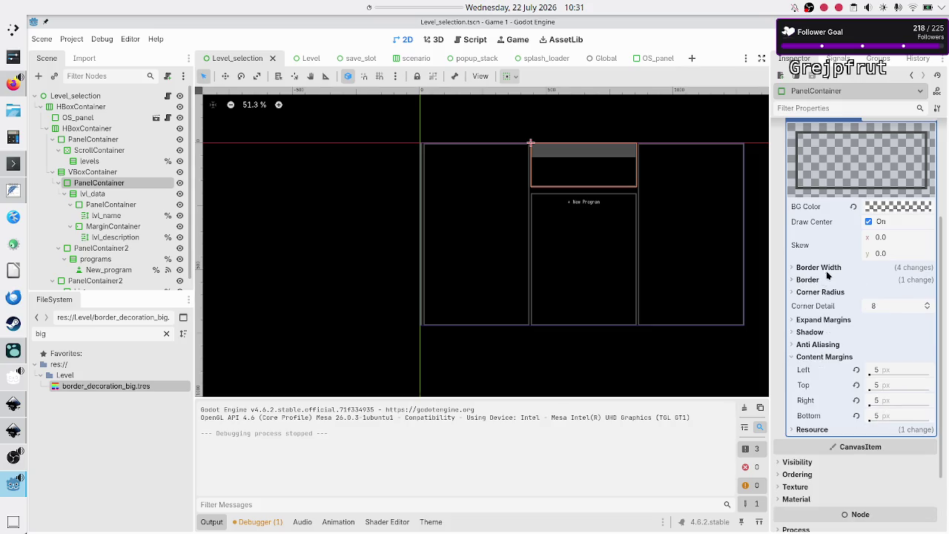
left_click(829, 267)
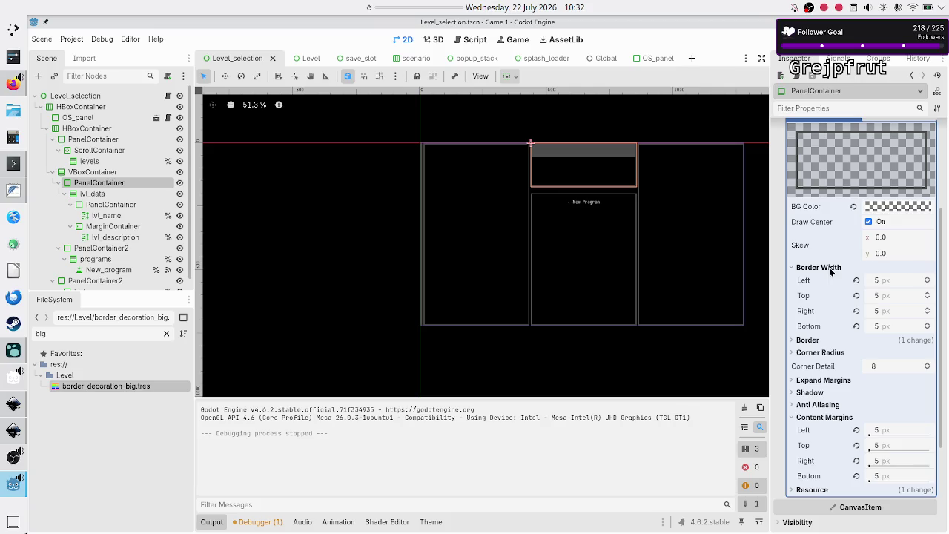
scroll(581, 164, "up", 5)
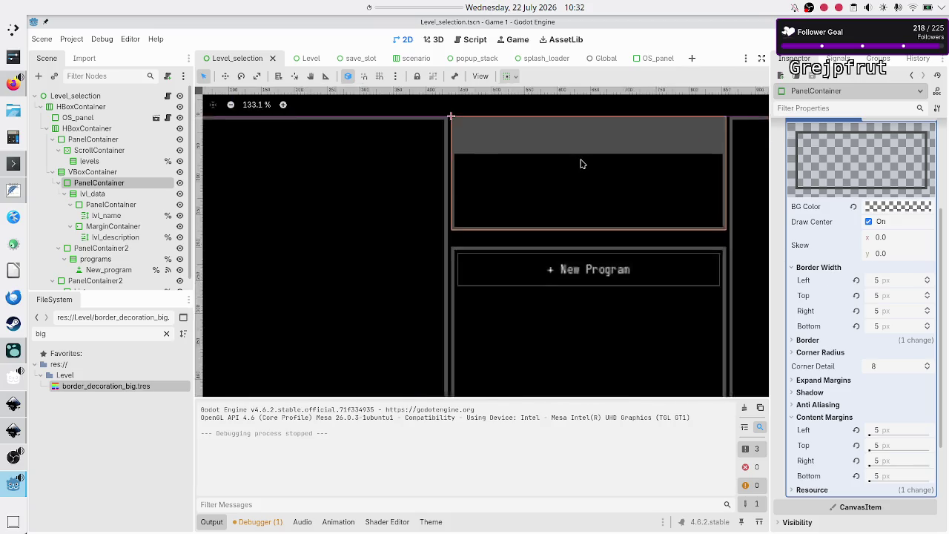
scroll(581, 164, "up", 2)
scroll(581, 164, "down", 2)
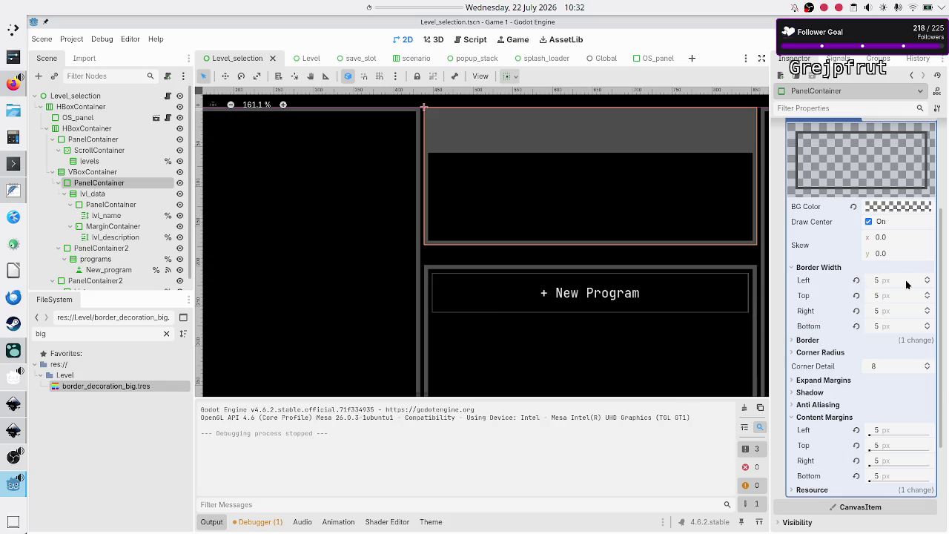
scroll(860, 311, "up", 2)
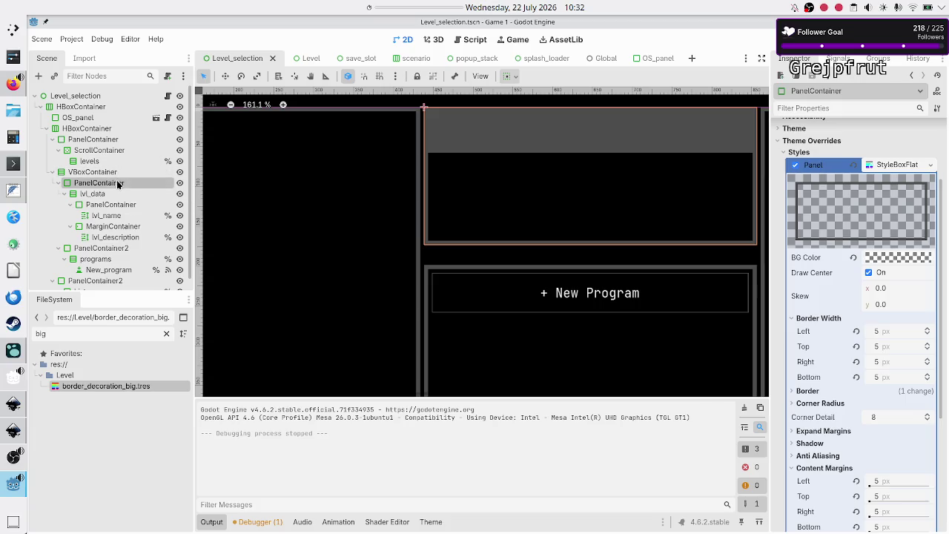
left_click(112, 205)
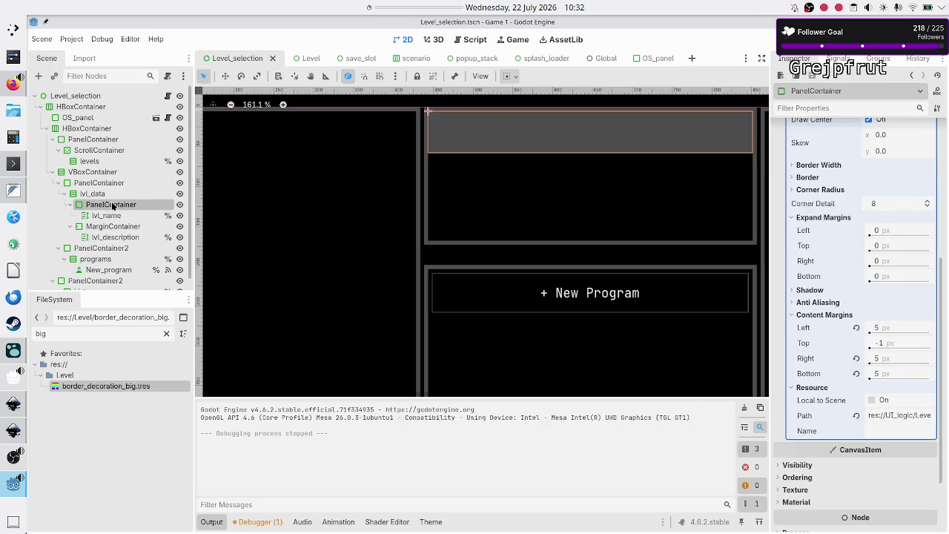
left_click(104, 183)
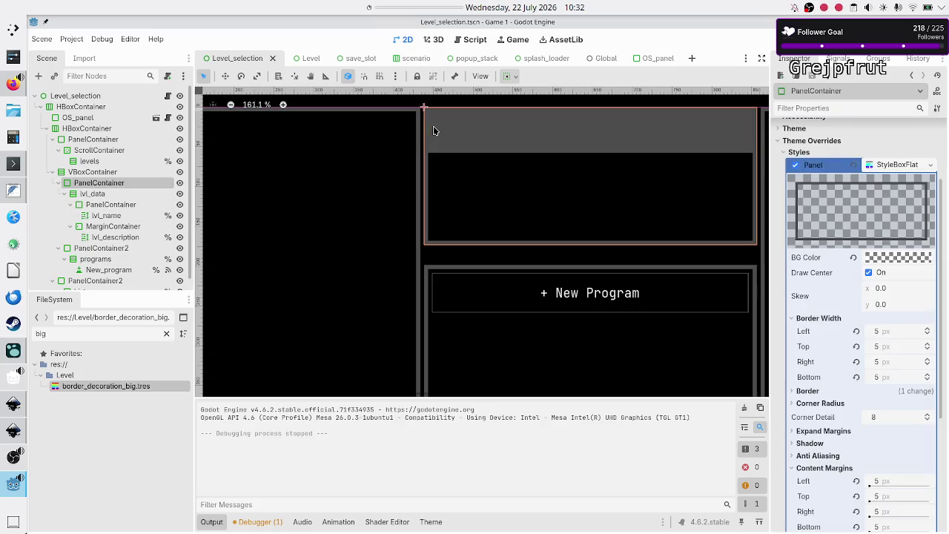
scroll(434, 131, "up", 2)
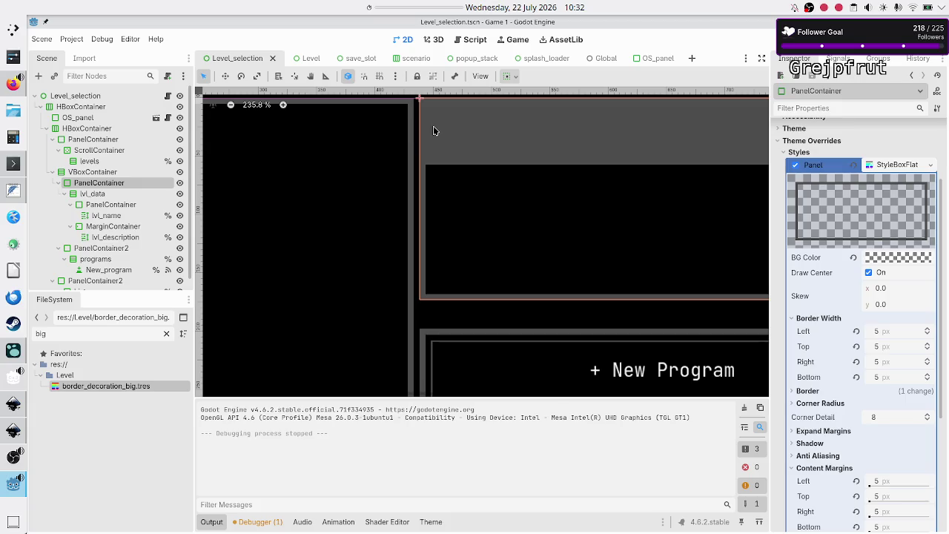
left_click(110, 206, "ctrl")
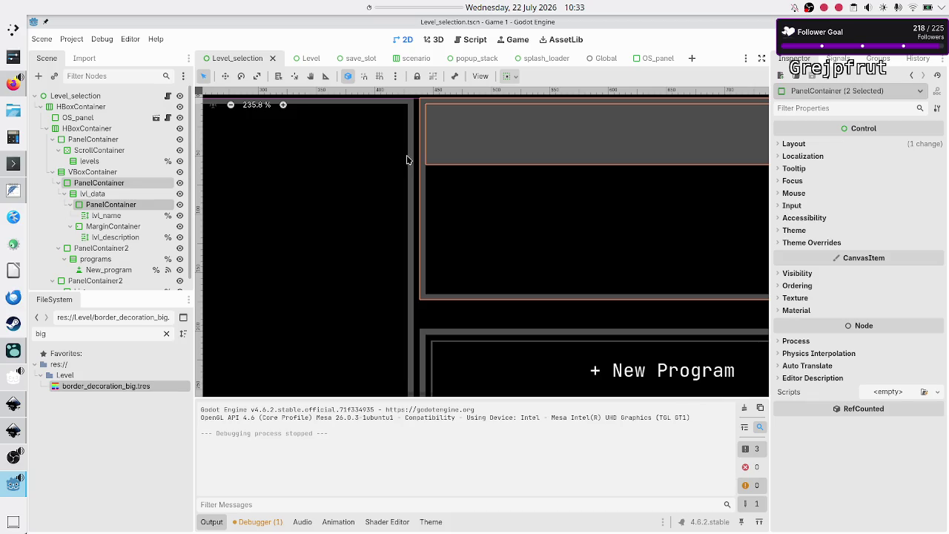
Inspect lvl_data and its PanelContainers, ending on PanelContainer2 holding the programs list
left_click(117, 194)
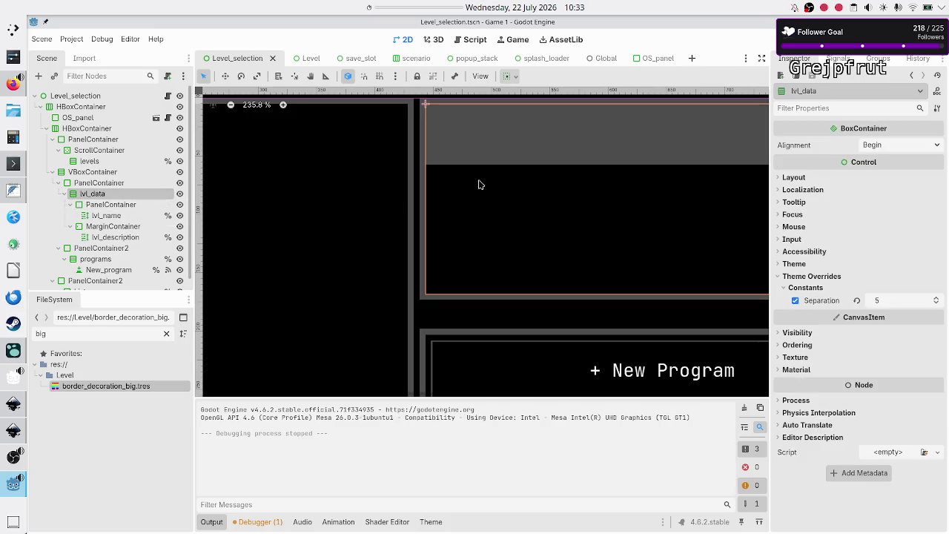
scroll(519, 182, "down", 3)
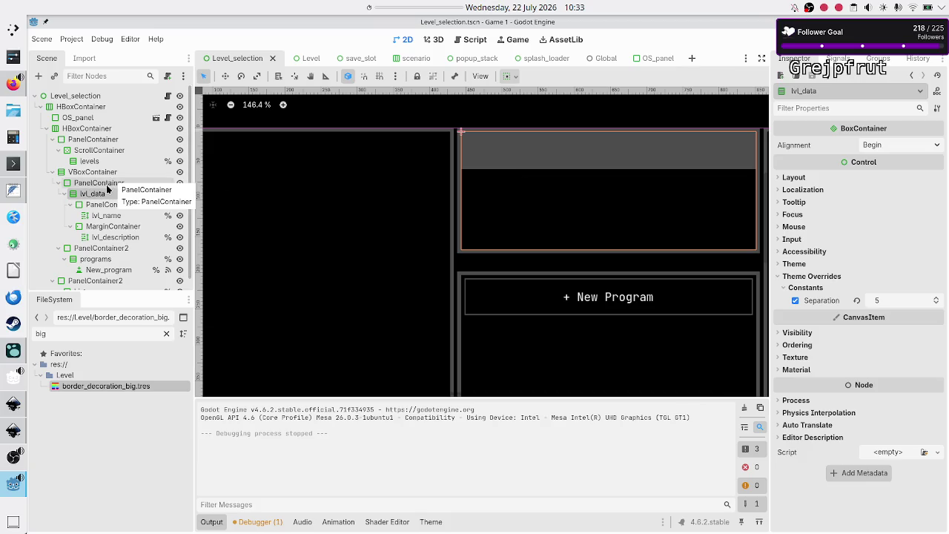
left_click(103, 183)
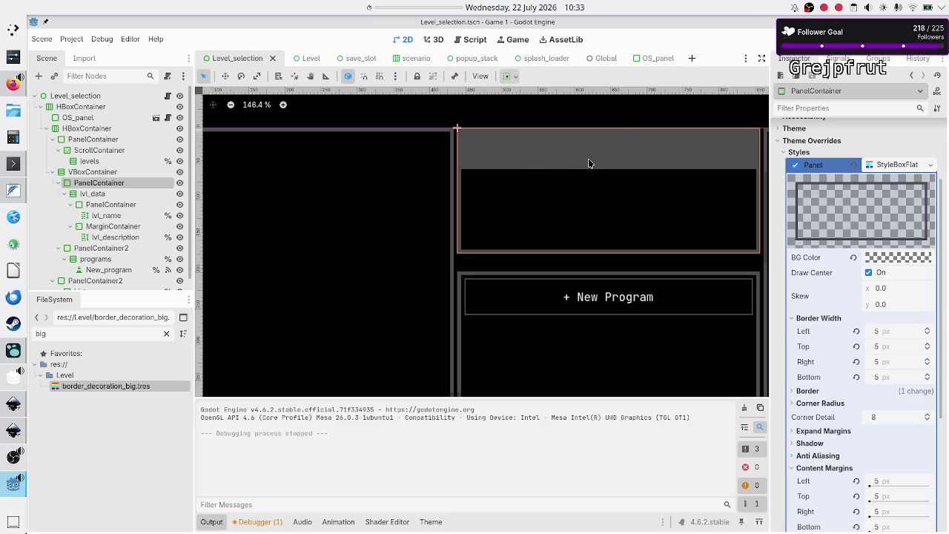
left_click(104, 206)
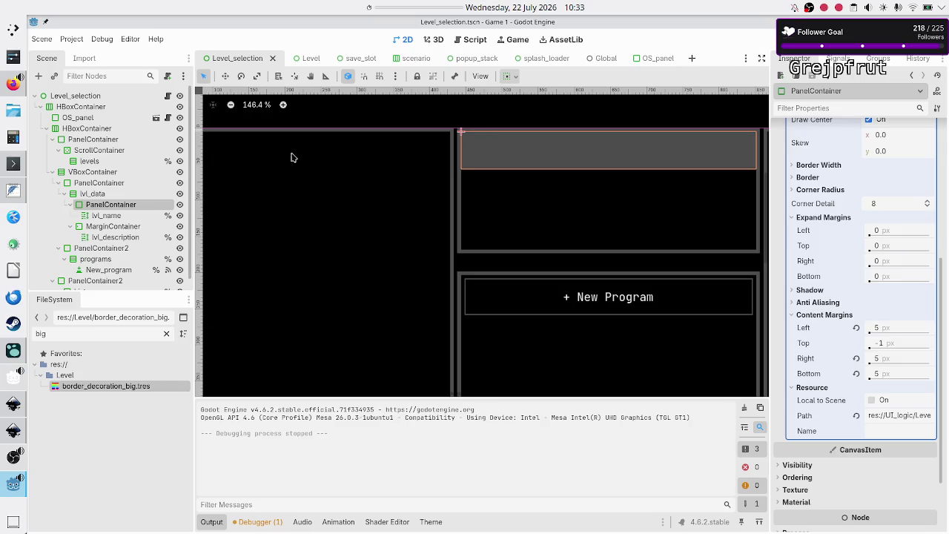
left_click(126, 183)
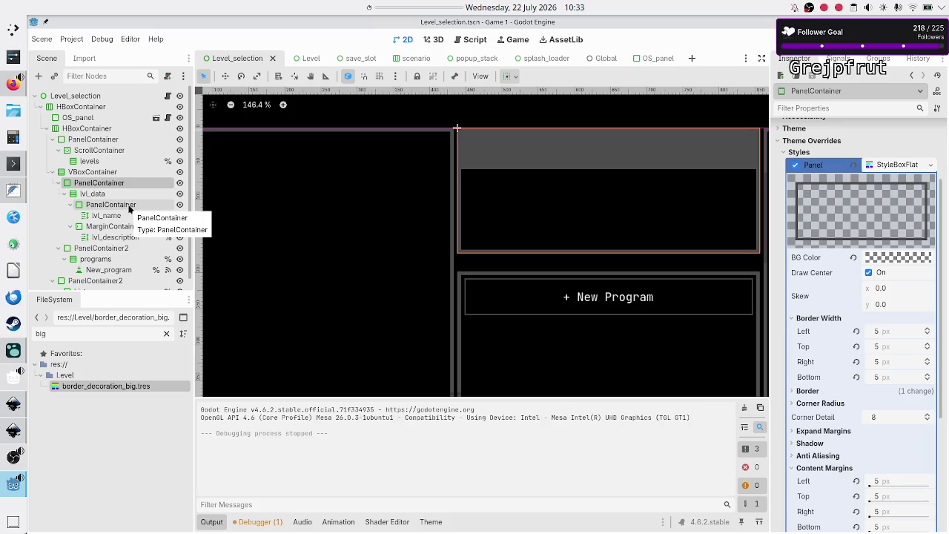
left_click(129, 208)
left_click(113, 250)
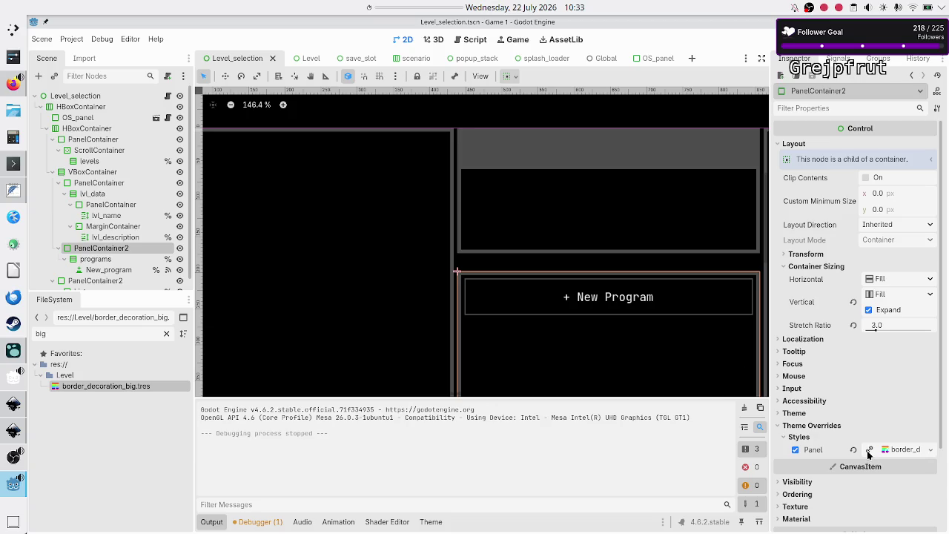
Revert the Panel style override on the programs PanelContainer2 and collapse its theme overrides
scroll(866, 450, "down", 2)
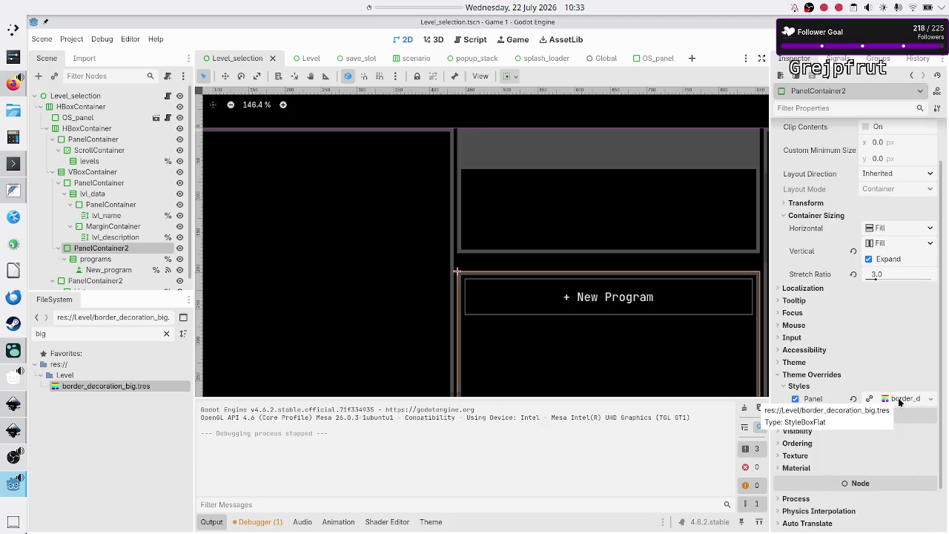
left_click(851, 399)
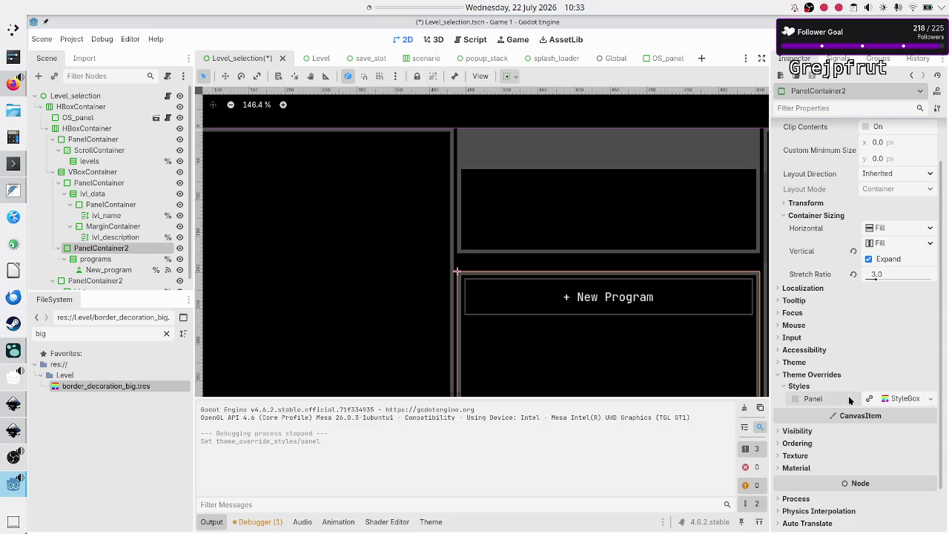
left_click(784, 386)
left_click(776, 375)
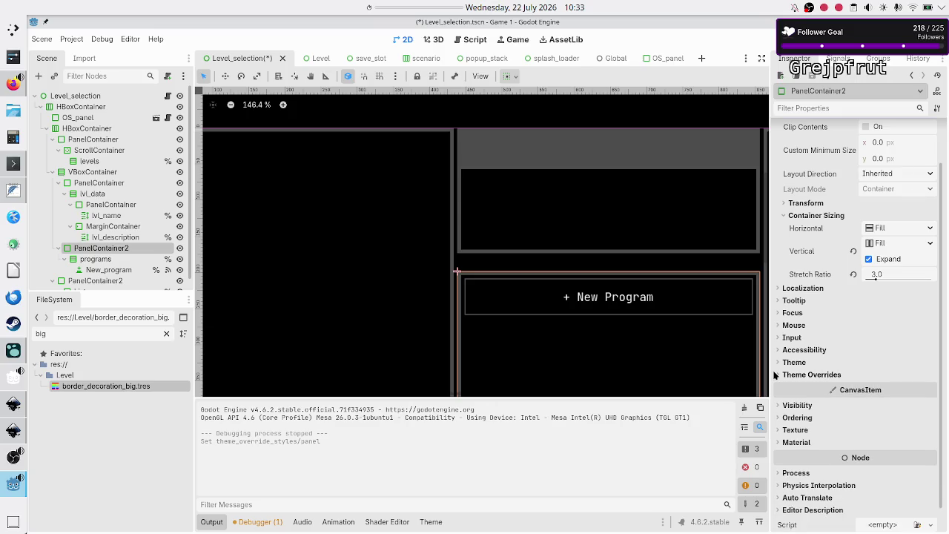
scroll(119, 226, "down", 1)
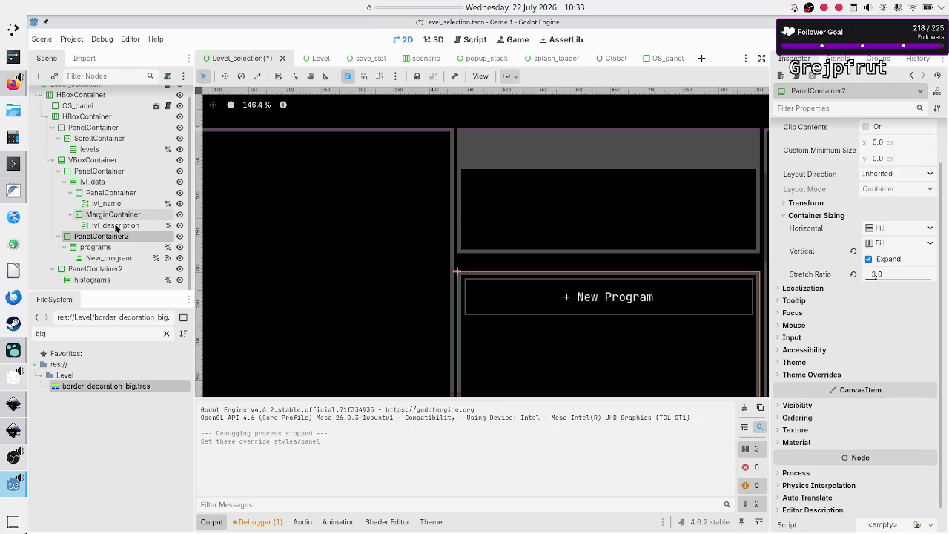
Revert the histograms PanelContainer2's Panel style override, collapse the sections, and save the scene
left_click(108, 272)
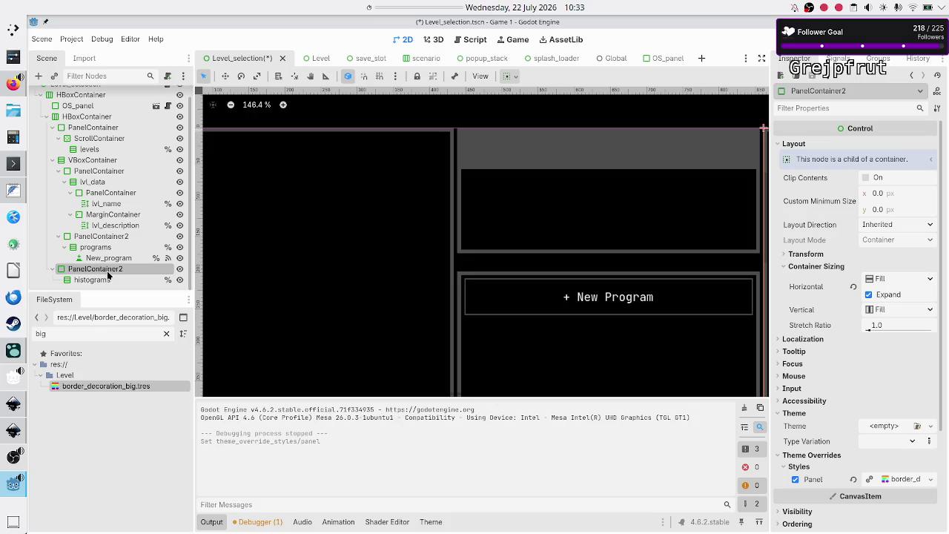
scroll(473, 280, "right", 5)
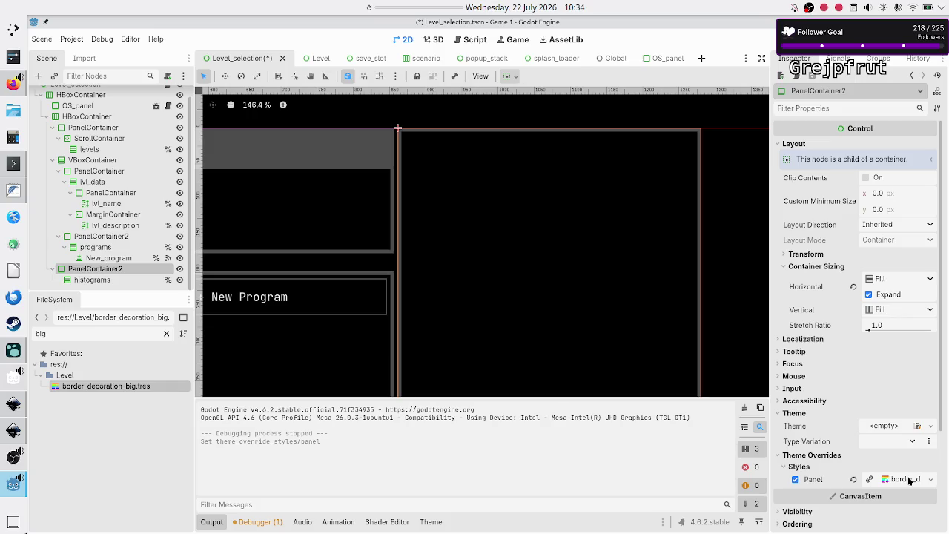
left_click(853, 479)
left_click(787, 468)
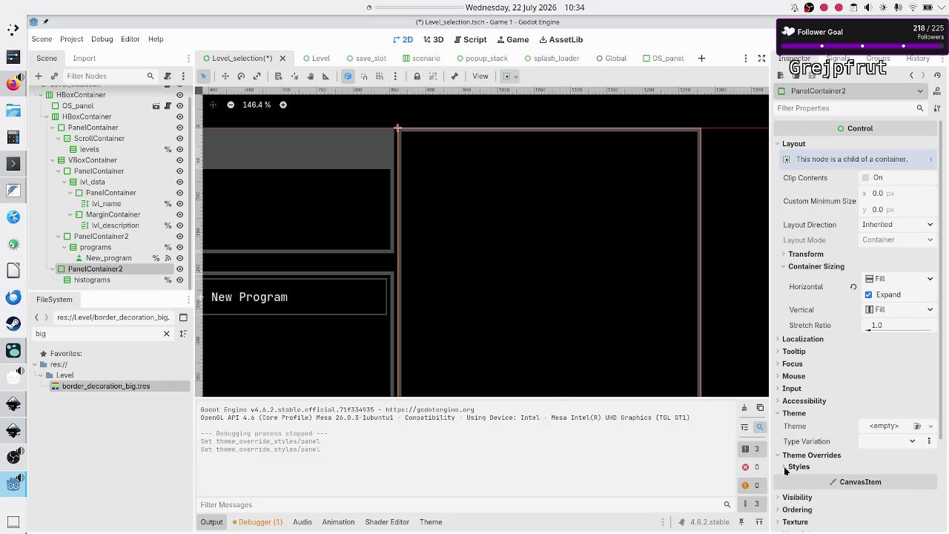
left_click(776, 457)
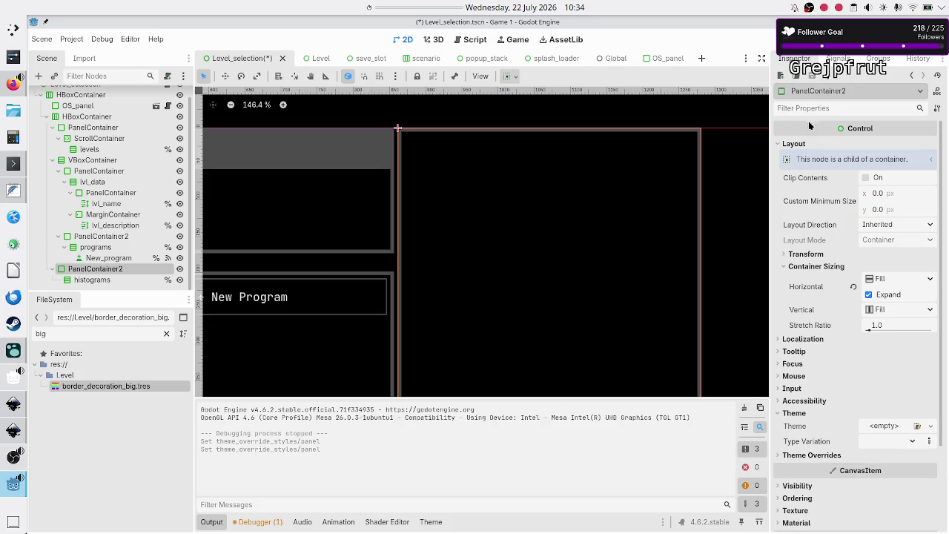
key("ctrl+s")
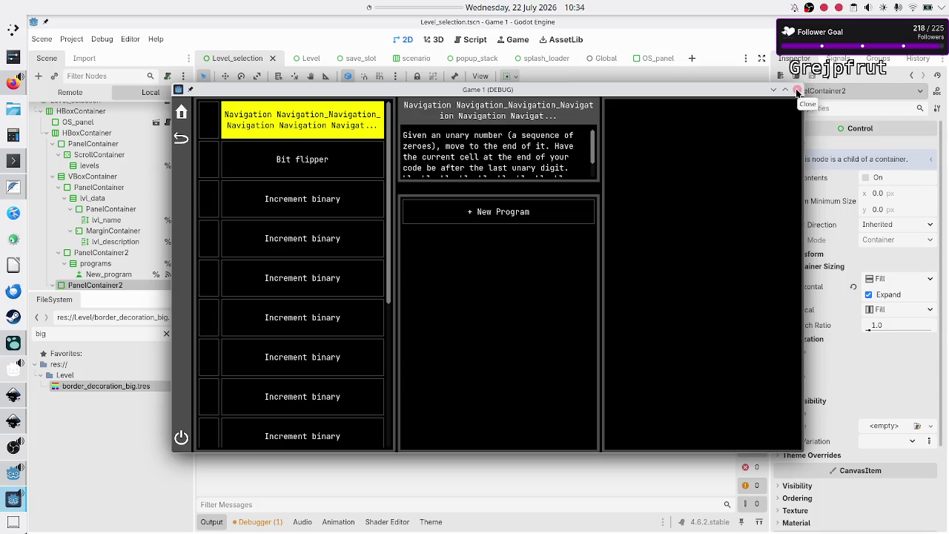
Close the Game (DEBUG) window after checking the panels' look
left_click(797, 91)
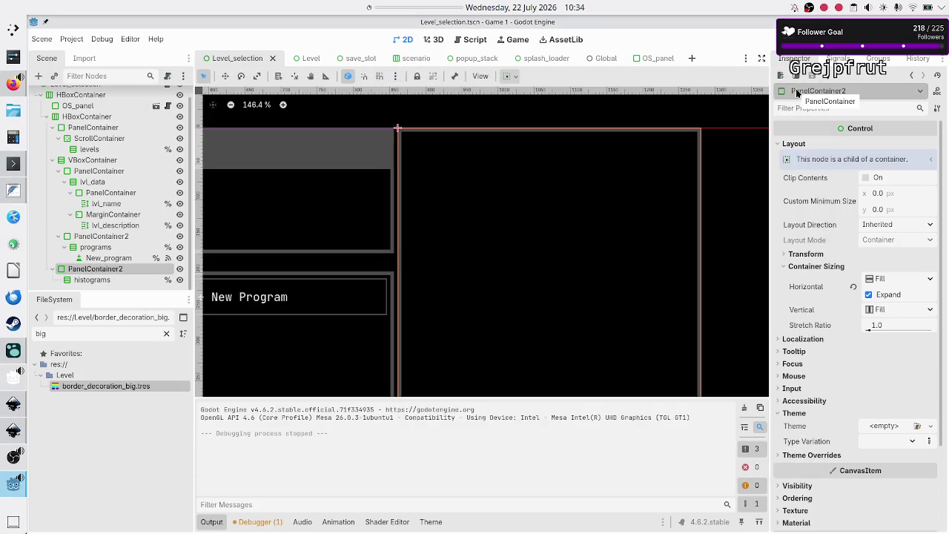
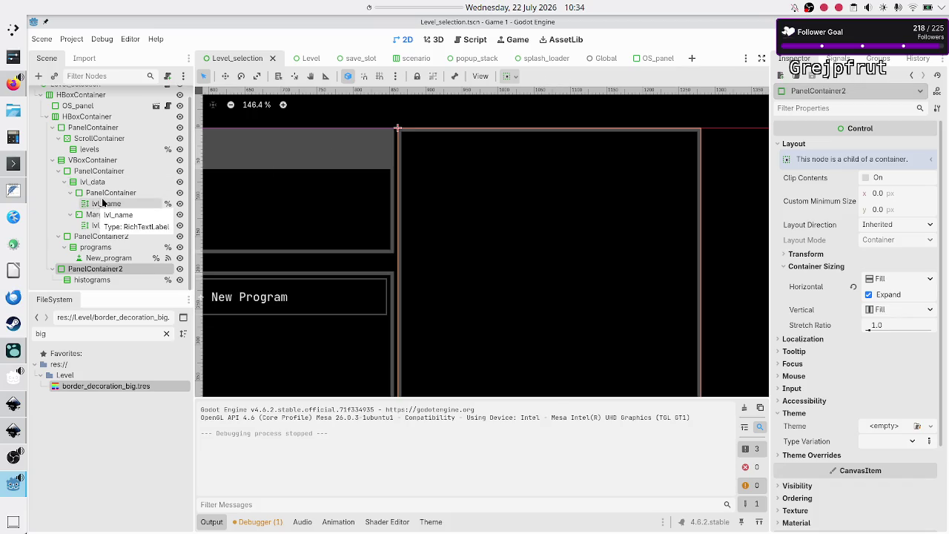
Collapse the Output log panel to give the Level_selection canvas more room
scroll(104, 185, "up", 1)
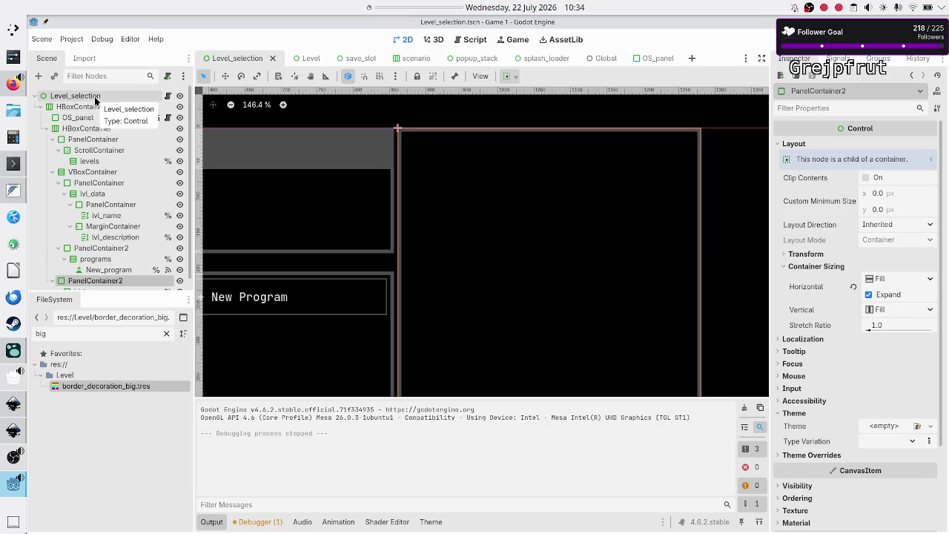
left_click(782, 456)
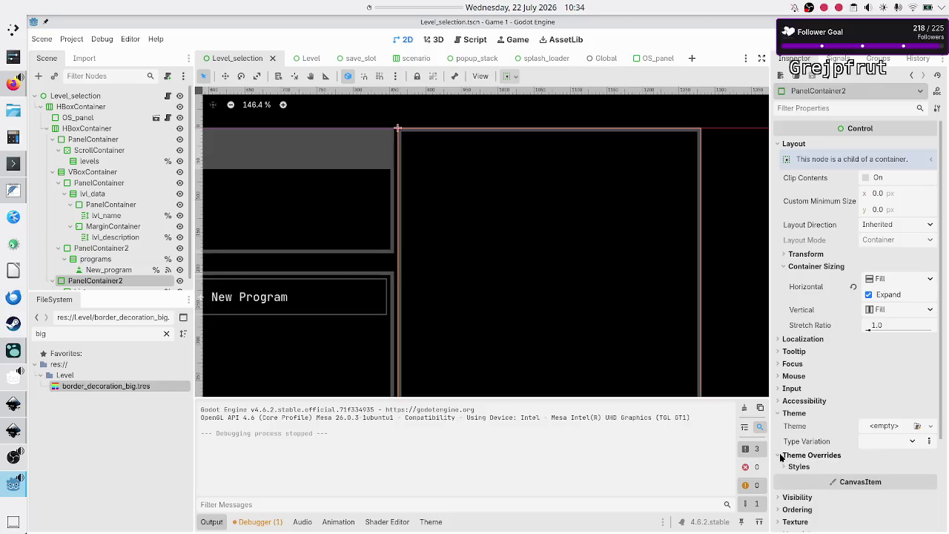
left_click(780, 456)
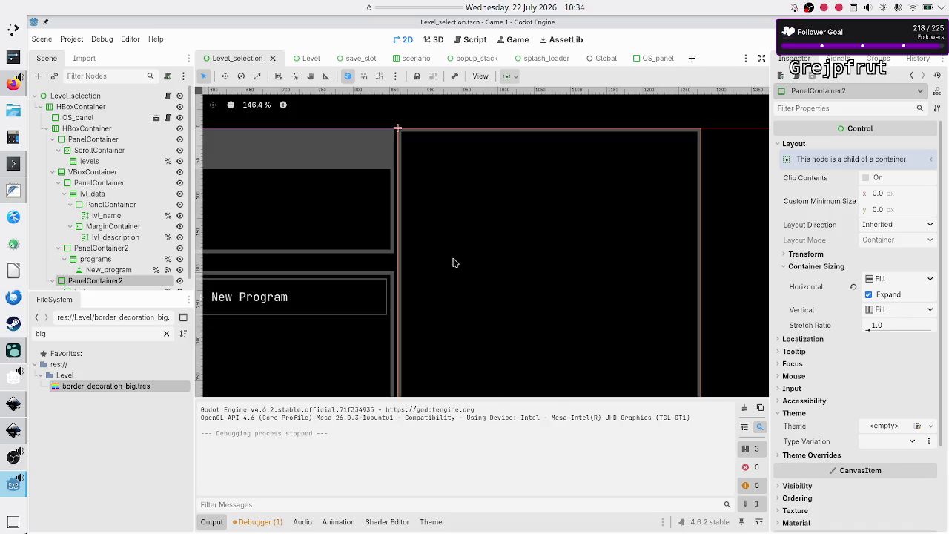
left_click(211, 523)
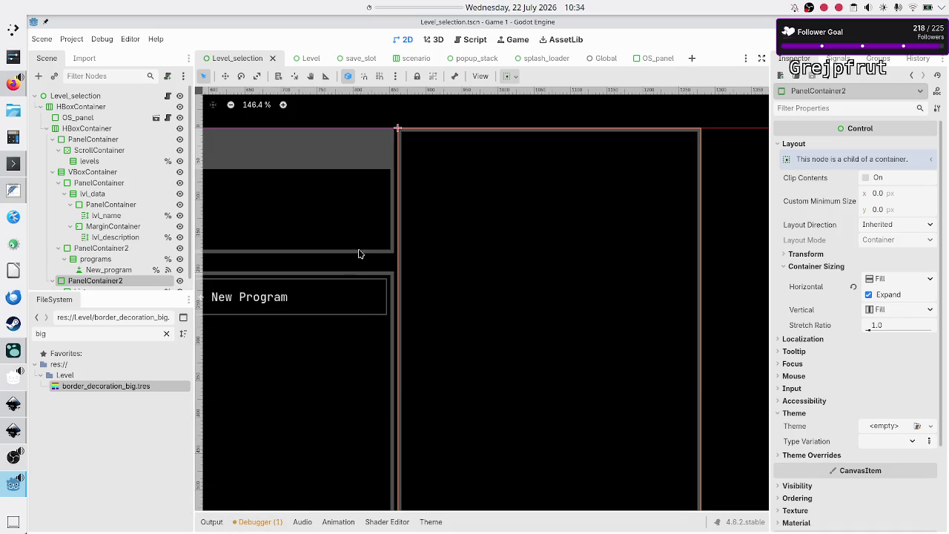
scroll(360, 253, "left", 6)
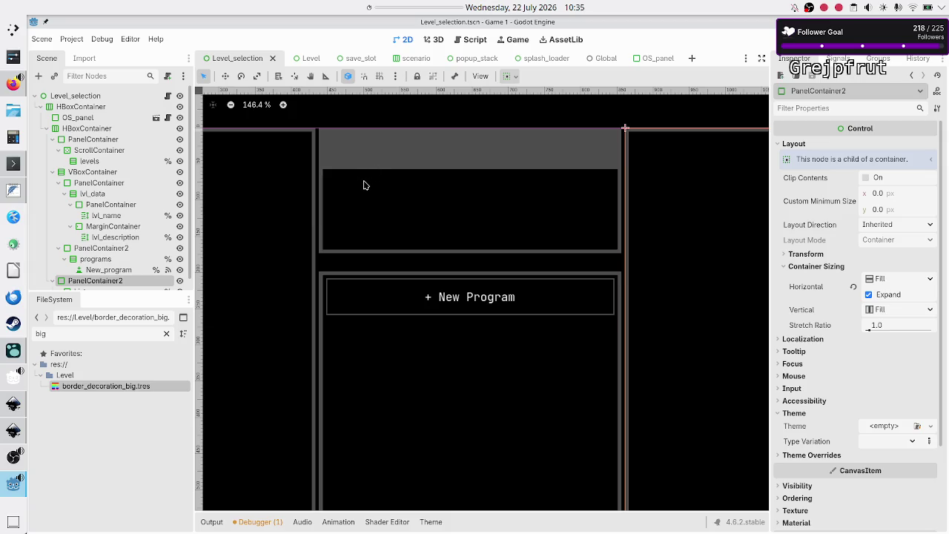
Revert the top HBoxContainer's Separation constant override so it uses default spacing
left_click(97, 100)
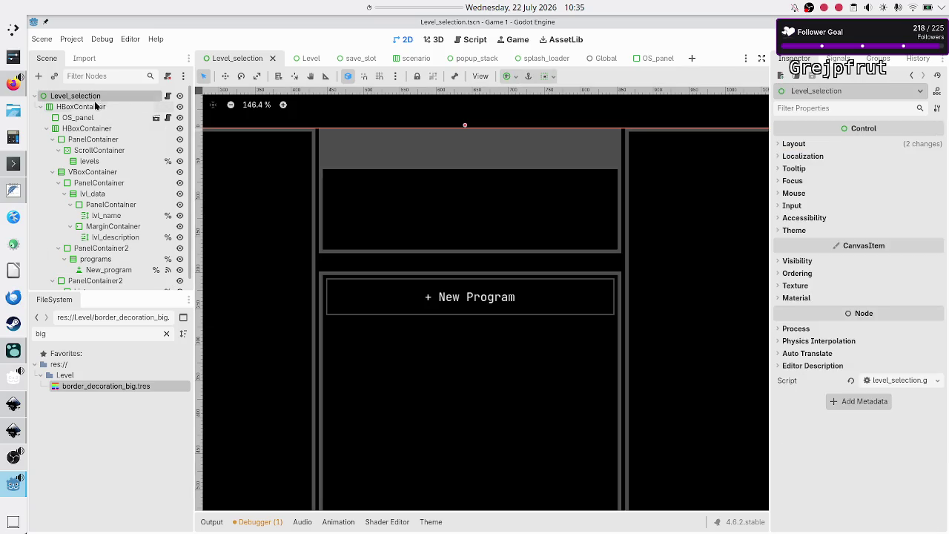
left_click(96, 107)
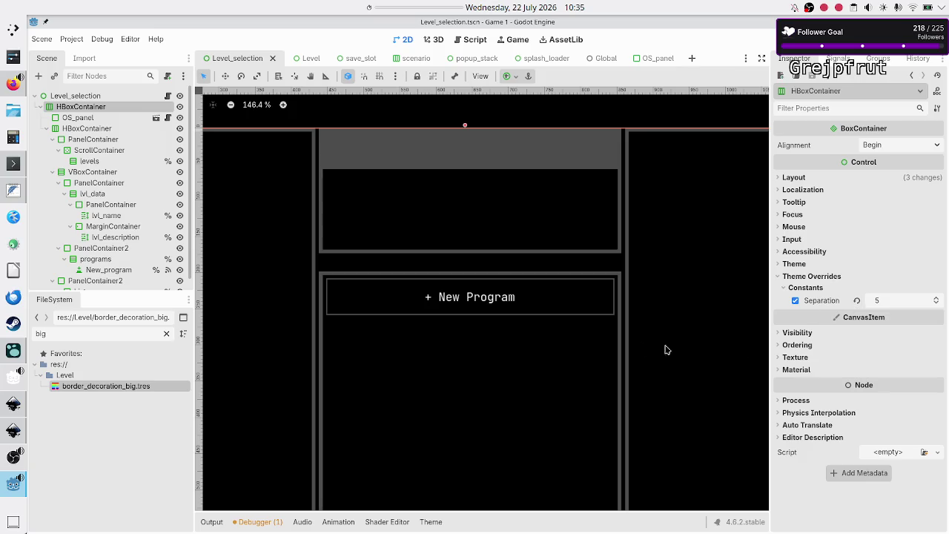
scroll(539, 300, "left", 5)
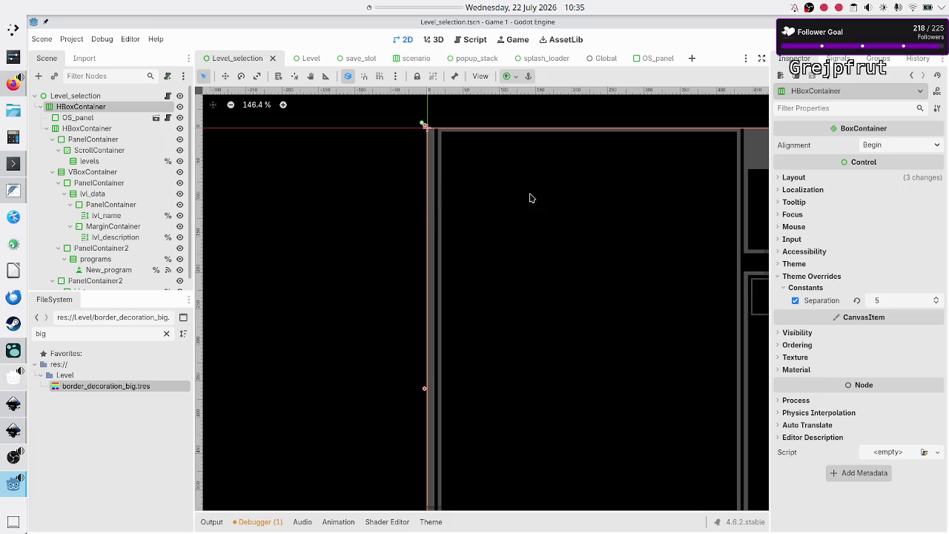
left_click(857, 301)
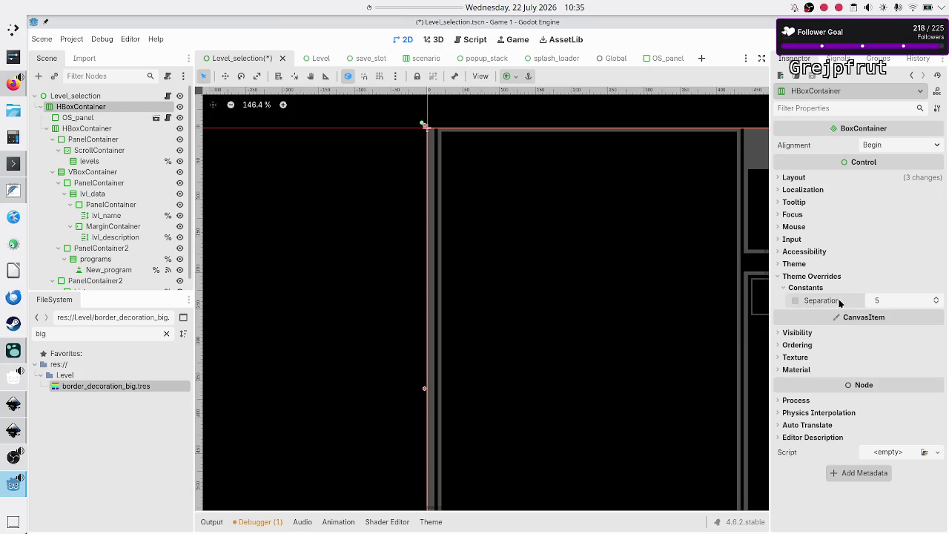
left_click(778, 277)
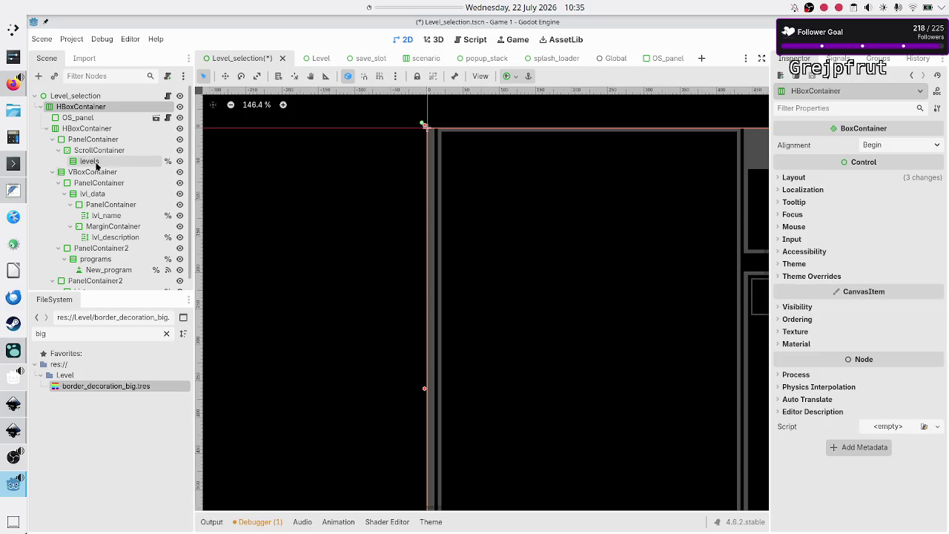
left_click(88, 129)
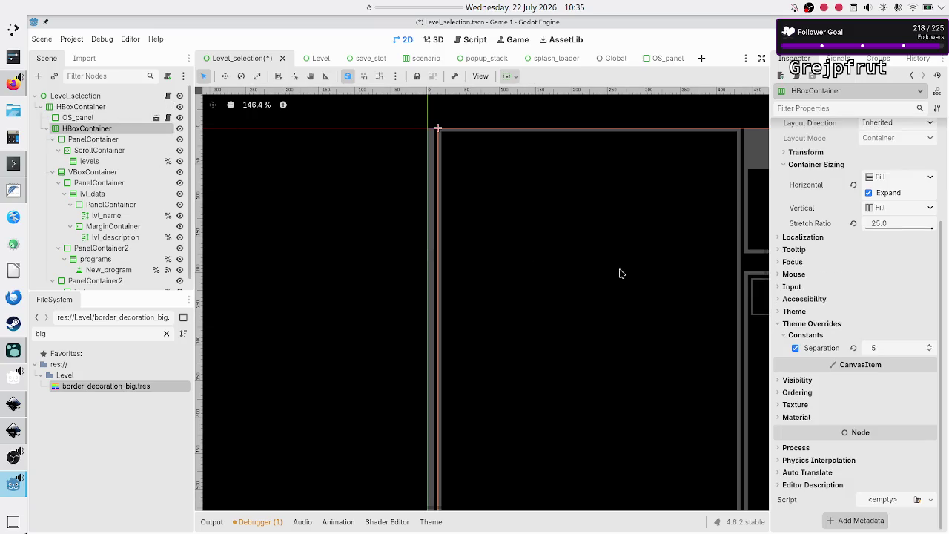
Revert the inner HBoxContainer's Separation constant override
scroll(592, 270, "right", 10)
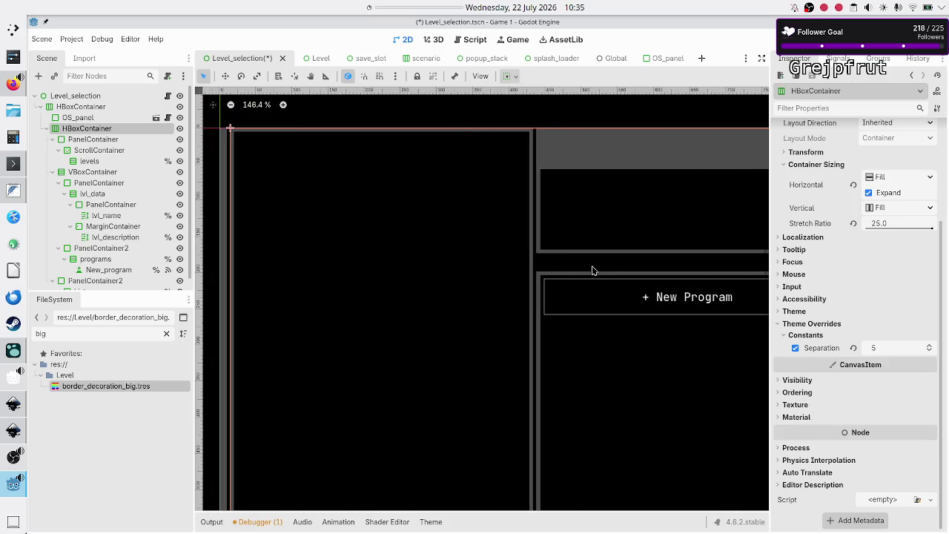
scroll(592, 270, "left", 4)
left_click(852, 348)
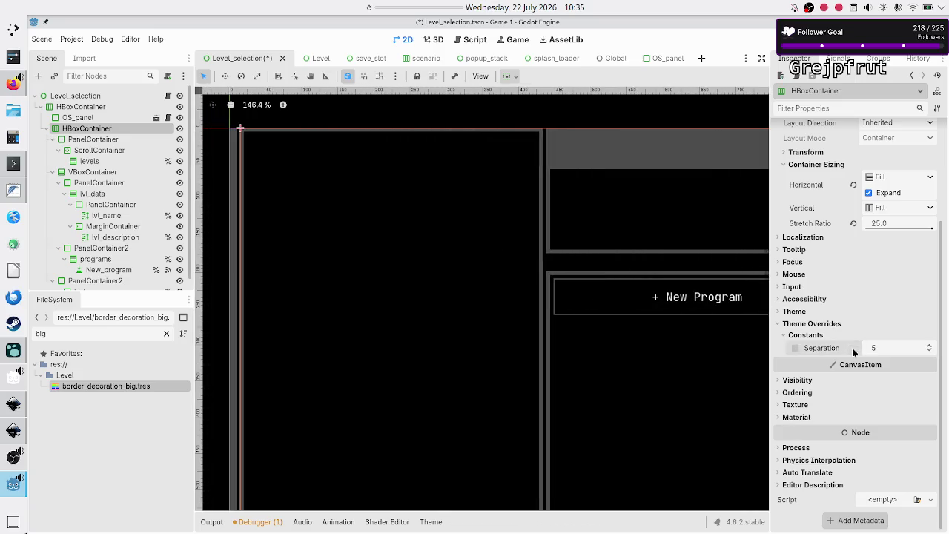
left_click(783, 337)
left_click(777, 335)
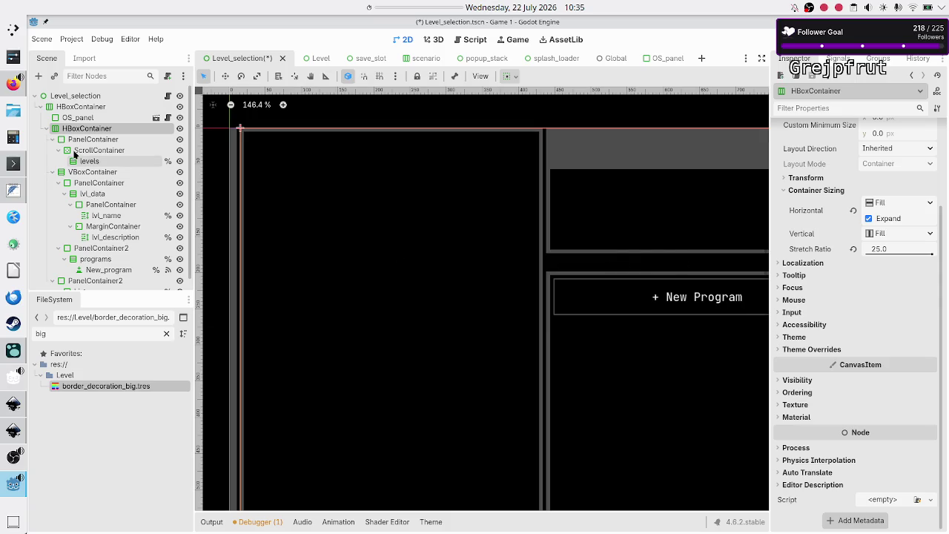
Revert the ScrollContainer's Scrollbar H Separation override
left_click(82, 143)
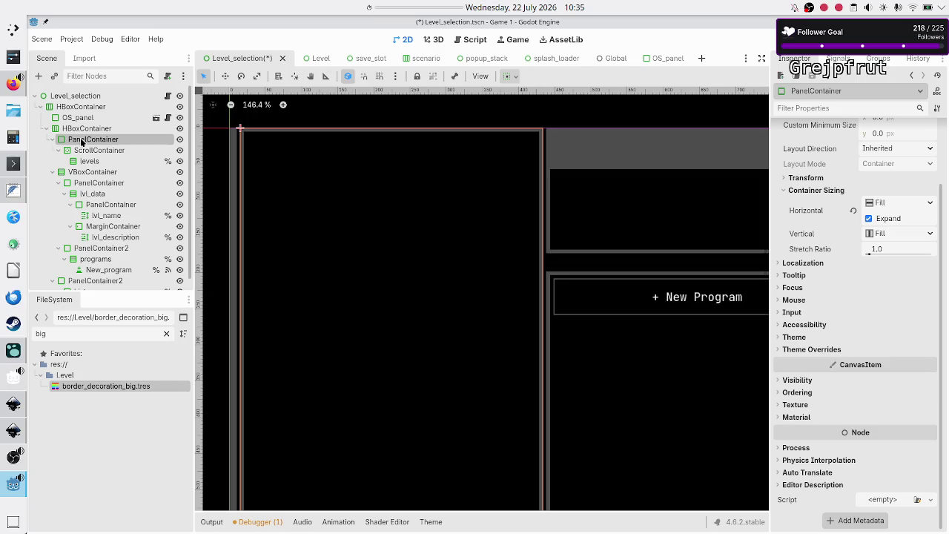
left_click(99, 151)
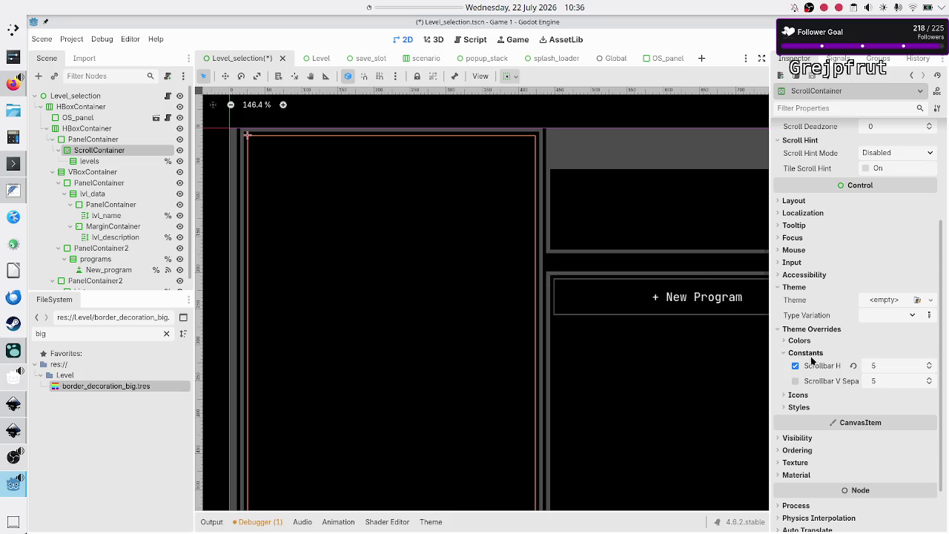
mouse_move(824, 368)
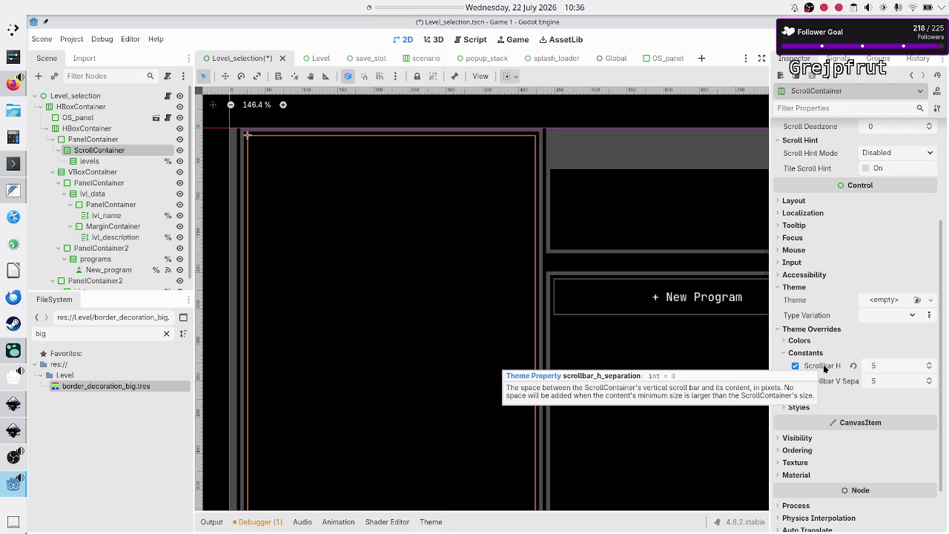
left_click(853, 366)
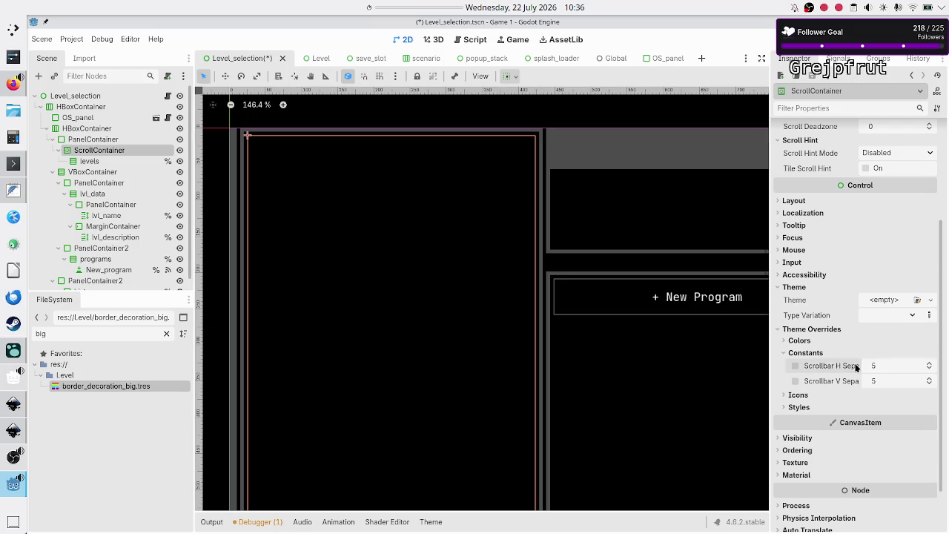
left_click(786, 355)
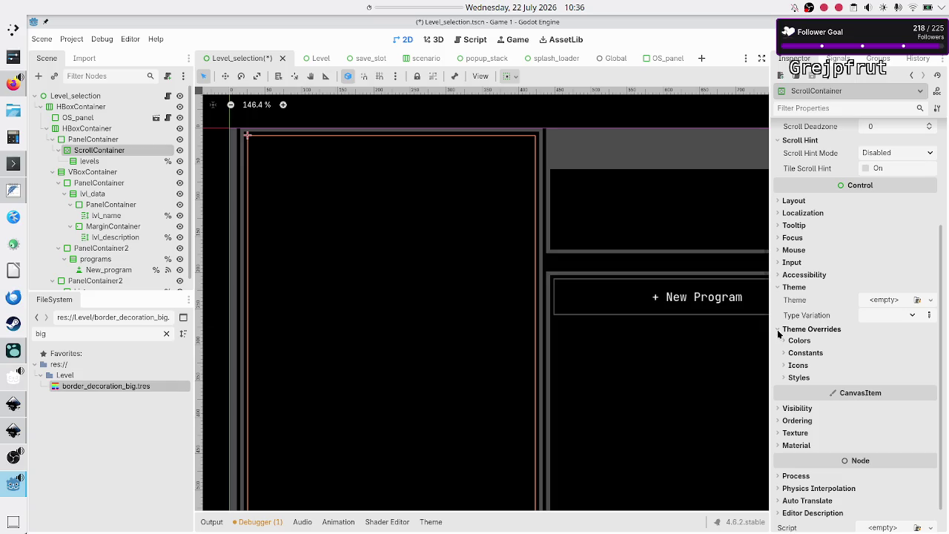
left_click(777, 332)
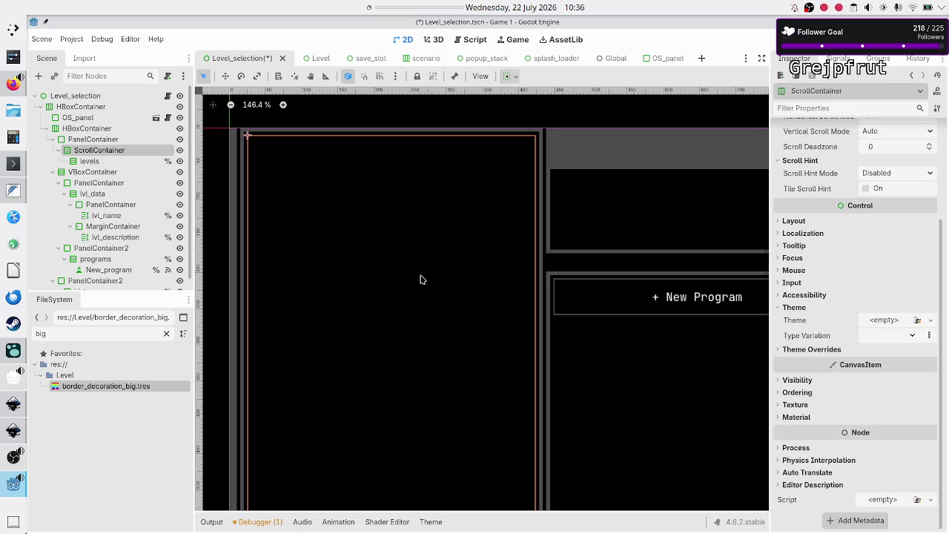
left_click(100, 162)
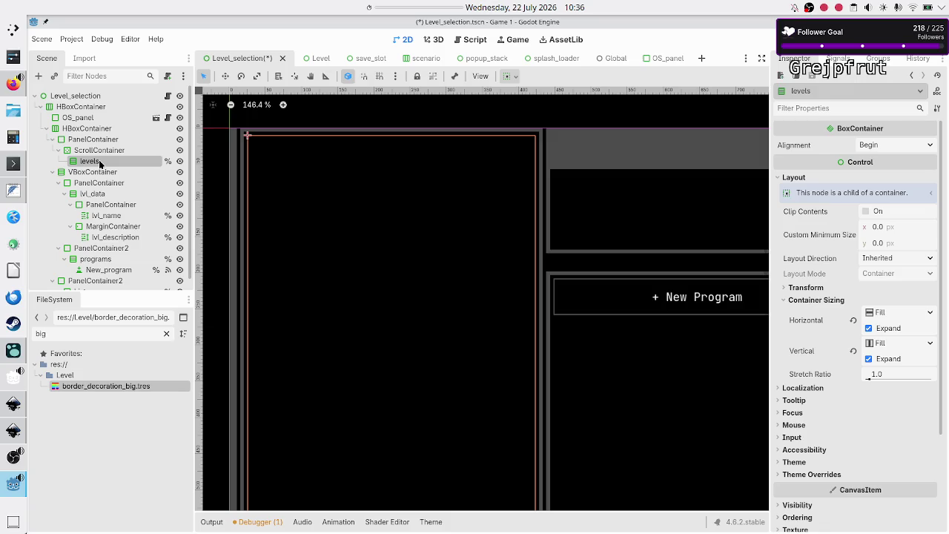
left_click(804, 474)
left_click(804, 475)
left_click(804, 475)
left_click(804, 484)
left_click(803, 484)
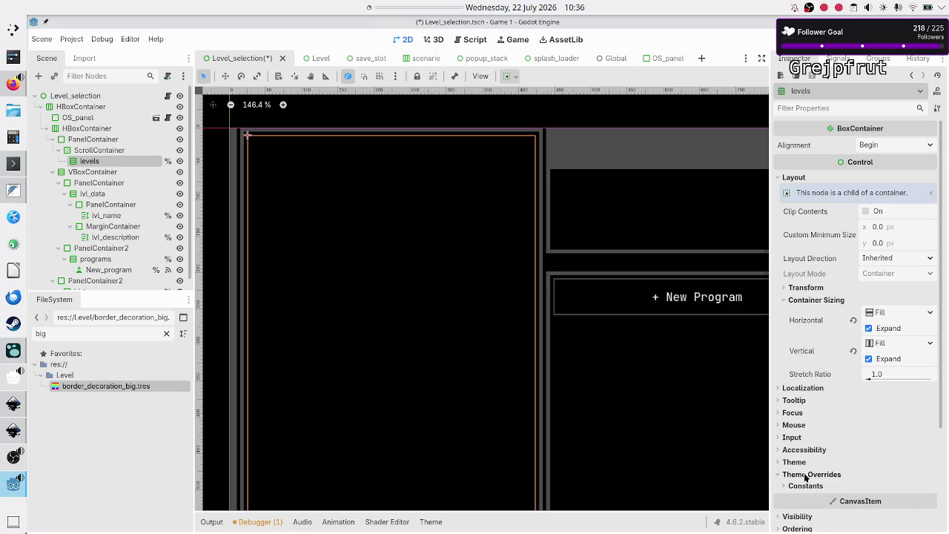
left_click(804, 475)
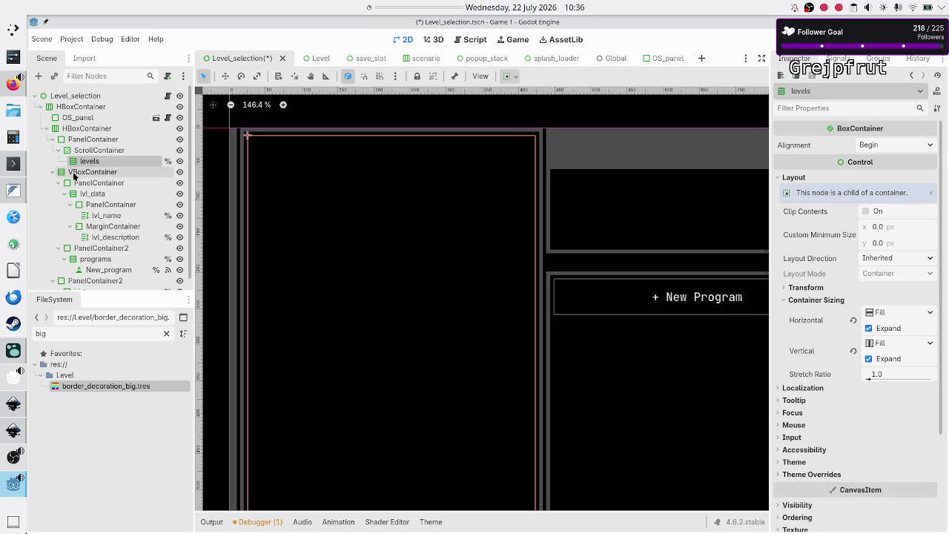
left_click(74, 175)
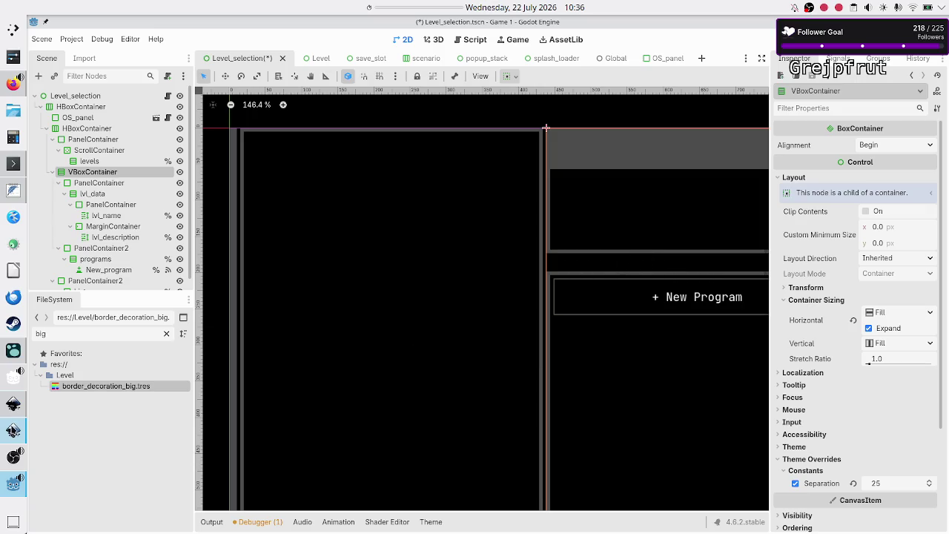
left_click(13, 433)
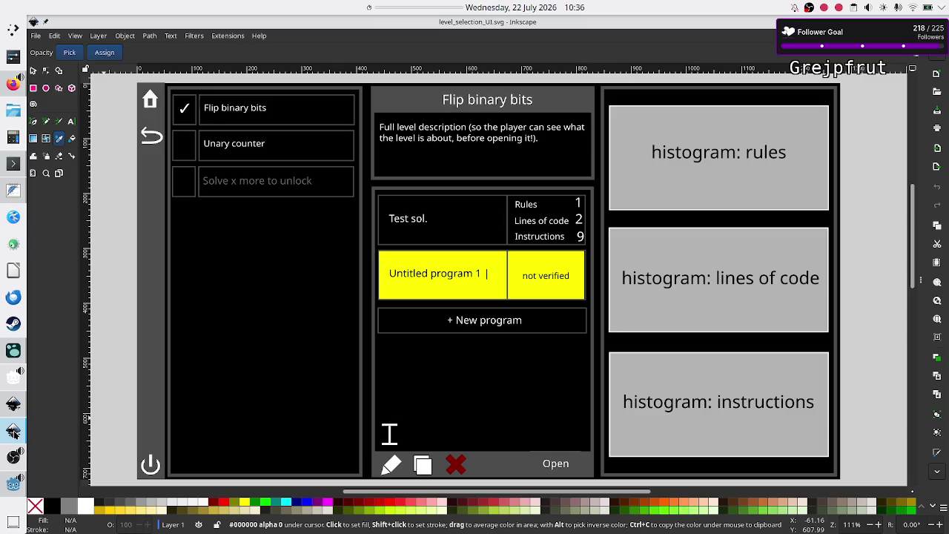
left_click(13, 432)
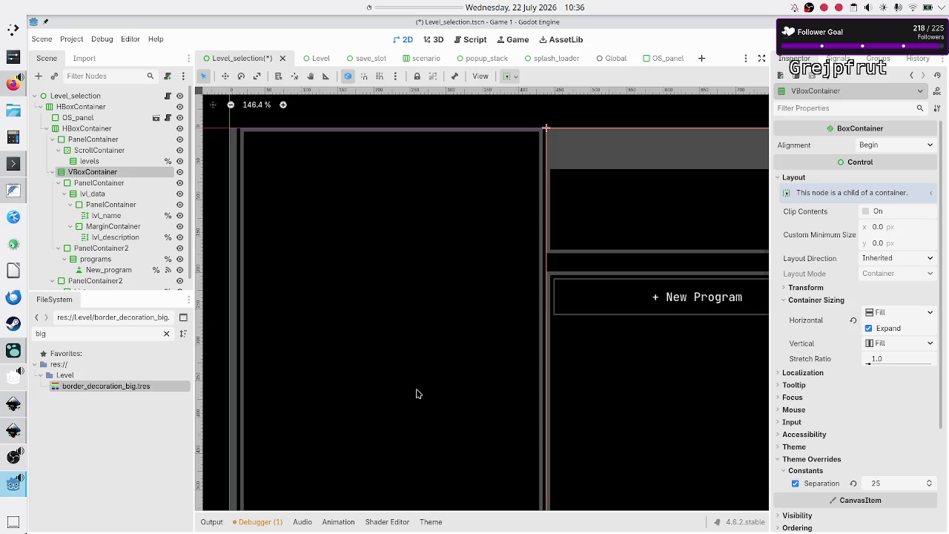
Revert the VBoxContainer's Separation override of 25 back to the default 5
left_click(853, 483)
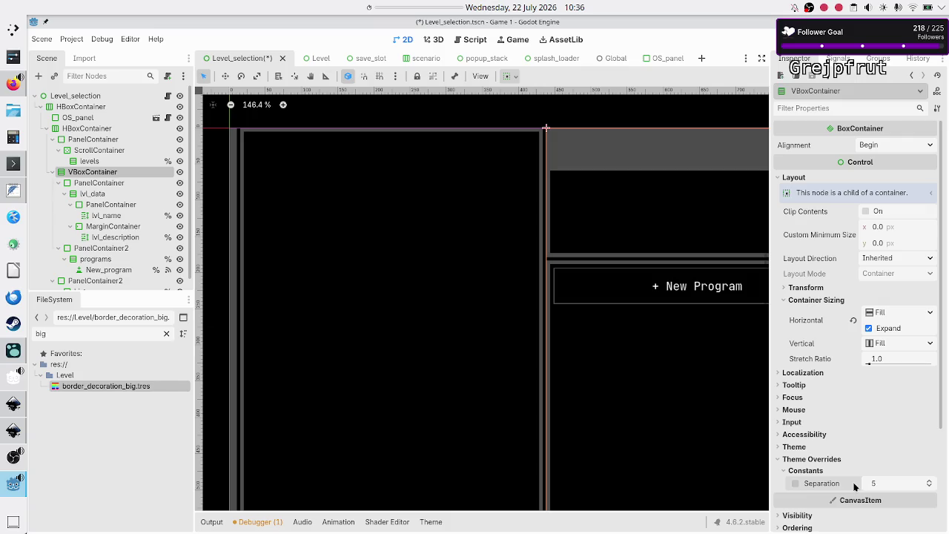
left_click(781, 459)
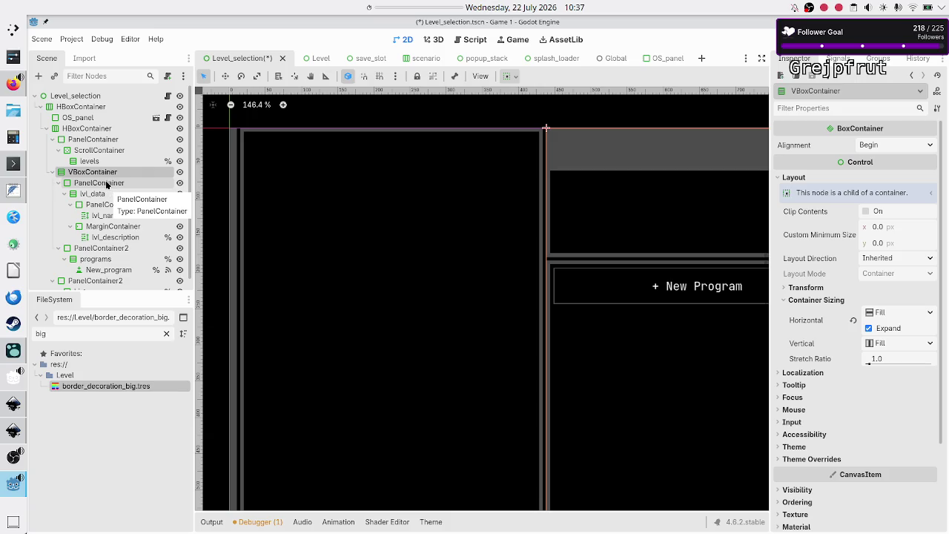
left_click(107, 184)
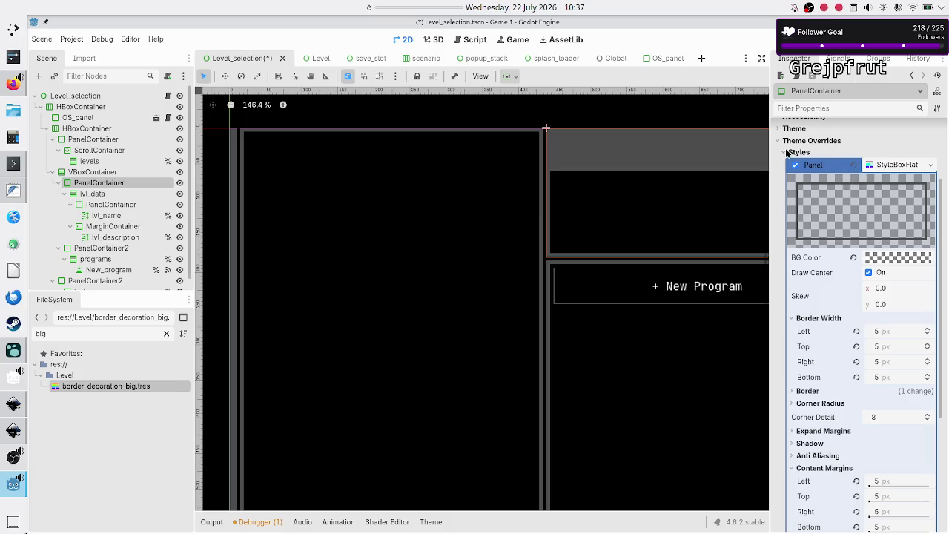
left_click(900, 165)
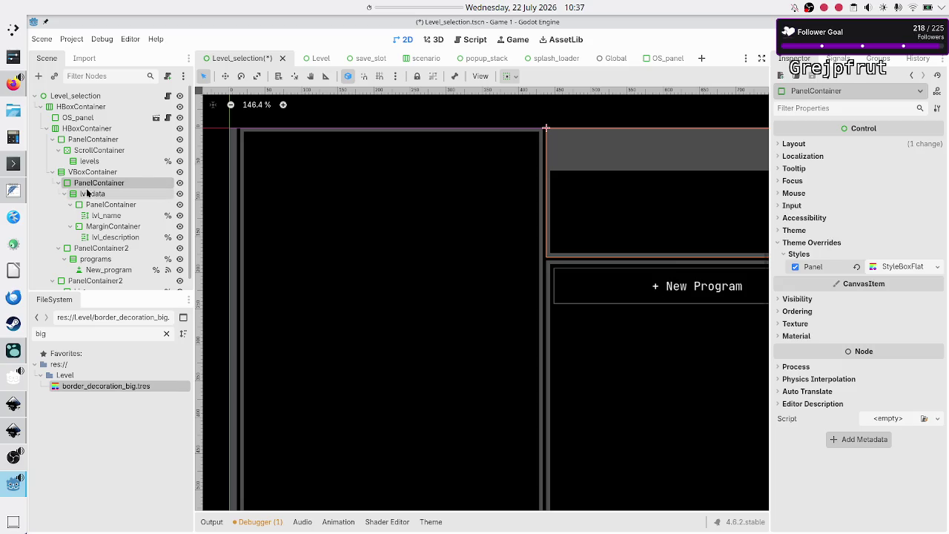
left_click(91, 195)
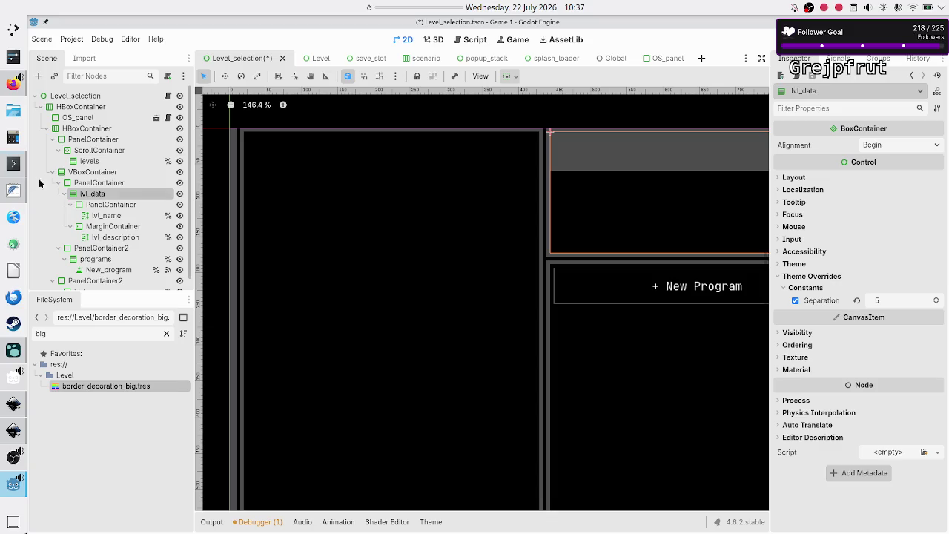
Revert the lvl_data container's Separation override to the default theme spacing
left_click(125, 204)
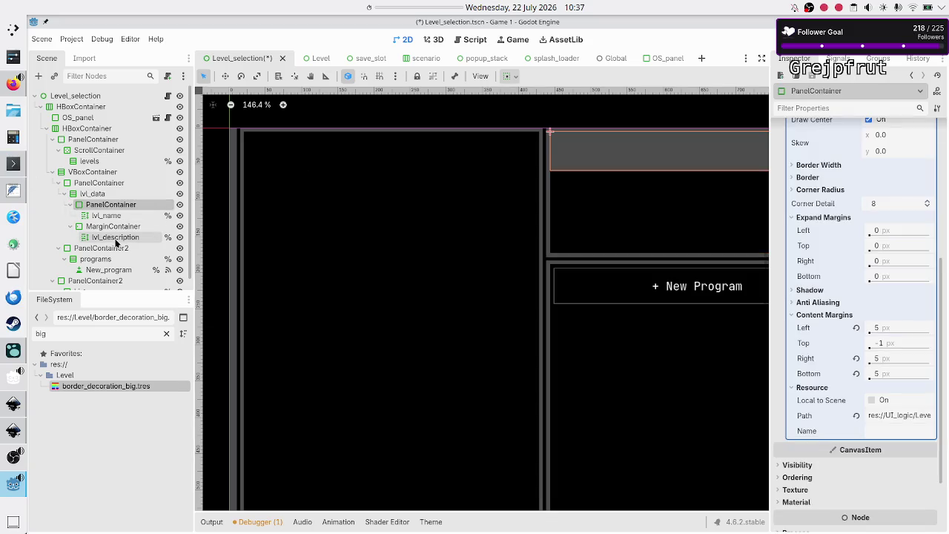
left_click(119, 226, "ctrl")
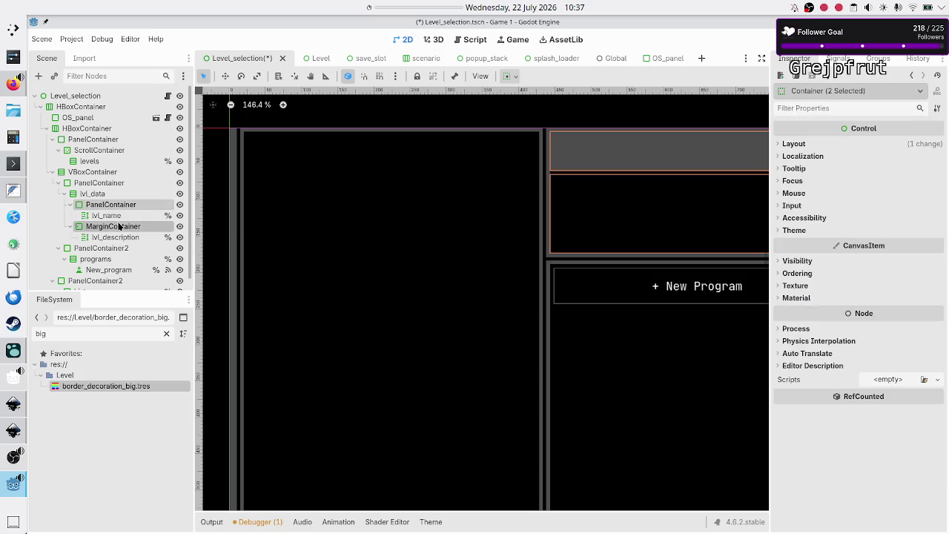
left_click(94, 193)
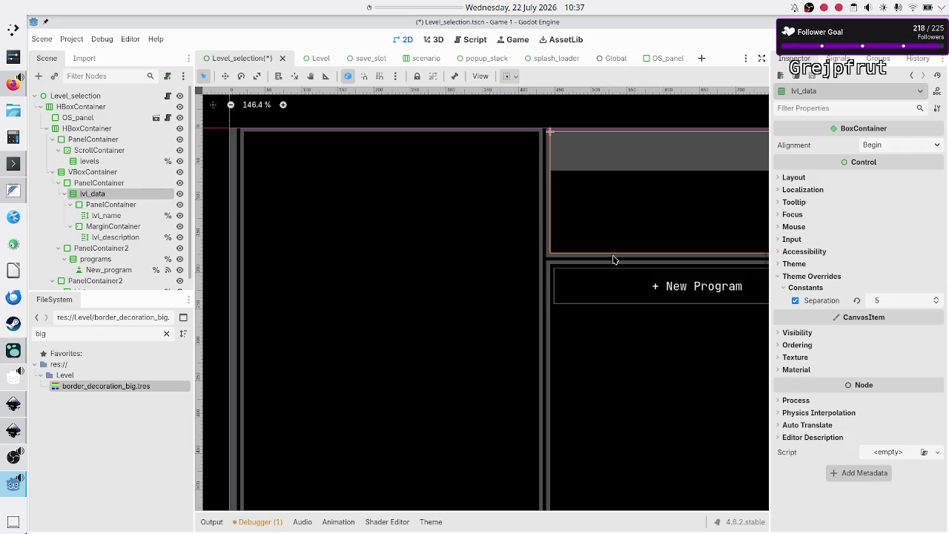
left_click(856, 300)
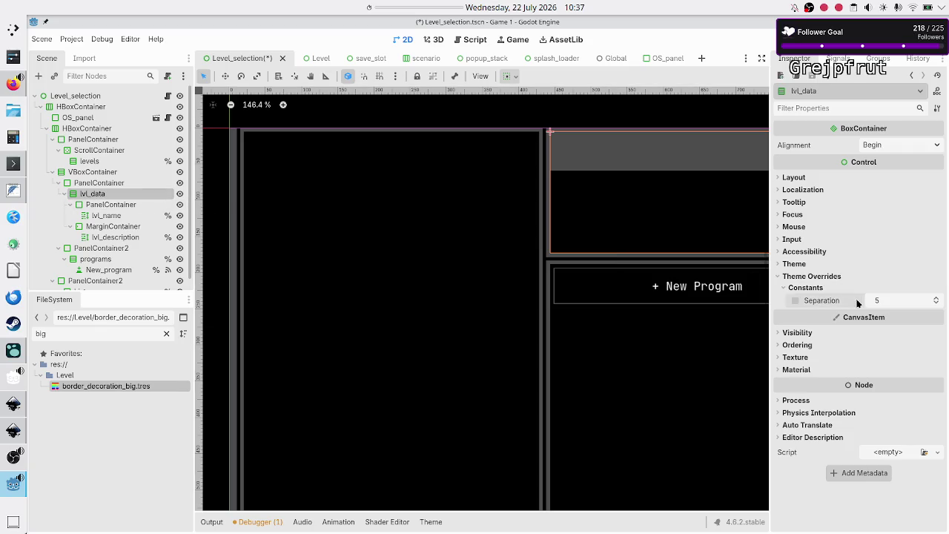
left_click(778, 277)
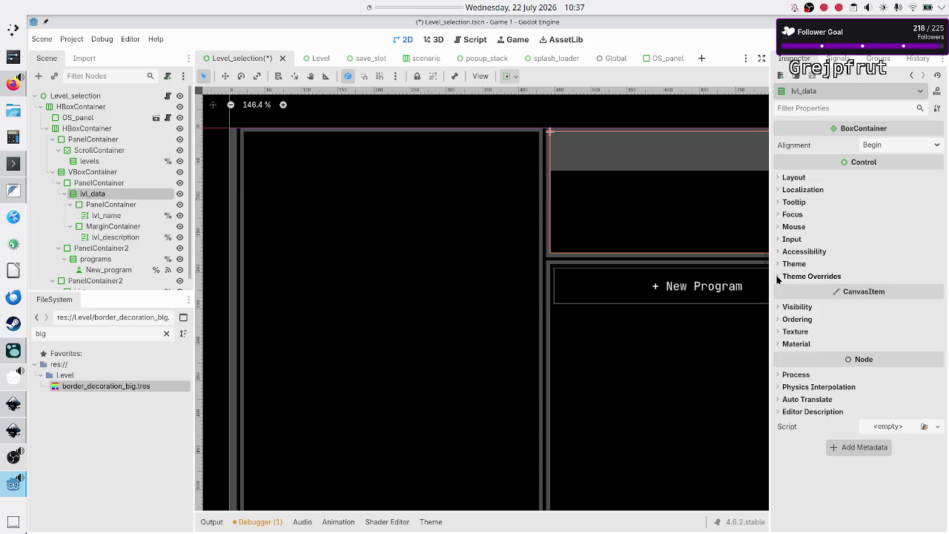
Review the PanelContainer's panel style, then move on to the lvl_name label
left_click(132, 210)
left_click(129, 226, "ctrl")
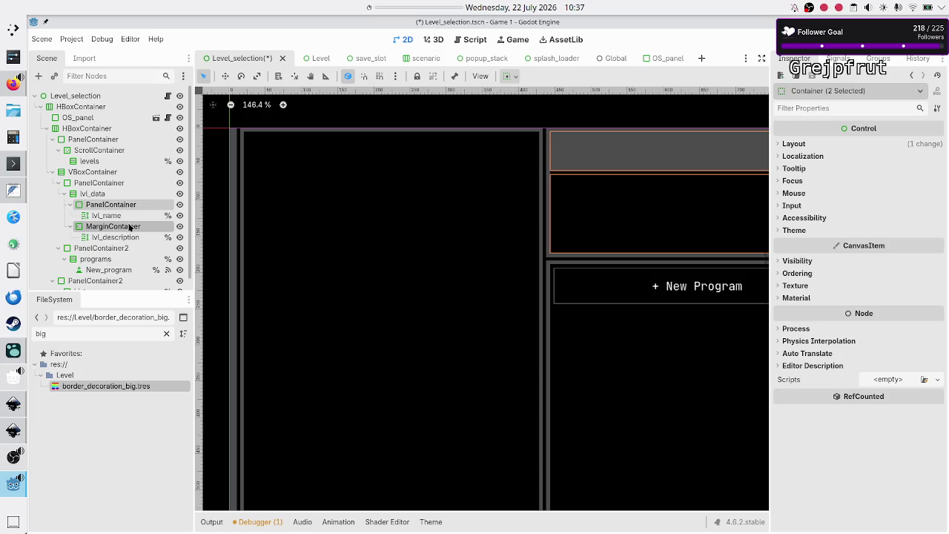
left_click(116, 195)
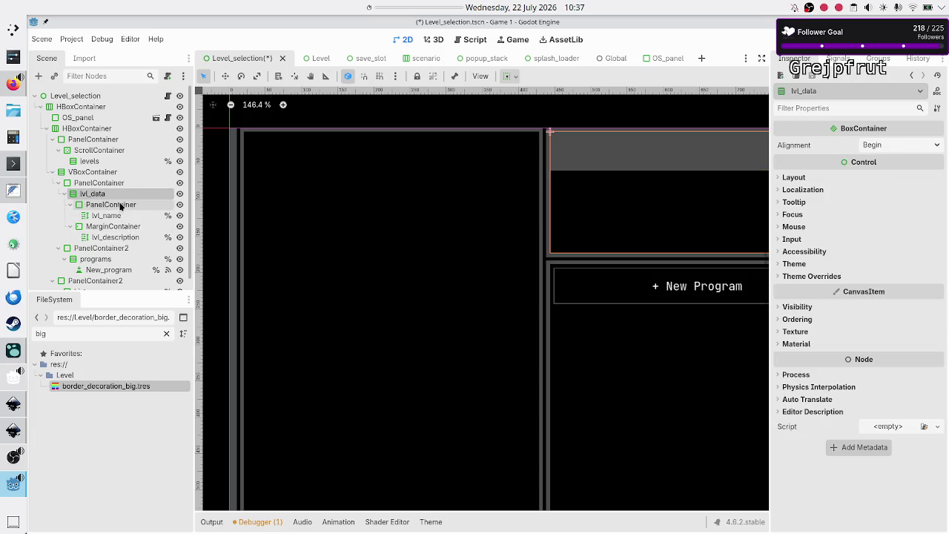
left_click(121, 209)
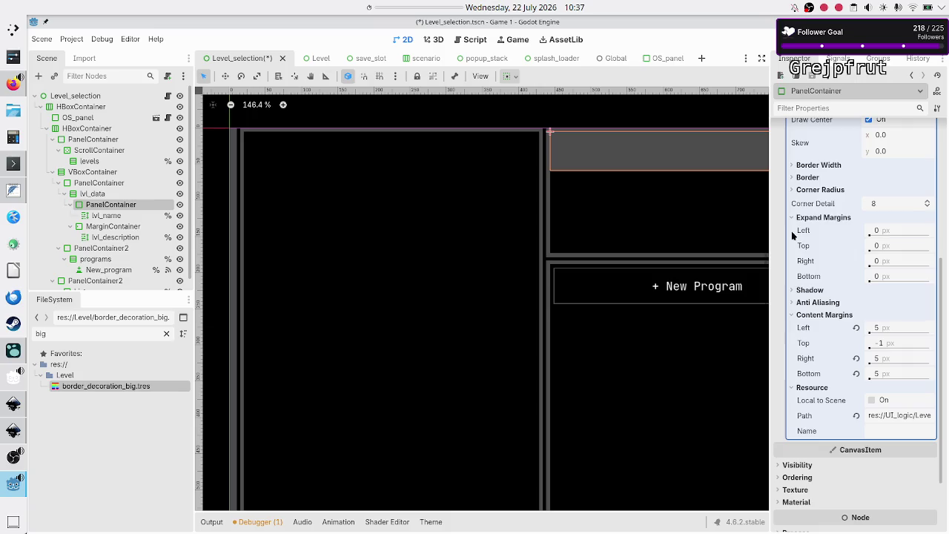
scroll(814, 240, "up", 5)
left_click(900, 213)
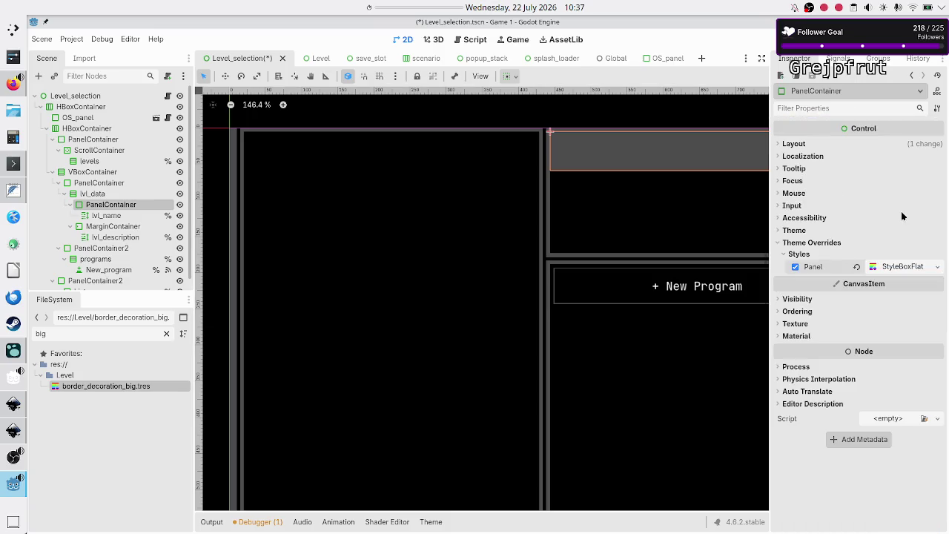
left_click(137, 216)
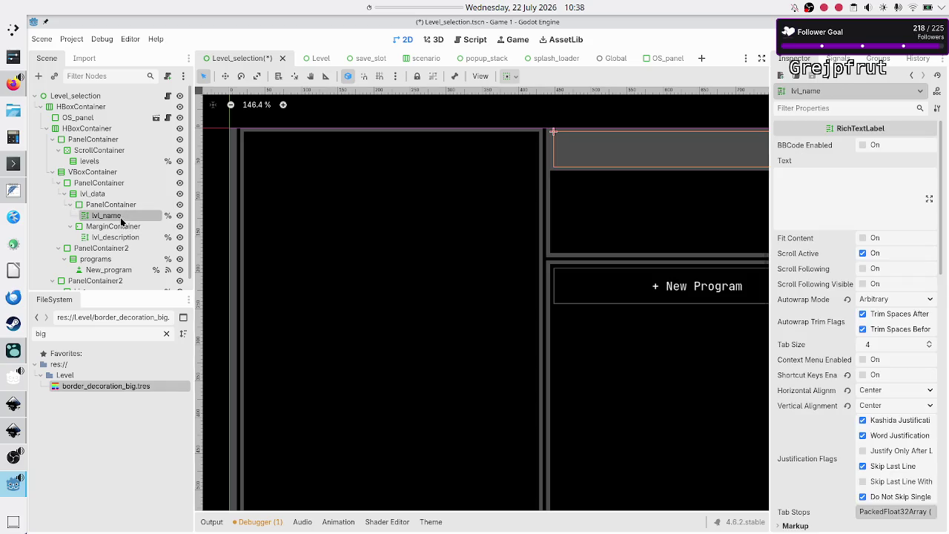
Review lvl_name's font and font size overrides, then fold its theme overrides away
scroll(808, 311, "down", 15)
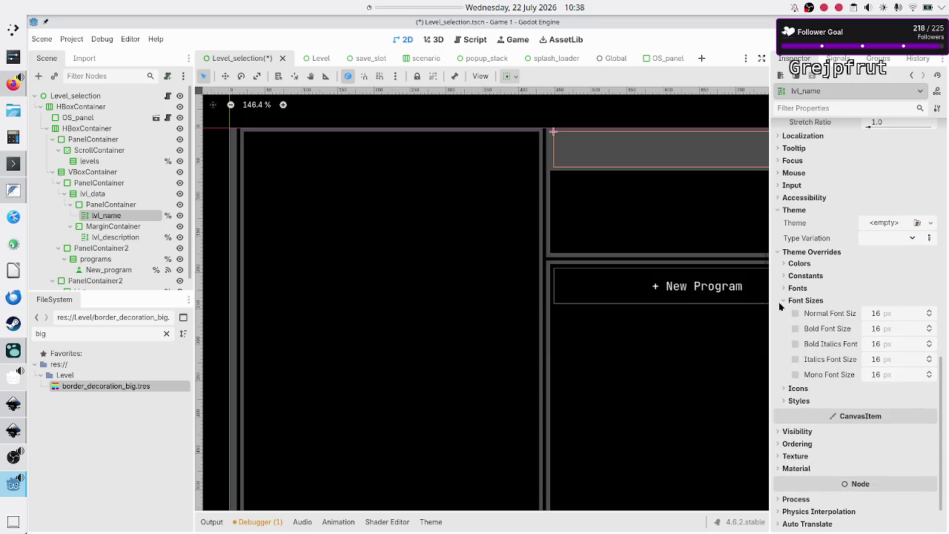
left_click(780, 303)
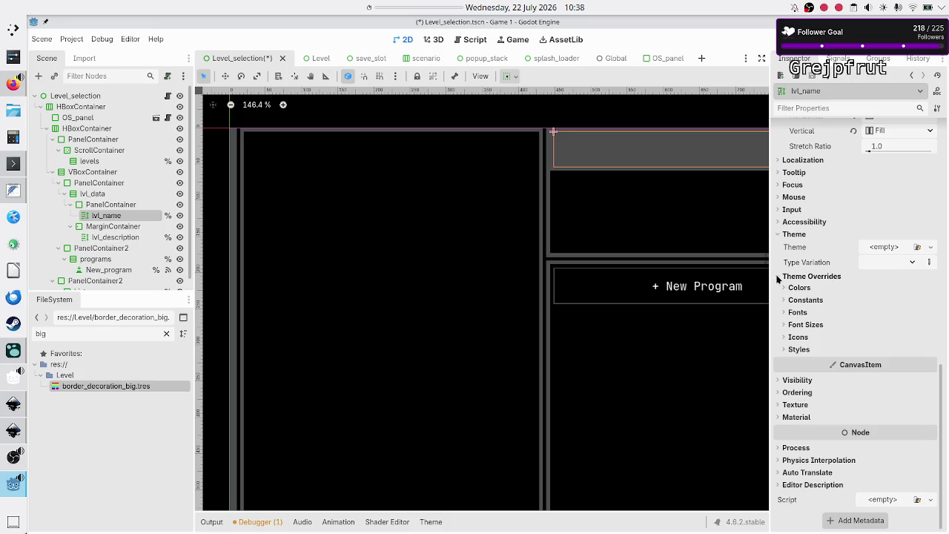
left_click(798, 313)
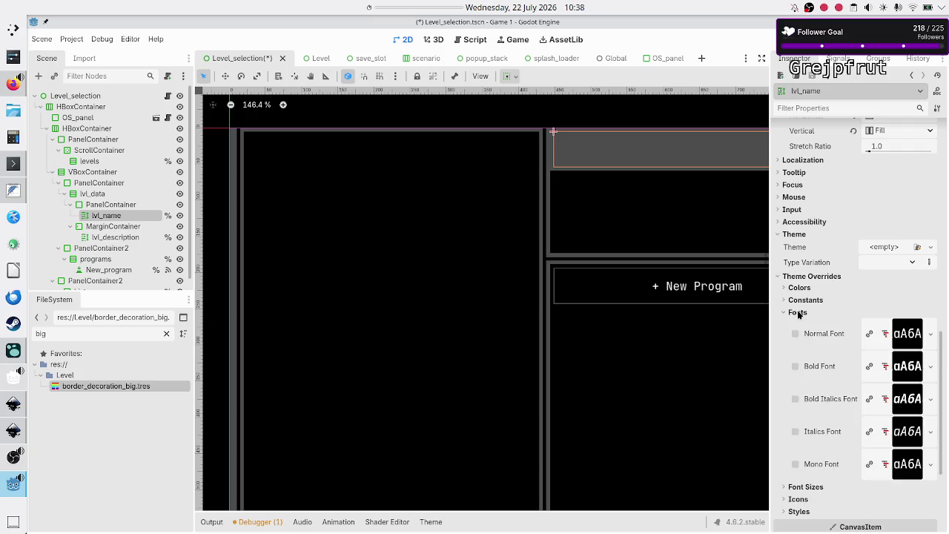
left_click(798, 313)
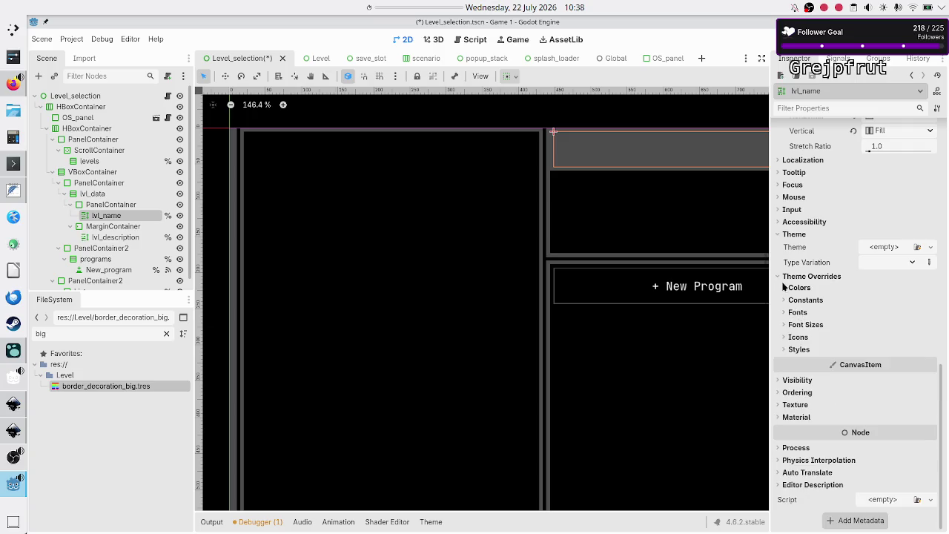
left_click(780, 278)
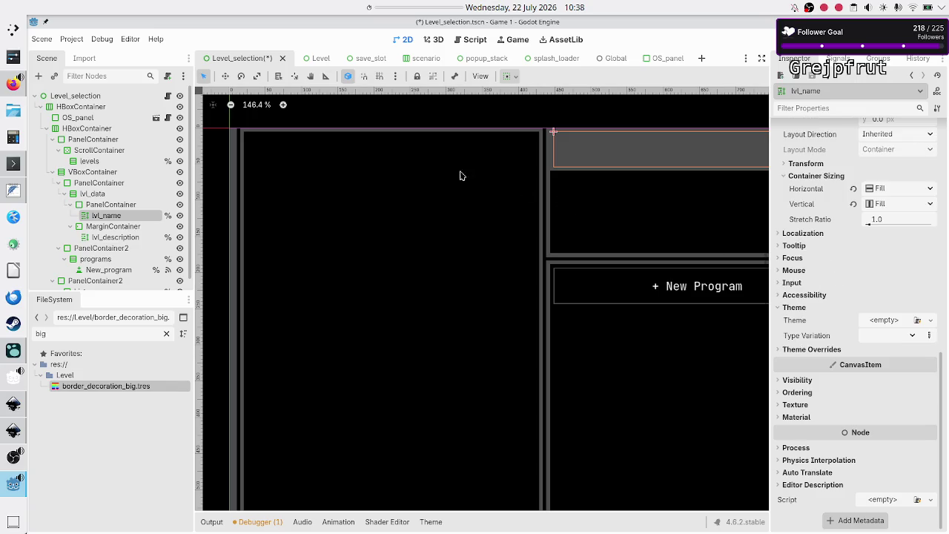
Remove the MarginContainer's Margin Left, Top, Right and Bottom overrides
left_click(135, 226)
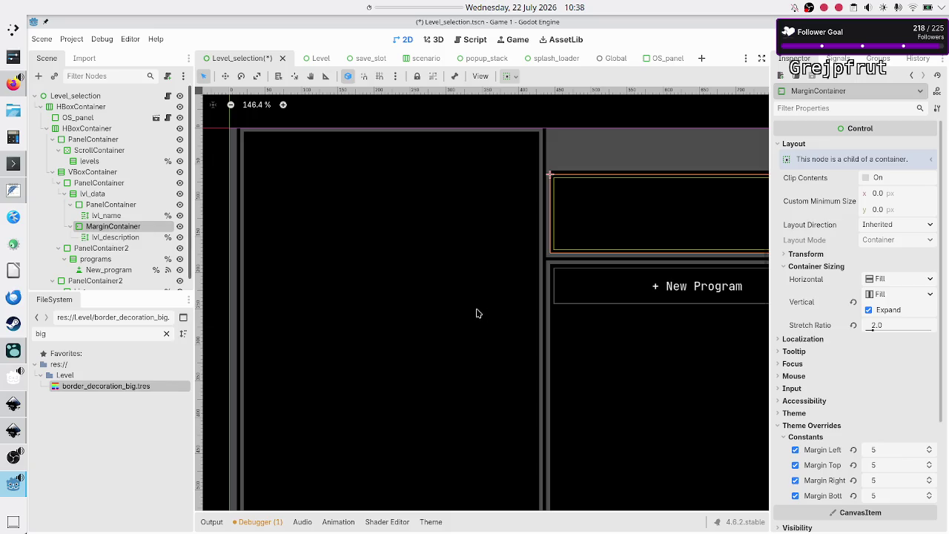
left_click(852, 450)
left_click(852, 465)
left_click(854, 481)
left_click(853, 495)
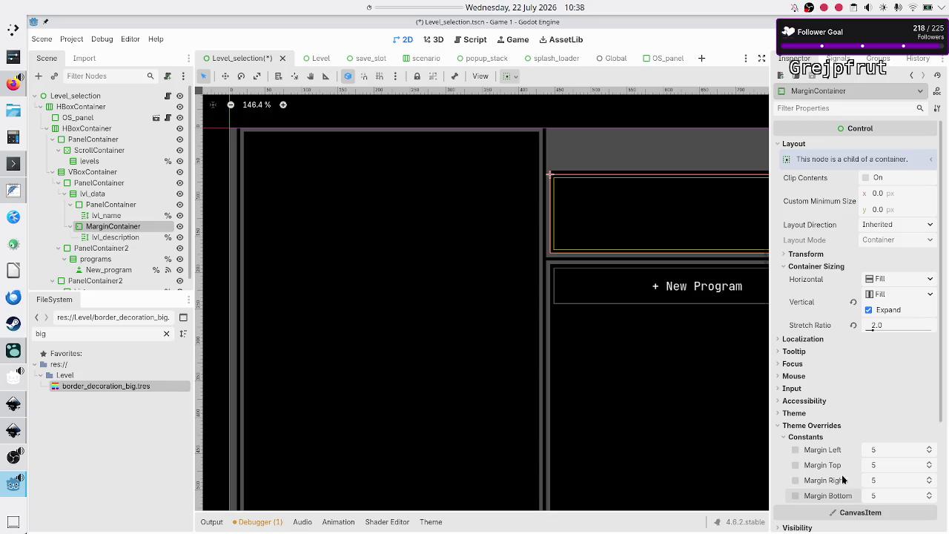
left_click(780, 426)
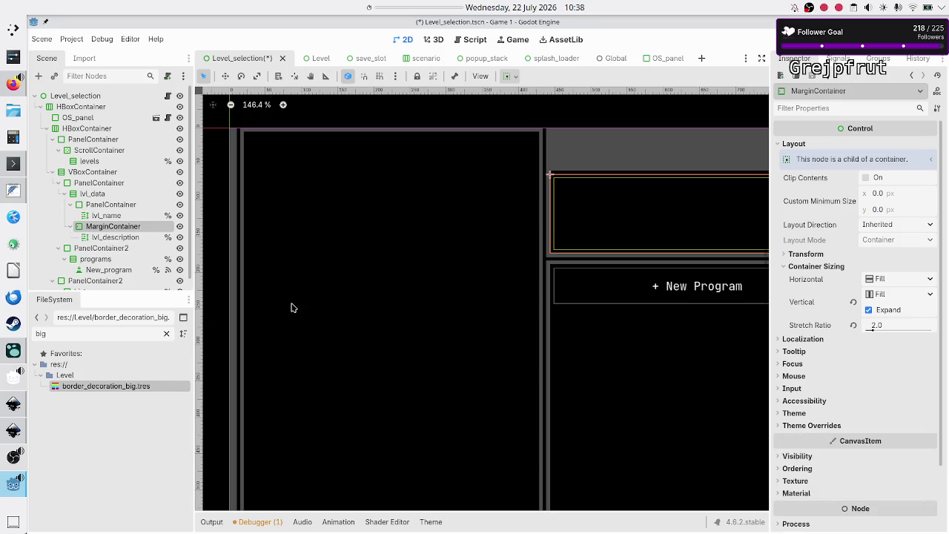
left_click(112, 237)
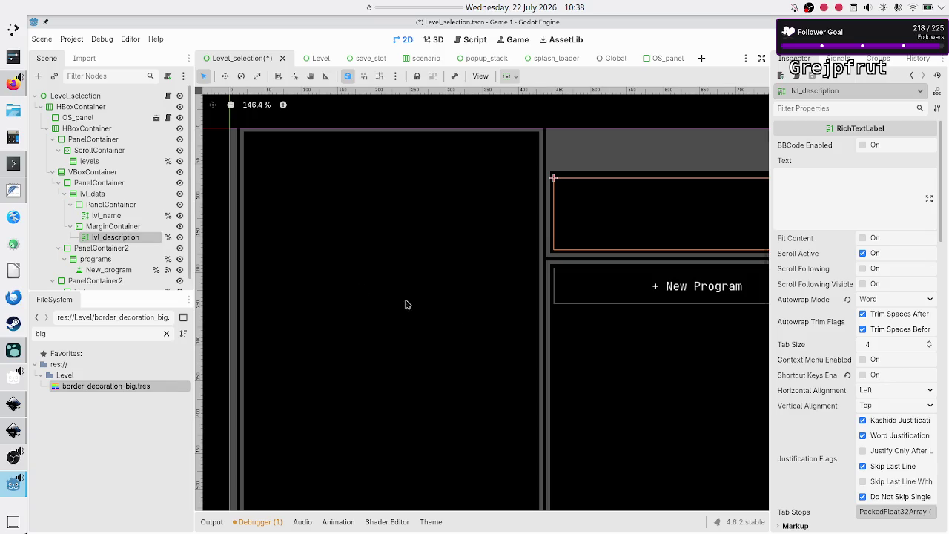
Review lvl_description's constant, font and font size overrides, then fold them away
scroll(857, 404, "down", 10)
scroll(855, 404, "down", 5)
scroll(855, 404, "up", 1)
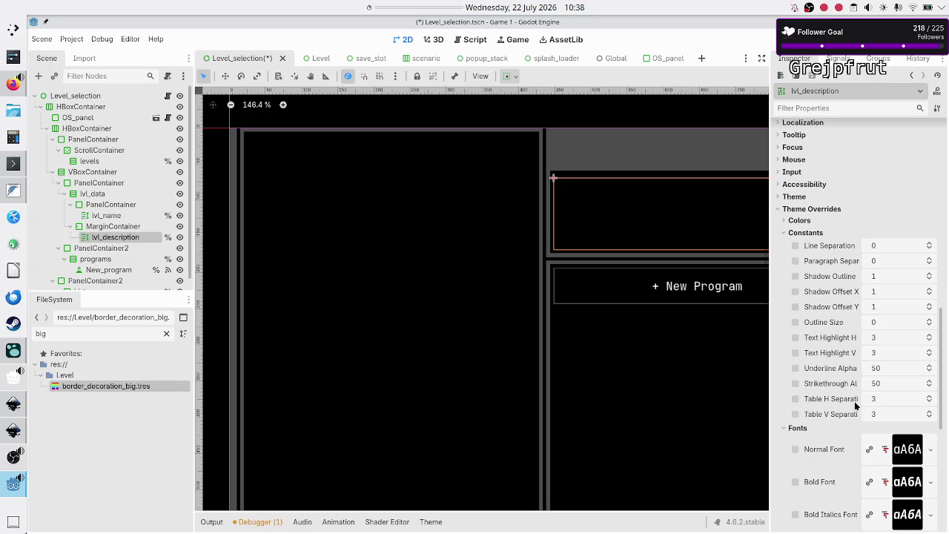
left_click(785, 233)
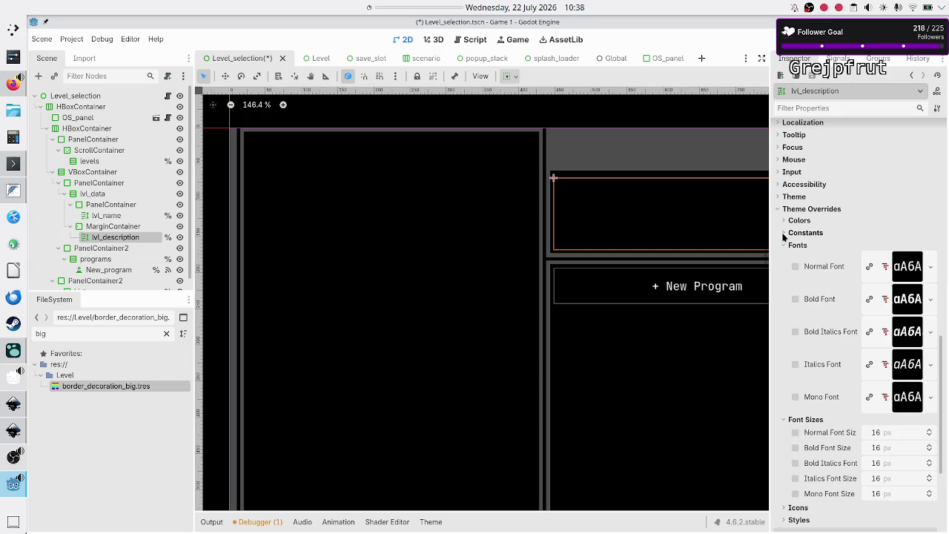
left_click(783, 245)
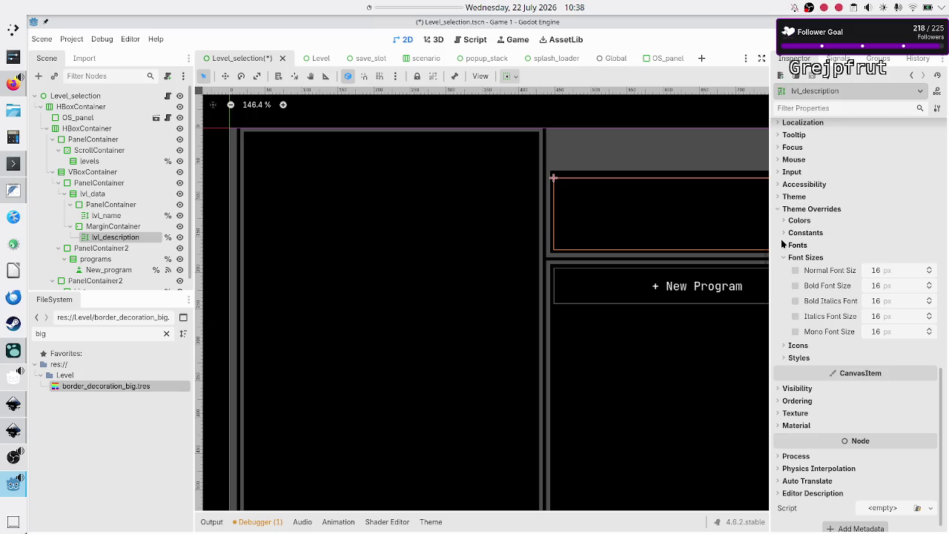
left_click(784, 259)
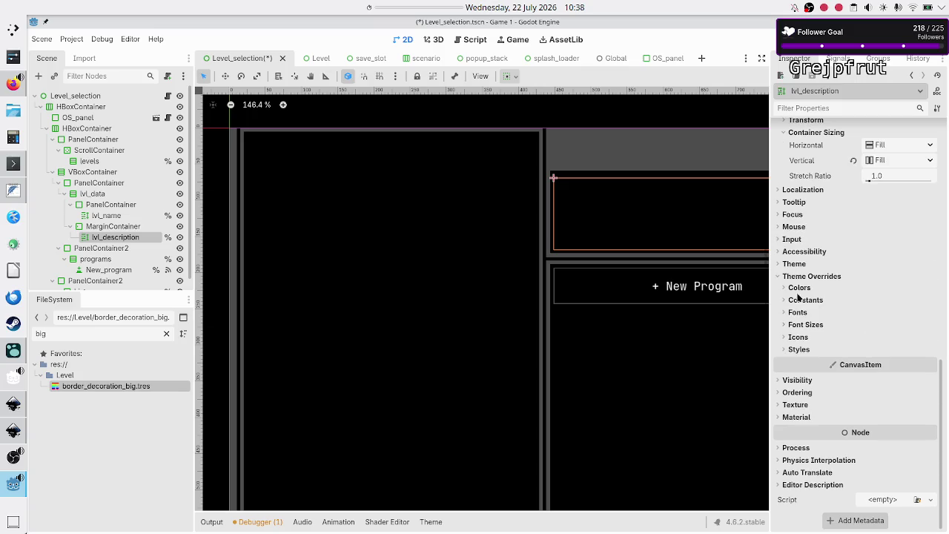
left_click(780, 278)
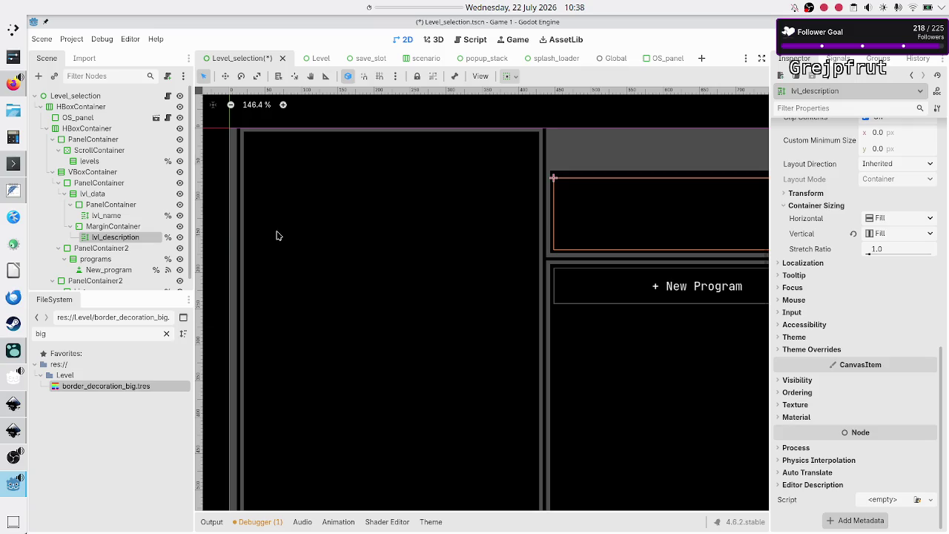
Check PanelContainer2 and programs for theme overrides, then select the New_program button
left_click(122, 248)
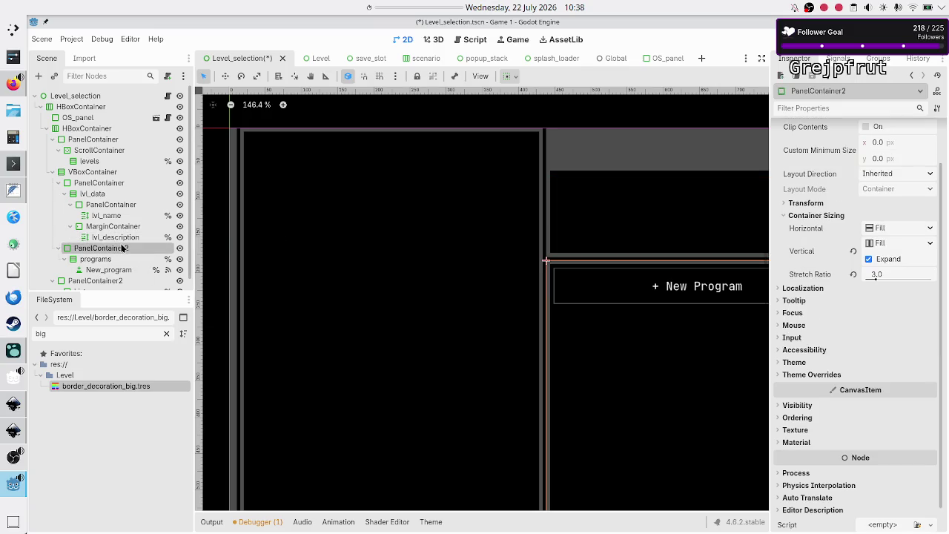
left_click(815, 376)
left_click(816, 375)
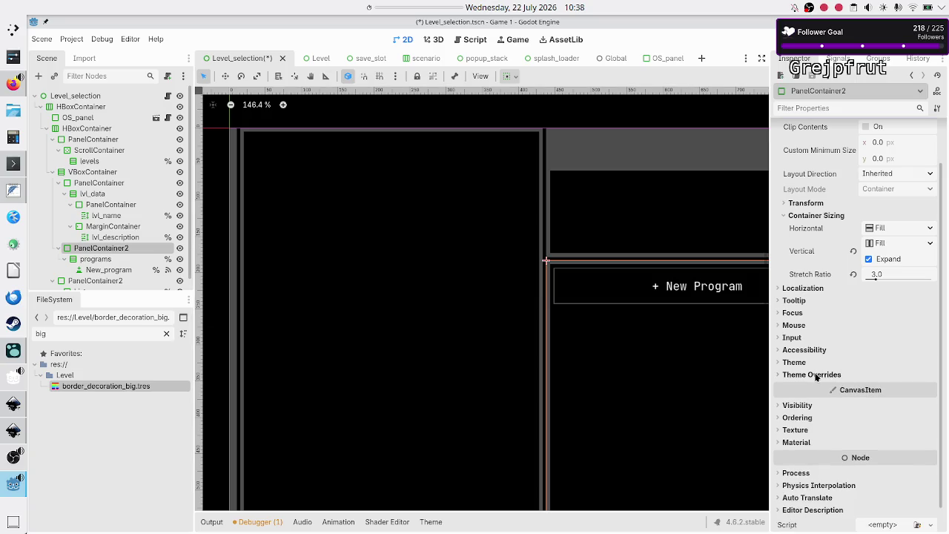
left_click(95, 261)
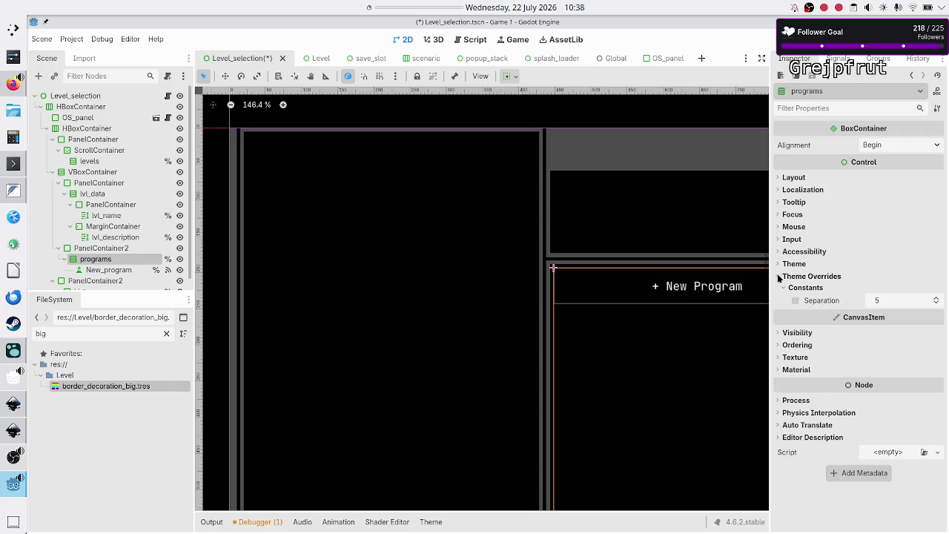
left_click(779, 277)
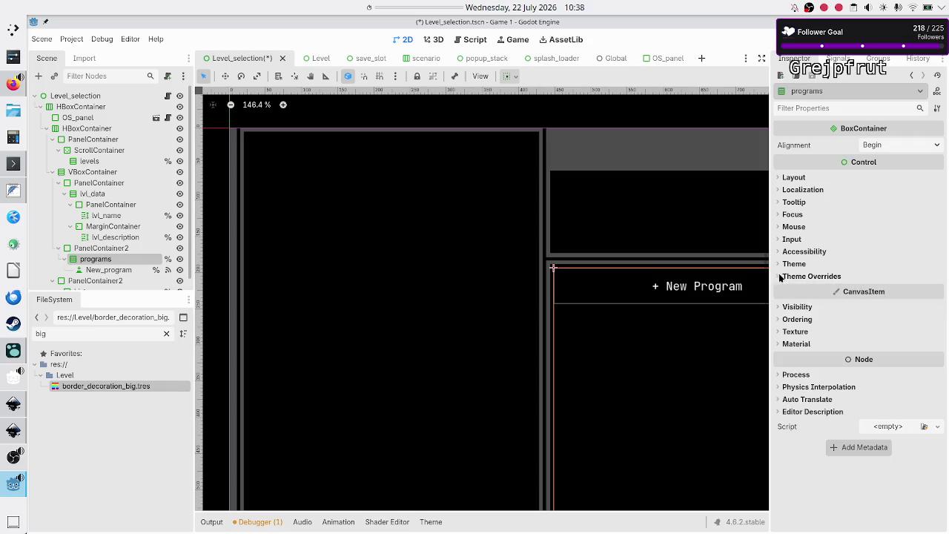
left_click(115, 271)
scroll(790, 391, "down", 5)
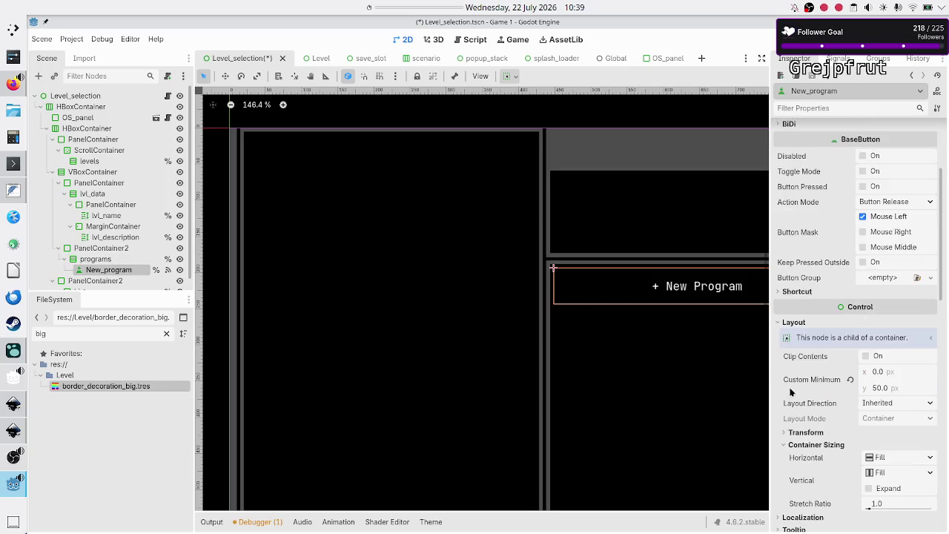
Remove New_program's Normal, Pressed, Hover, Disabled and Focus style overrides, including mirrored variants
scroll(790, 391, "down", 7)
scroll(790, 391, "down", 2)
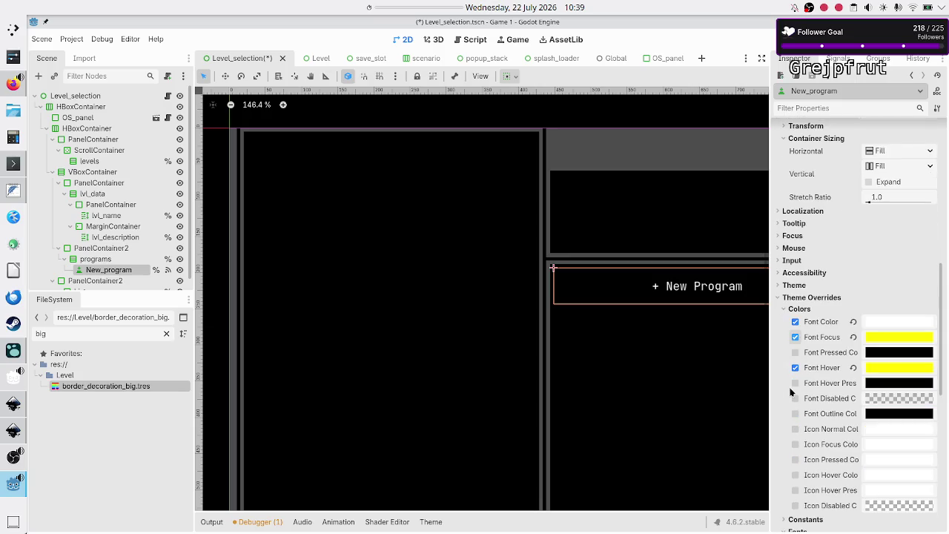
scroll(791, 392, "down", 2)
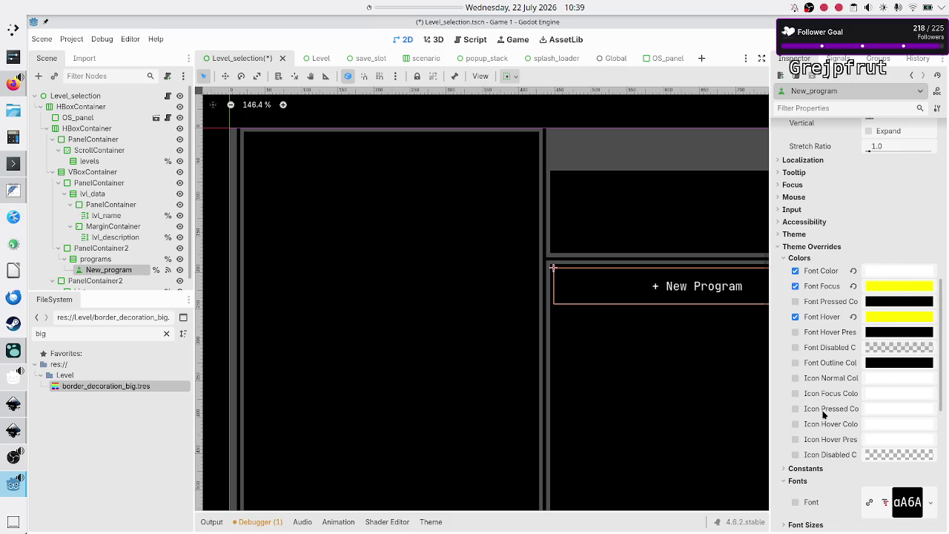
scroll(823, 415, "down", 6)
scroll(823, 414, "down", 4)
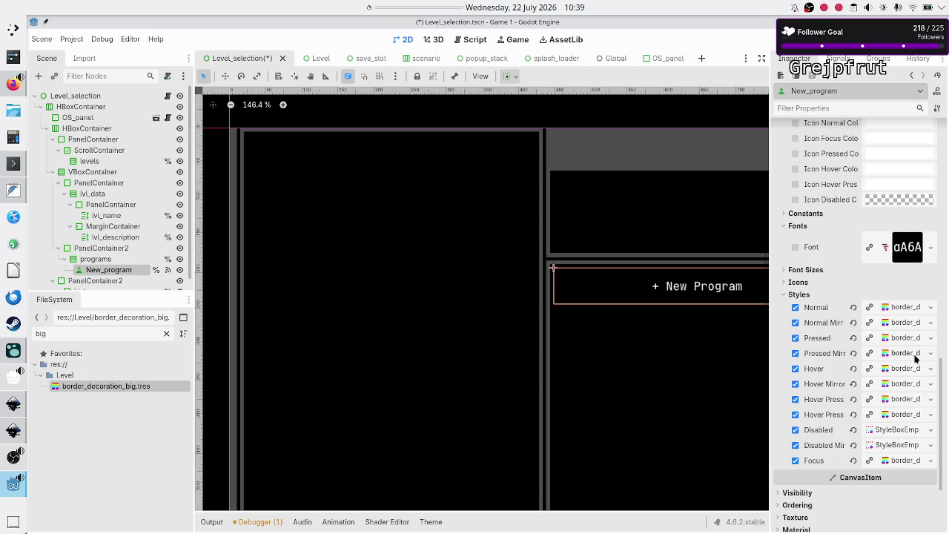
left_click(852, 307)
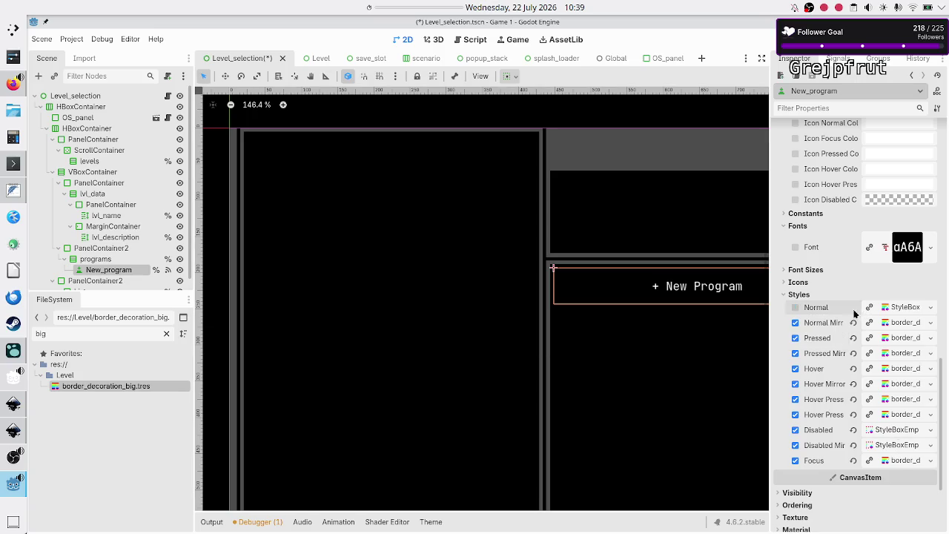
left_click(853, 324)
left_click(853, 338)
left_click(854, 352)
left_click(854, 368)
left_click(853, 384)
left_click(853, 399)
left_click(854, 414)
left_click(852, 429)
left_click(854, 457)
left_click(854, 445)
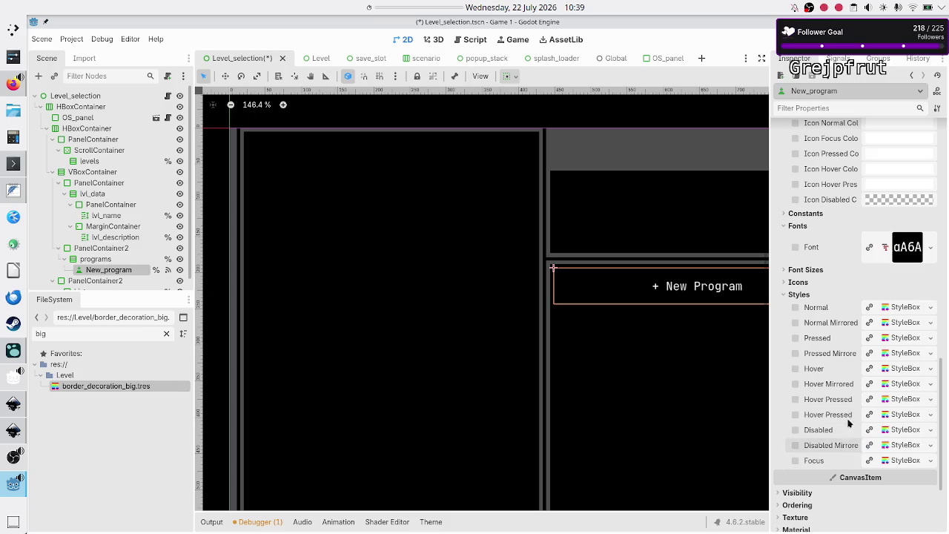
Revert New_program's Font Focus and font colour overrides and collapse the Theme Overrides groups
scroll(862, 278, "up", 5)
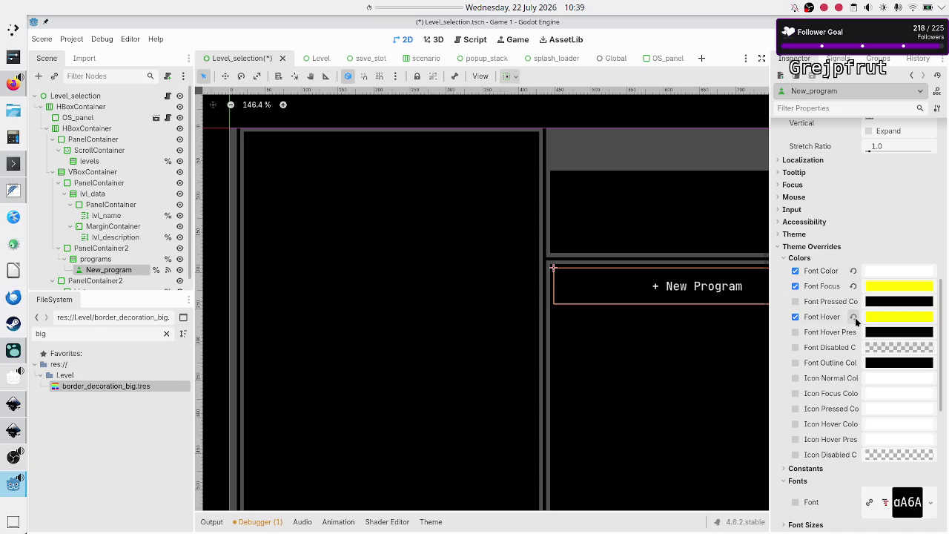
left_click(853, 287)
left_click(854, 271)
left_click(784, 257)
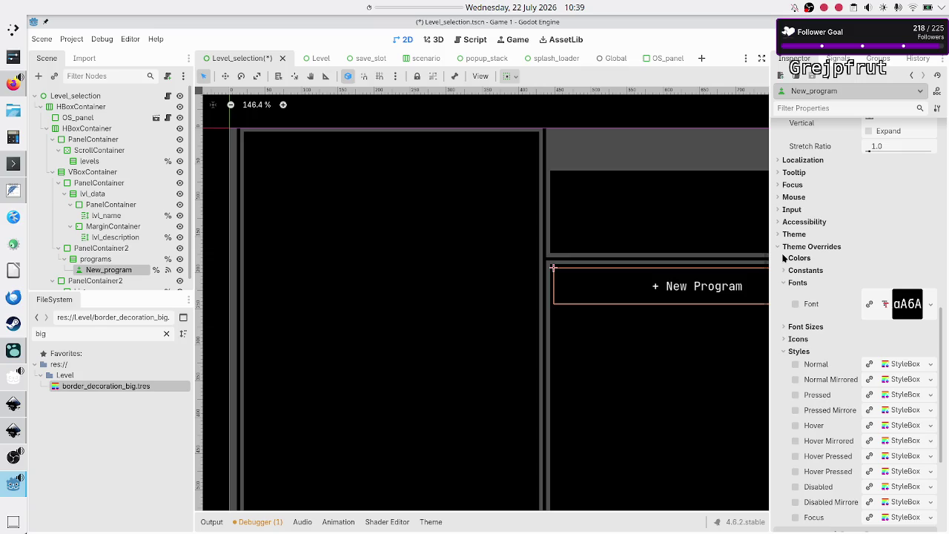
left_click(785, 283)
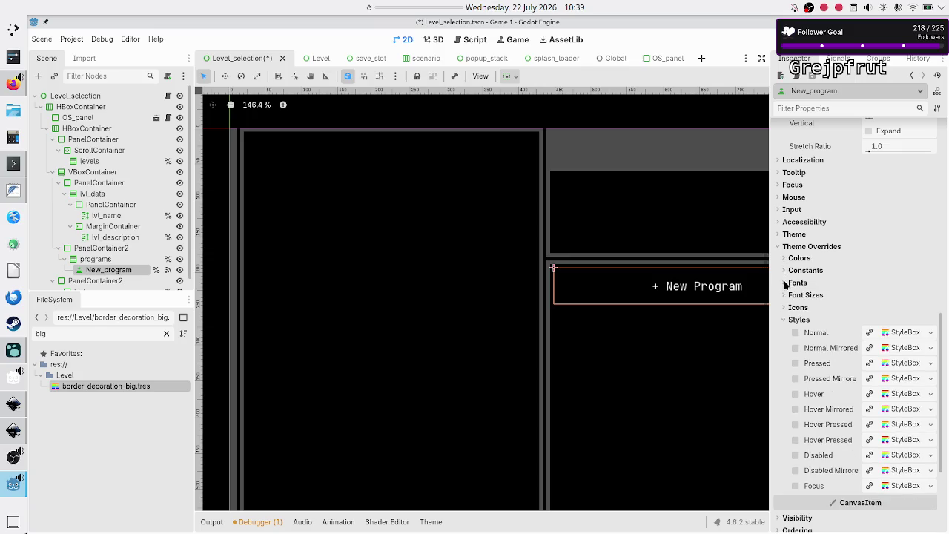
left_click(782, 320)
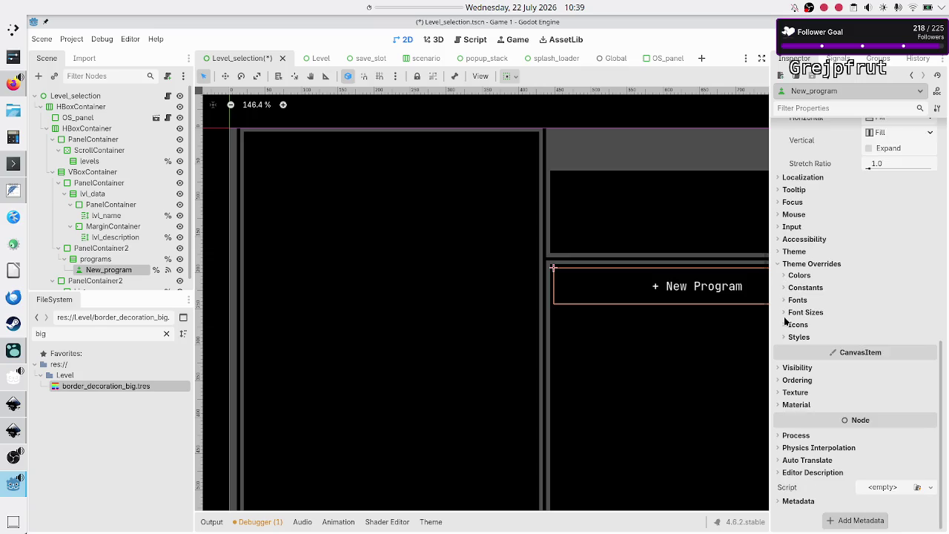
left_click(778, 263)
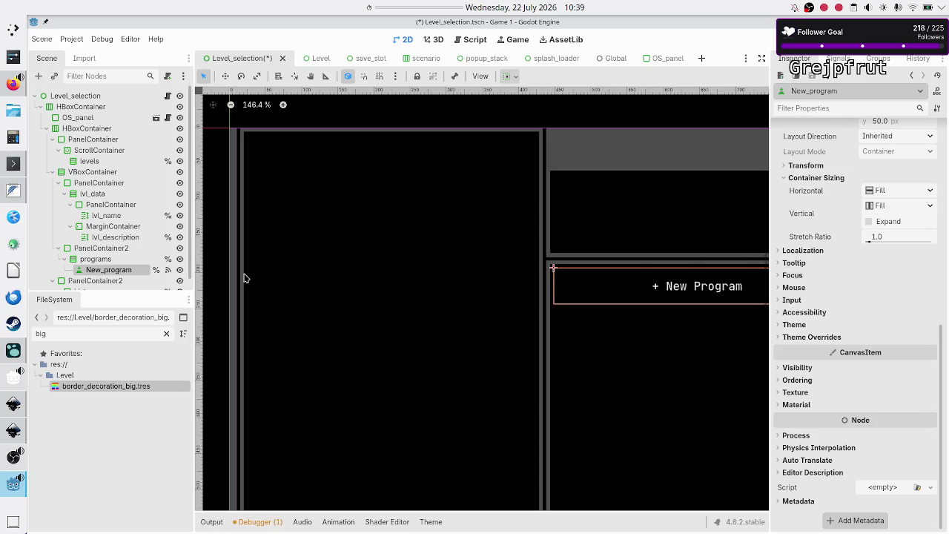
scroll(93, 237, "down", 1)
left_click(94, 269)
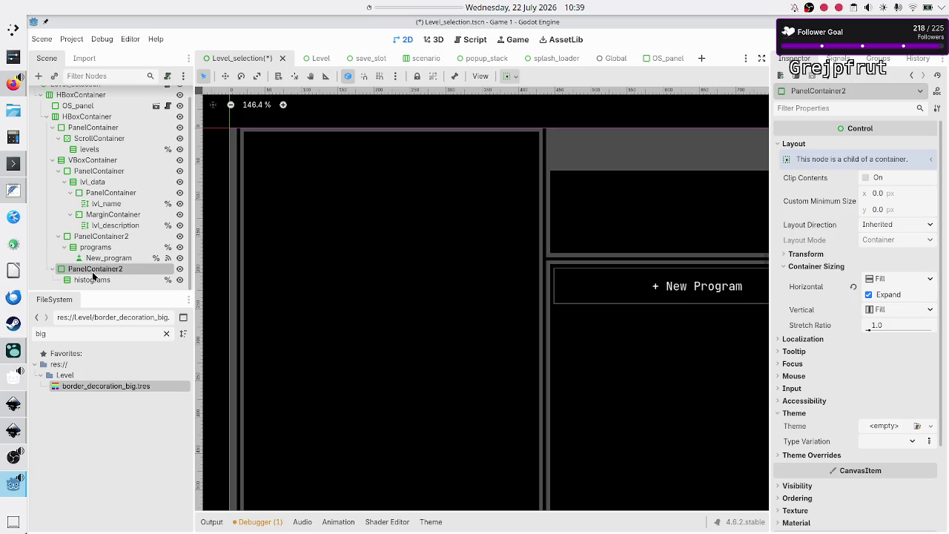
Reset the histograms container's Separation to the default 5 and save the scene
scroll(589, 216, "right", 5)
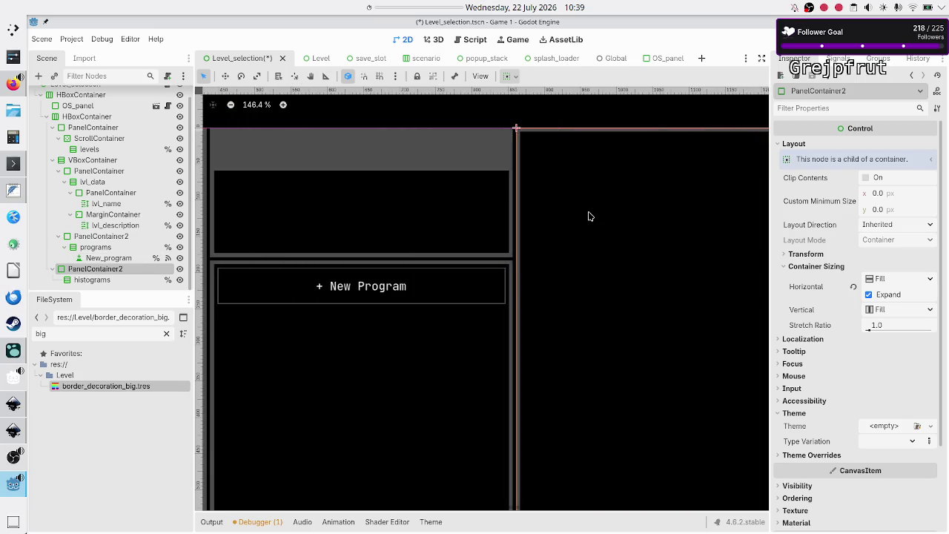
scroll(589, 216, "right", 1)
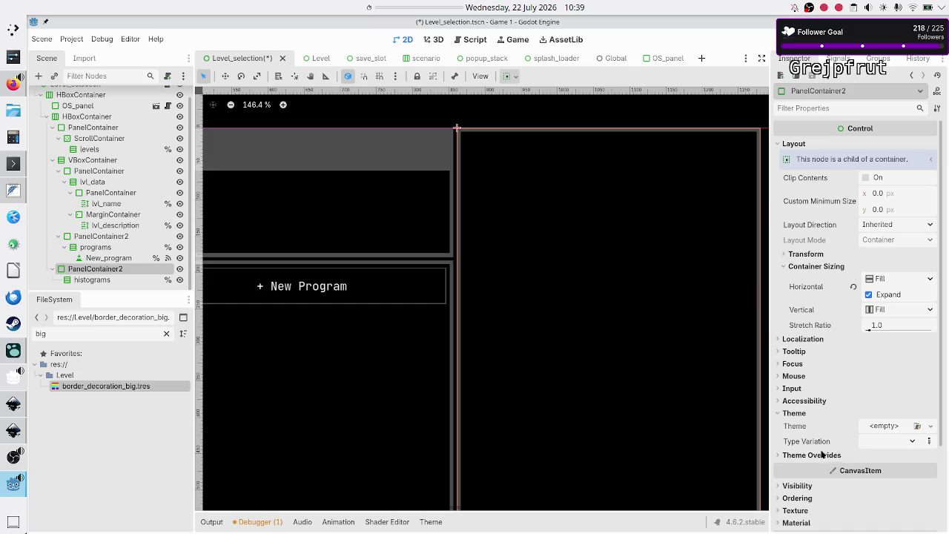
left_click(106, 281)
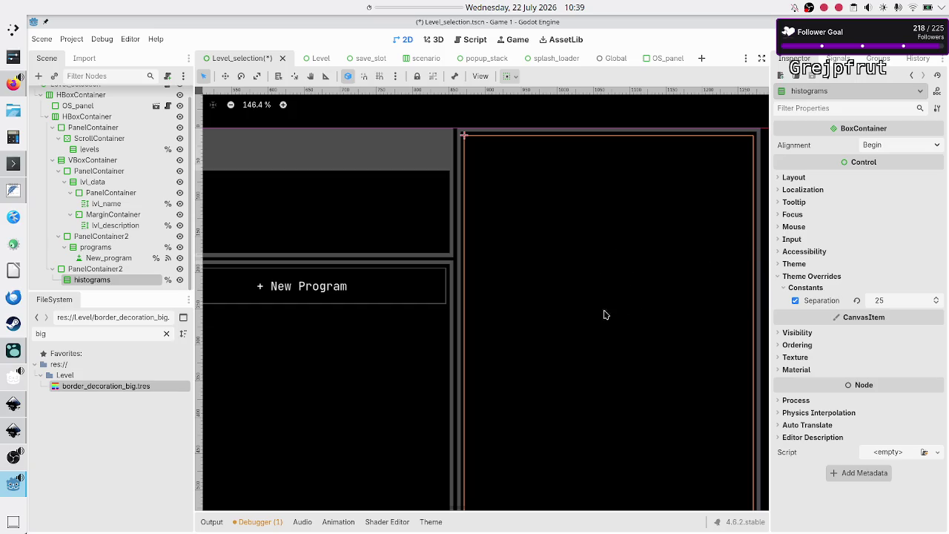
left_click(857, 300)
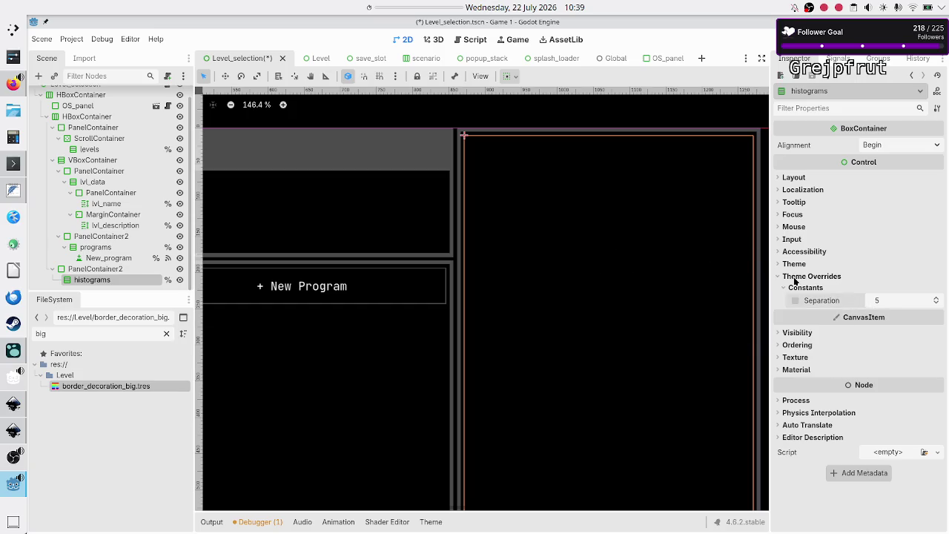
left_click(785, 287)
left_click(776, 276)
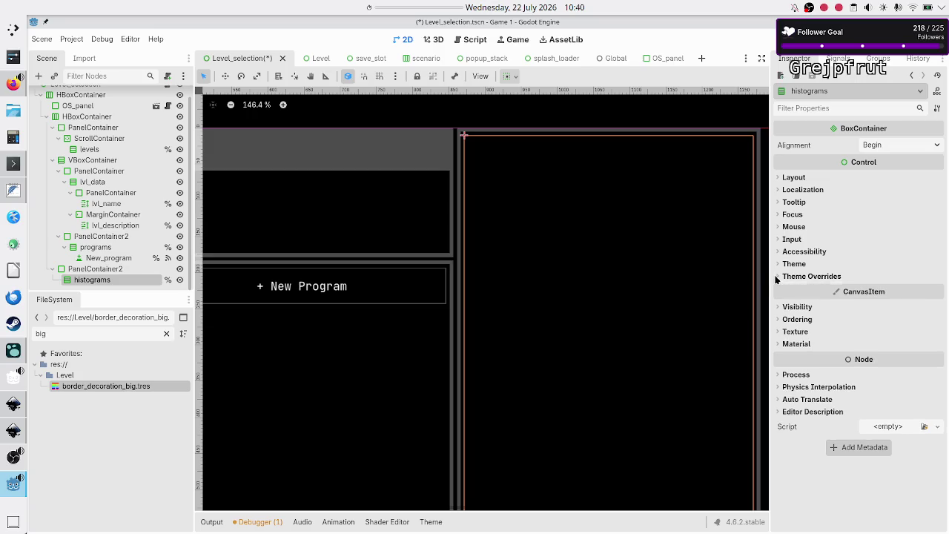
key("ctrl+s")
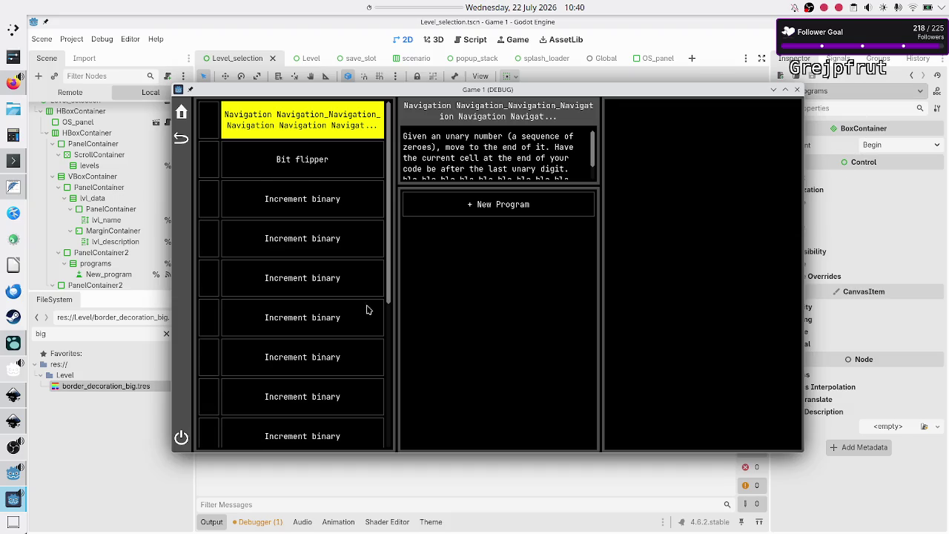
Scroll the running game's level list down and back up, then close the debug window
scroll(367, 308, "down", 5)
scroll(356, 322, "up", 5)
left_click(798, 92)
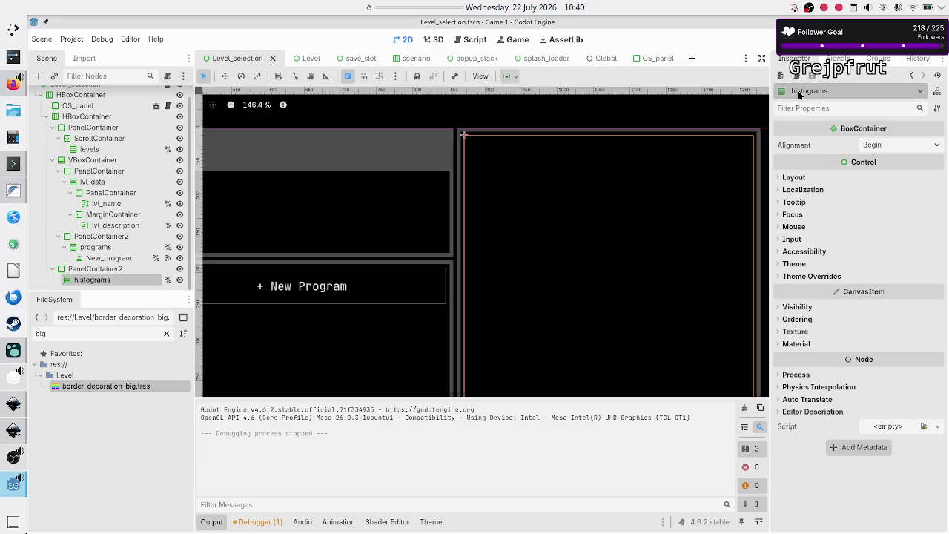
scroll(131, 223, "up", 1)
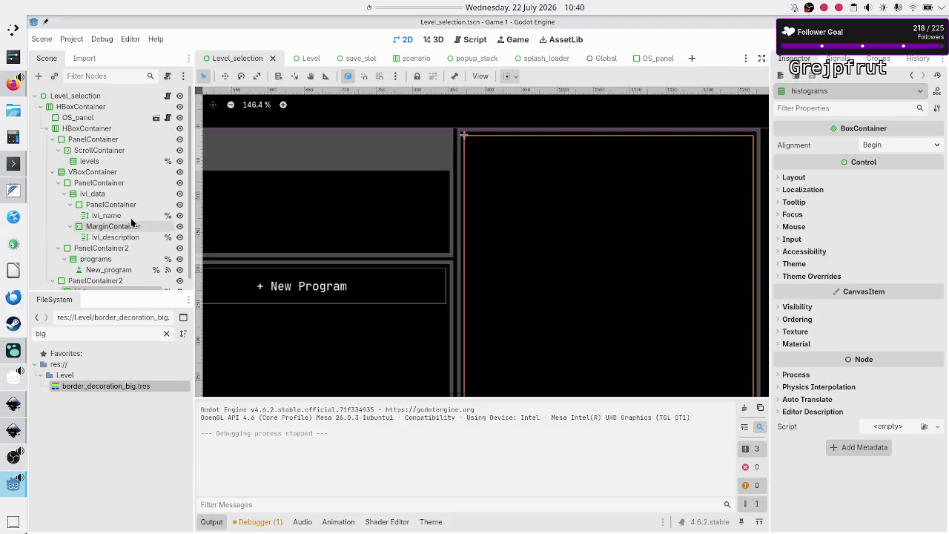
left_click(93, 172)
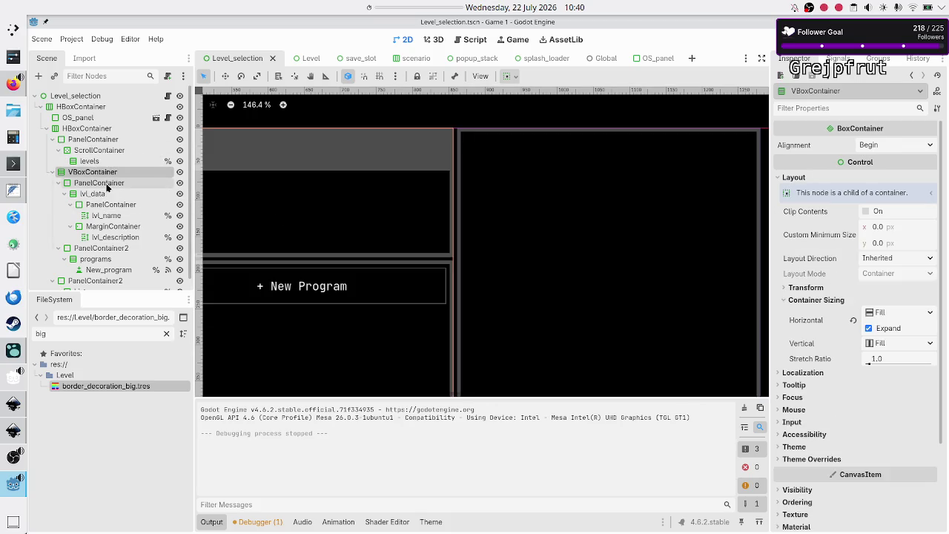
left_click(106, 186)
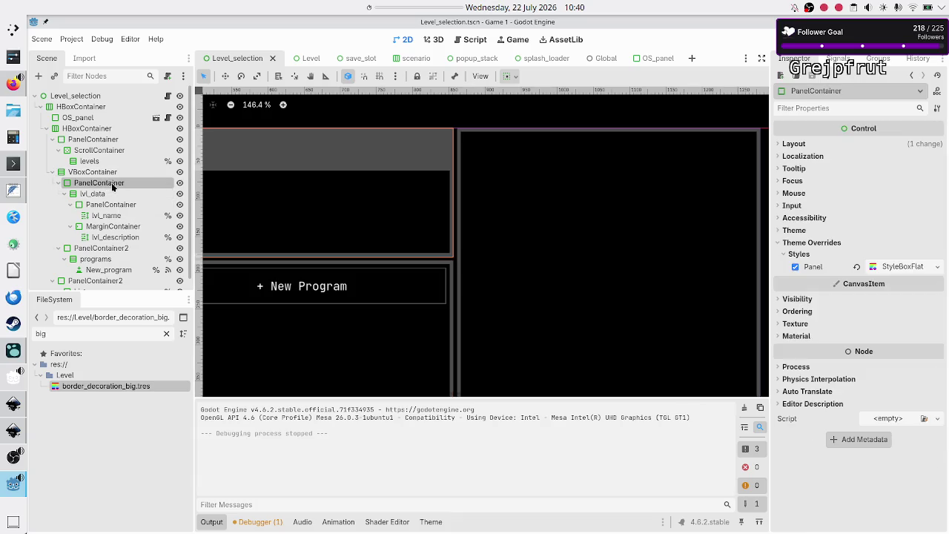
left_click(109, 177)
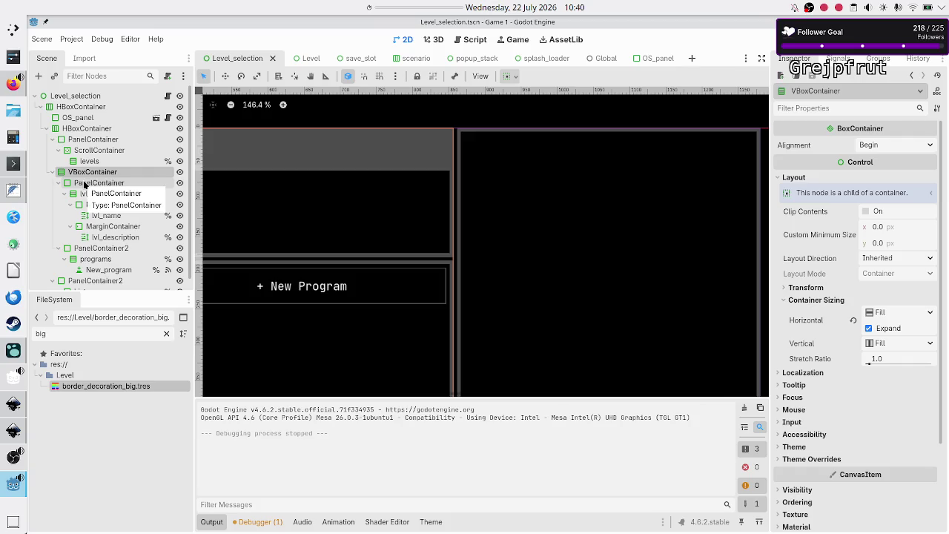
Collapse both PanelContainers in the Scene tree and select the VBoxContainer
left_click(58, 184)
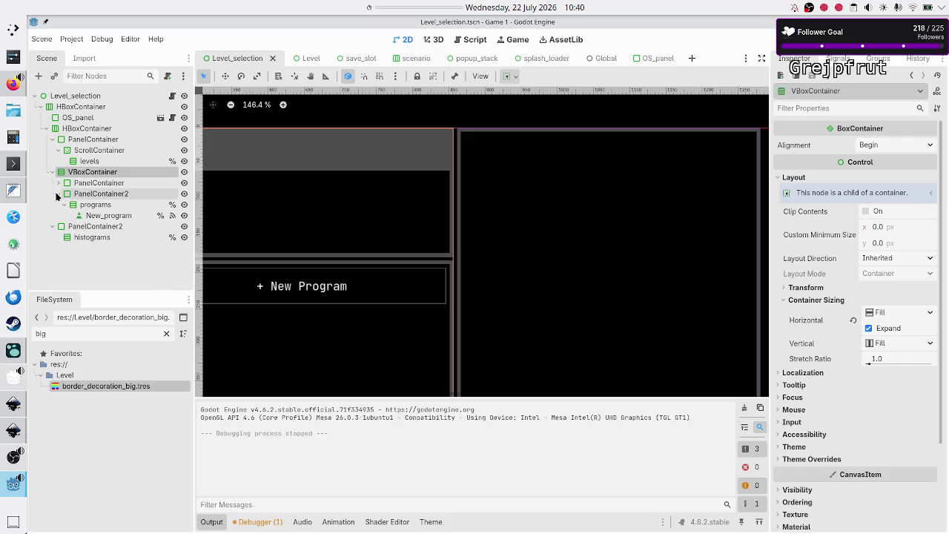
left_click(58, 193)
left_click(109, 185)
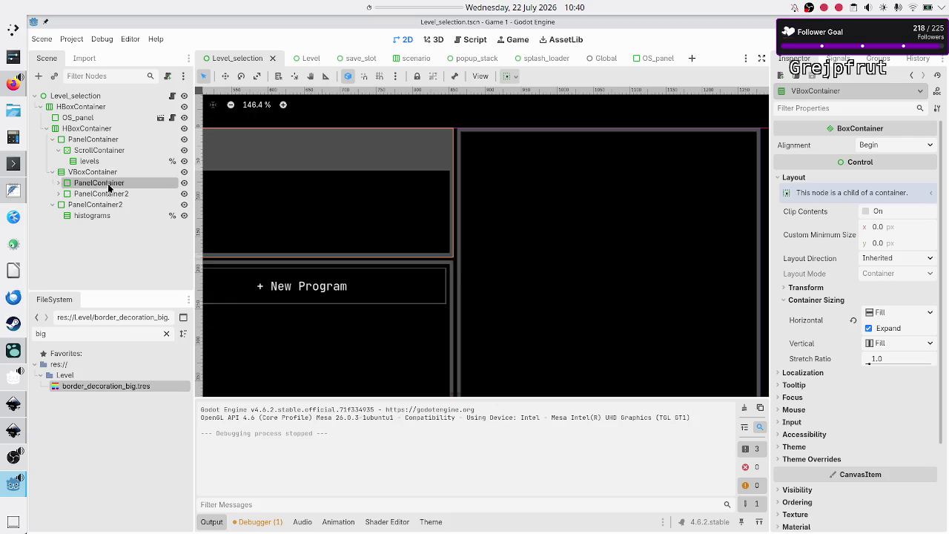
left_click(105, 195, "shift")
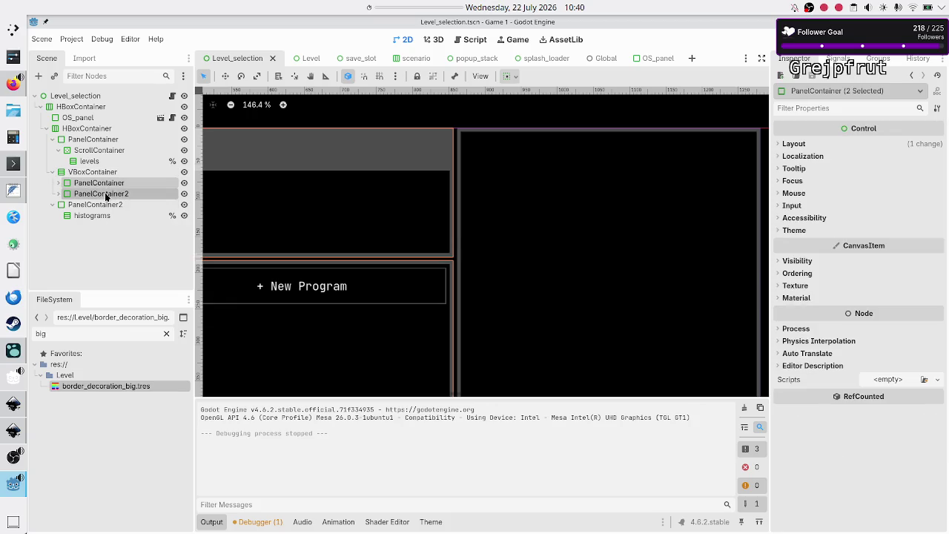
left_click(104, 173)
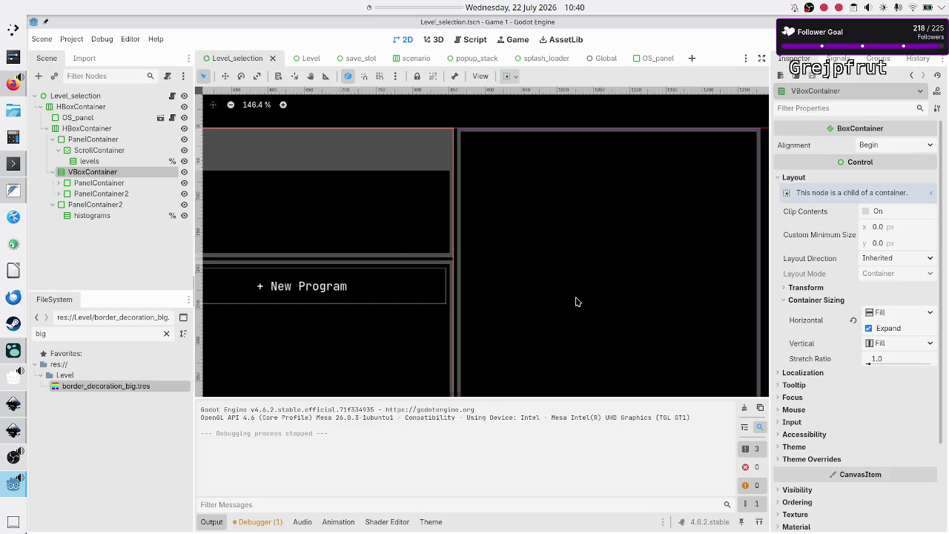
Set the VBoxContainer's Separation theme constant to 20 and run the scene
left_click(815, 459)
left_click(876, 484)
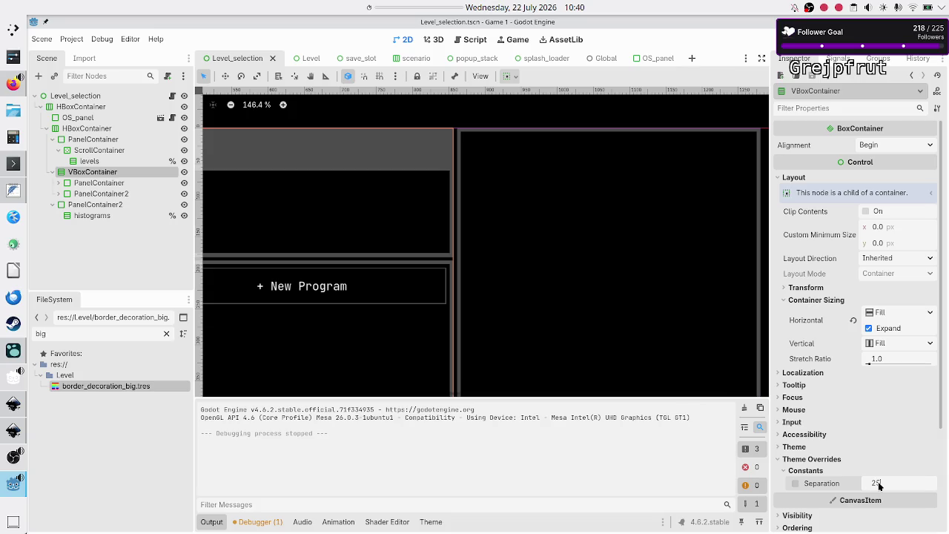
key("Return")
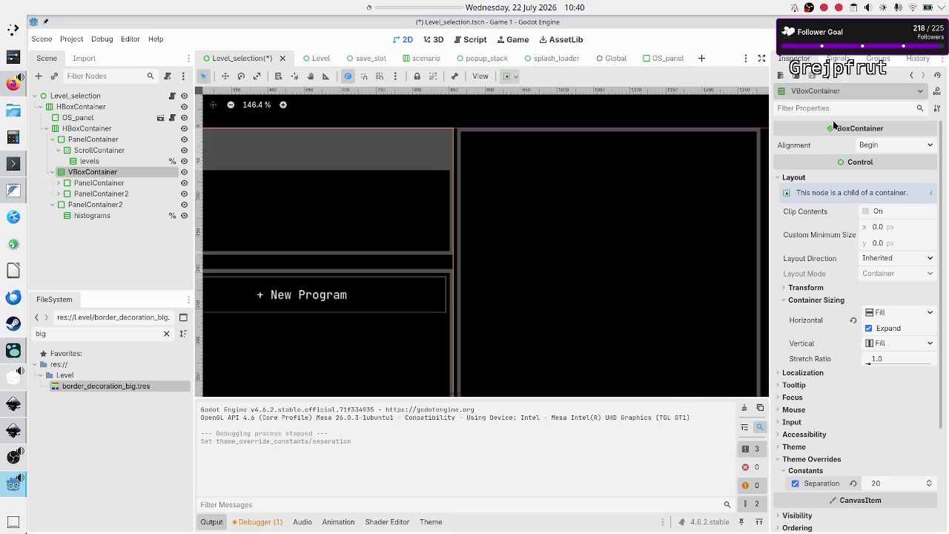
key("F6")
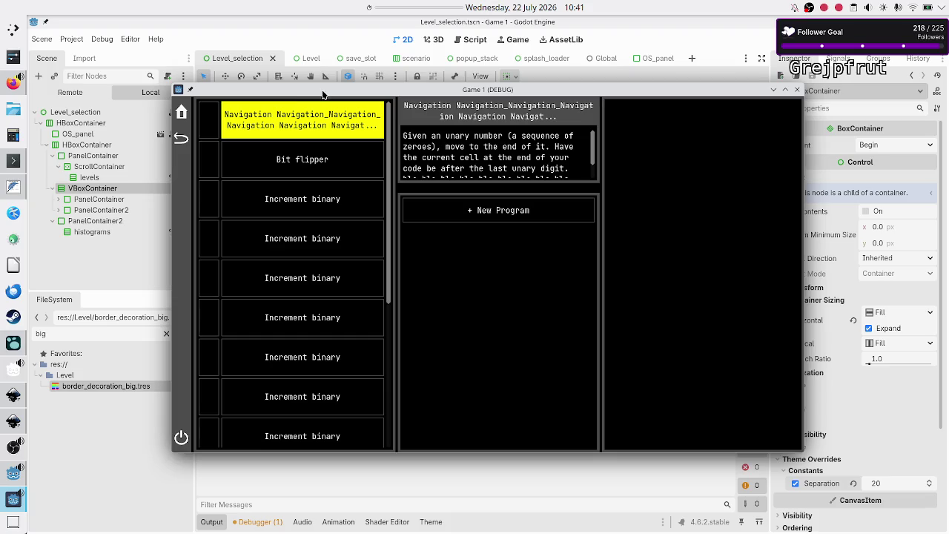
Maximize the debug game window to check the wrapped level description, then stop the game
double_click(323, 92)
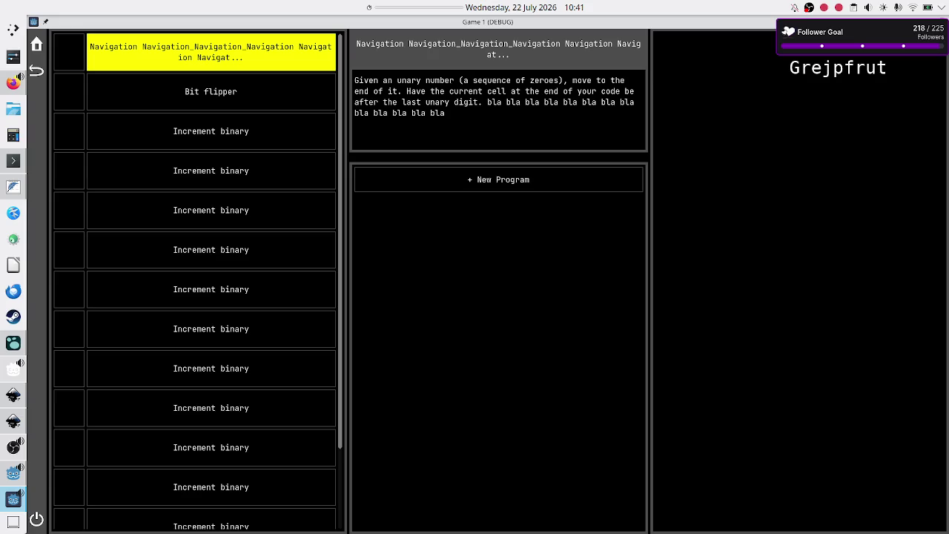
key("F8")
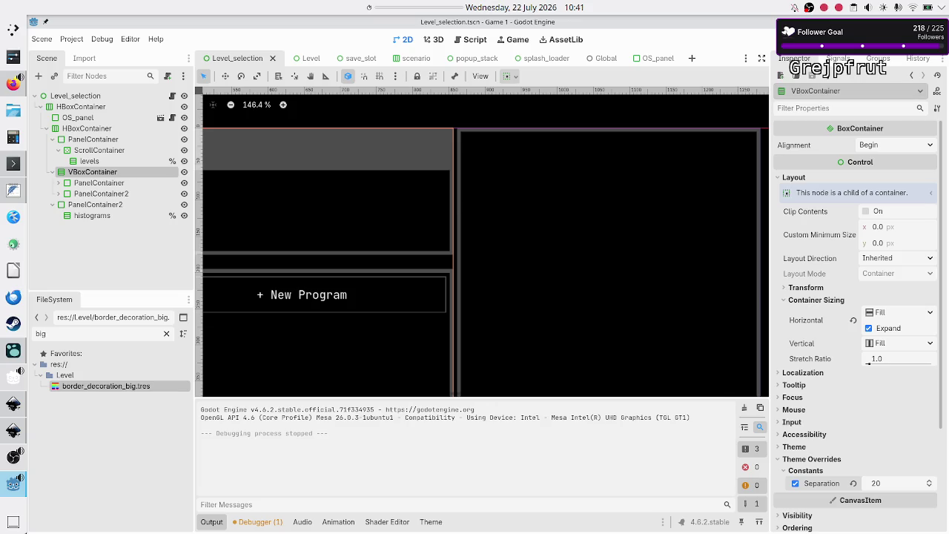
Relaunch the game, close it after checking, and select the top-level HBoxContainer
key("F5")
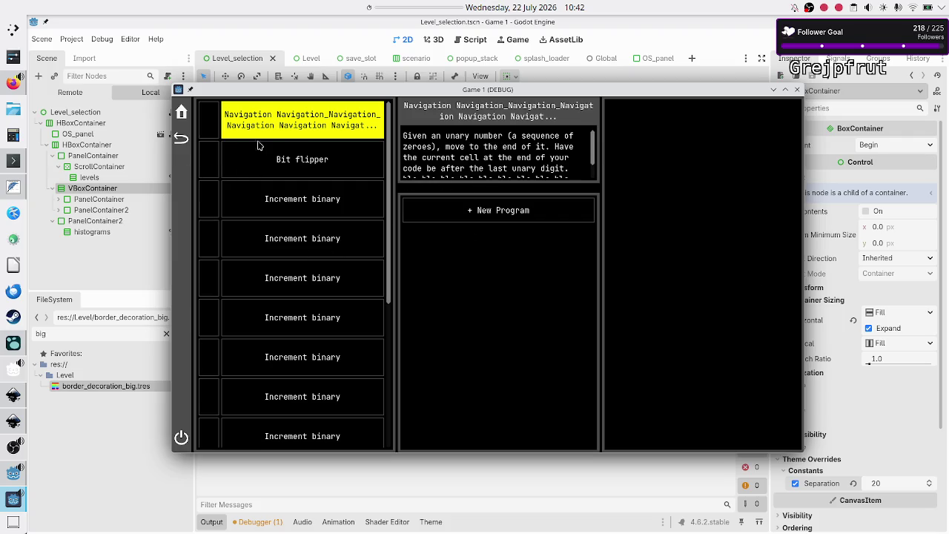
left_click(795, 91)
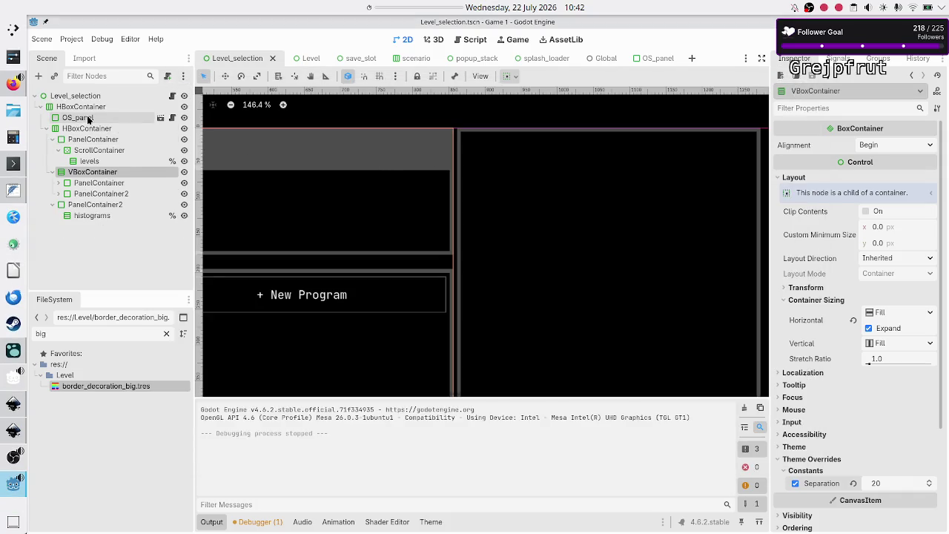
left_click(81, 106)
Select the inner HBoxContainer and check its stretch ratio and theme override constants
scroll(461, 267, "down", 5)
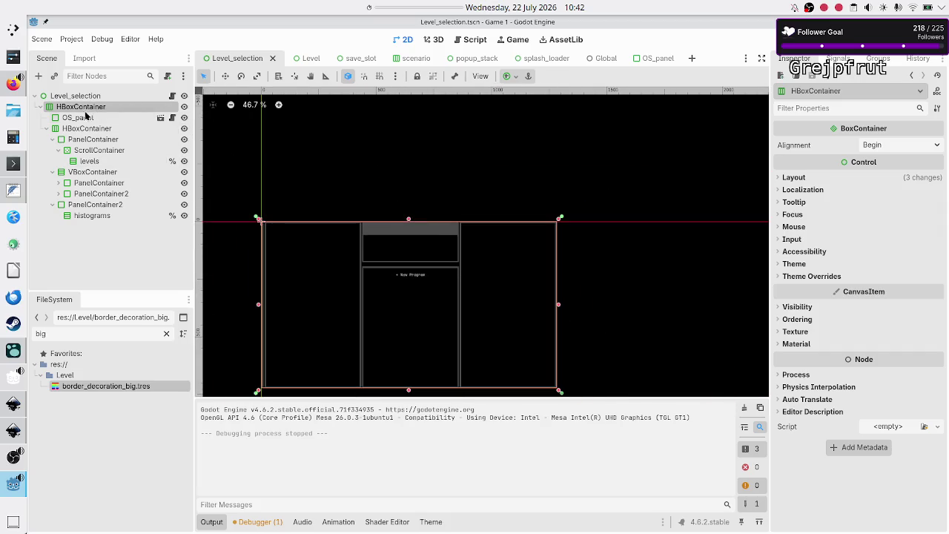
left_click(80, 117)
left_click(89, 128)
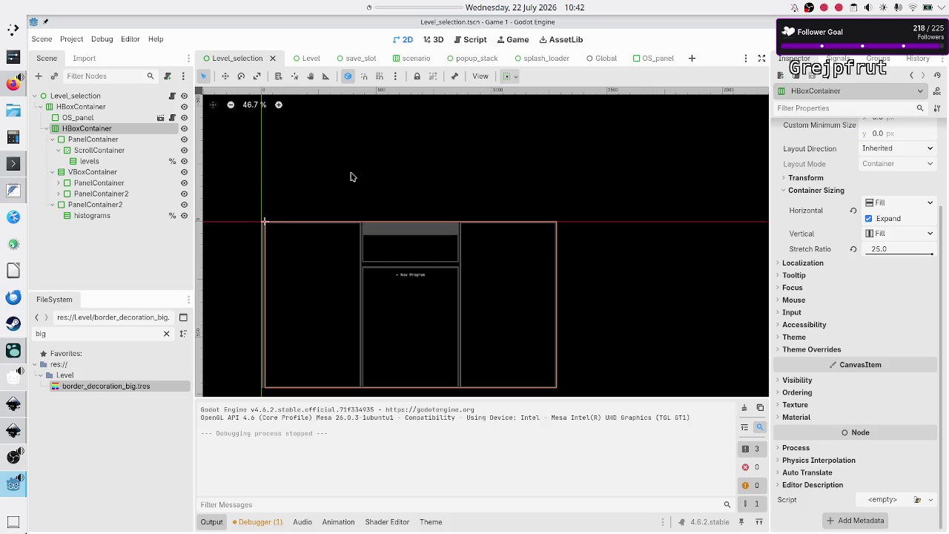
left_click(805, 350)
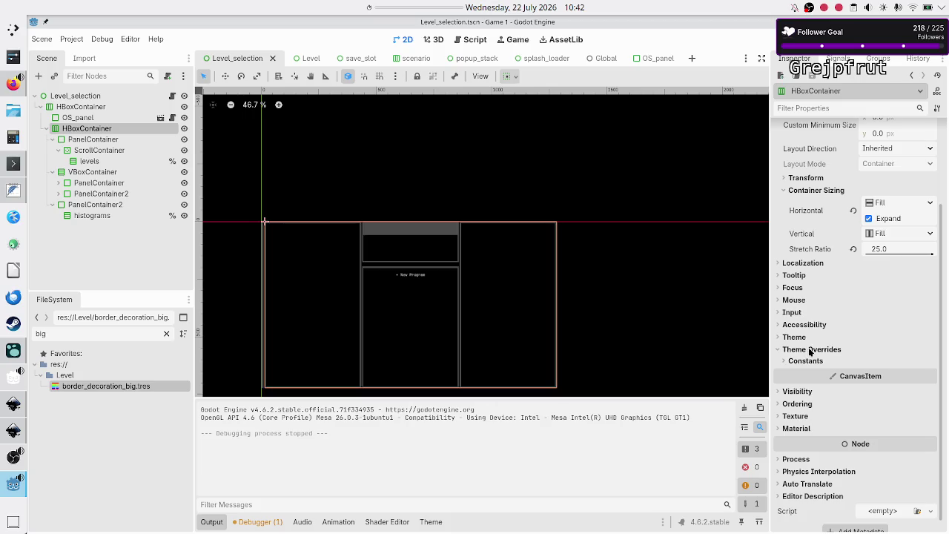
left_click(782, 350)
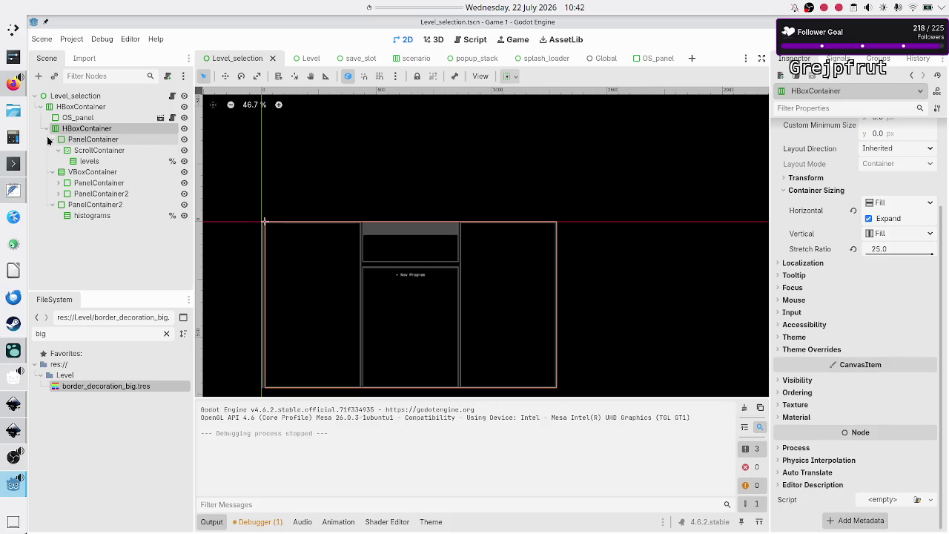
Collapse the PanelContainer, VBoxContainer, PanelContainer2 and inner HBoxContainer branches, then select the top-level HBoxContainer
left_click(52, 140)
left_click(52, 150)
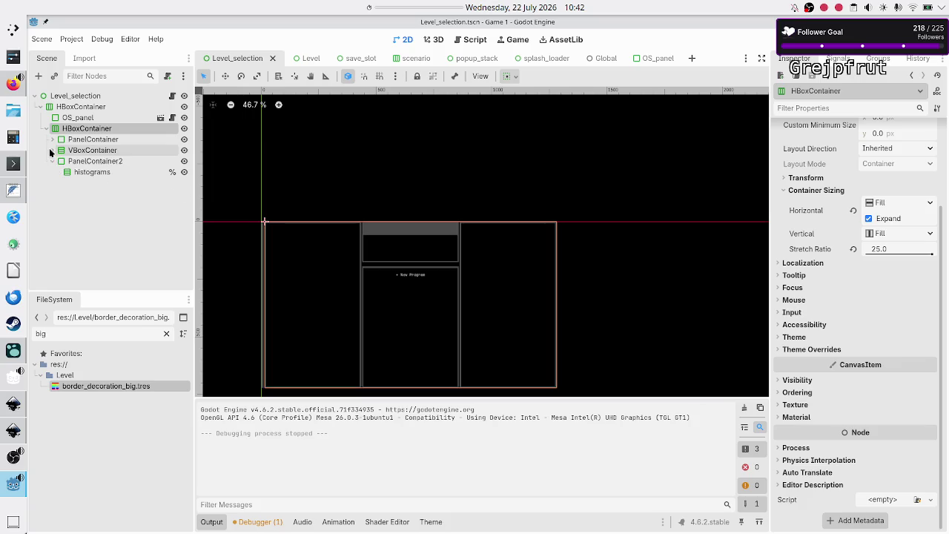
left_click(52, 161)
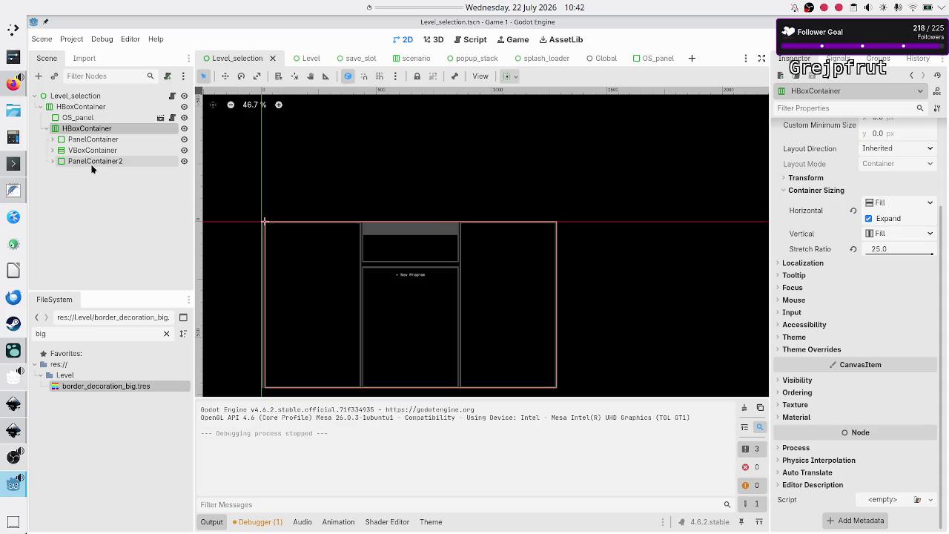
left_click(93, 162)
left_click(101, 141)
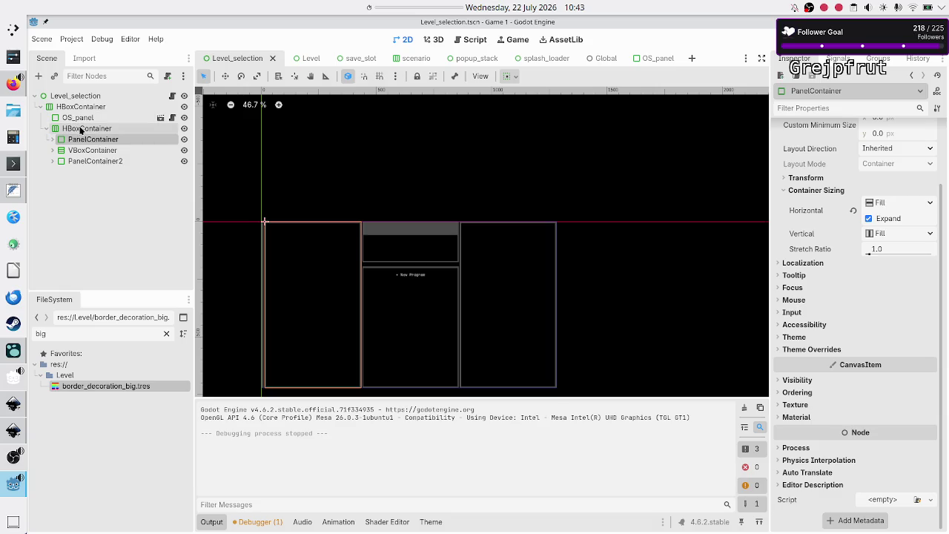
left_click(80, 130)
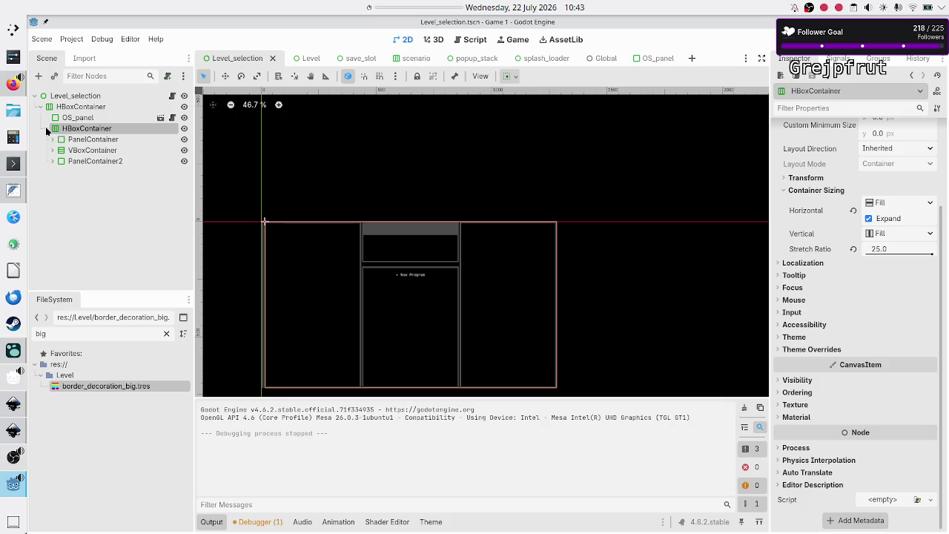
left_click(46, 129)
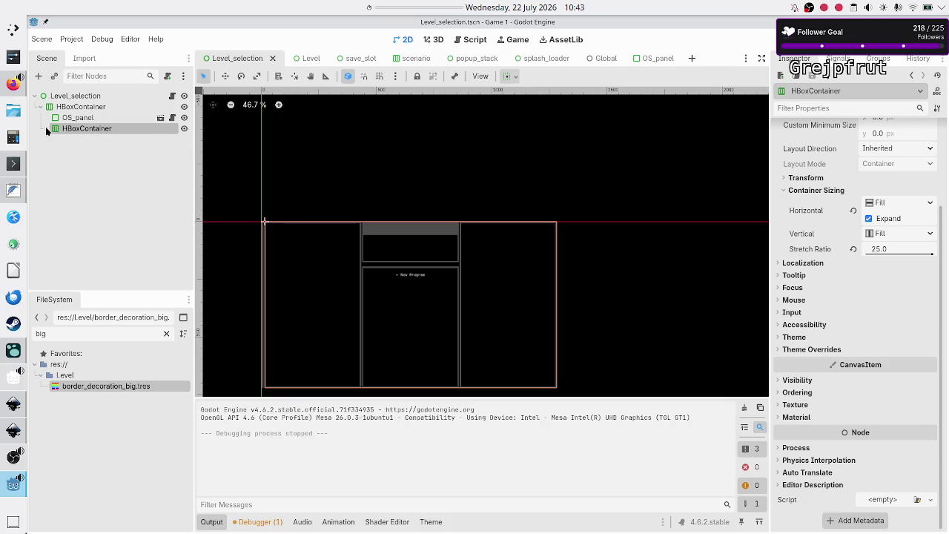
left_click(88, 106)
Add a MarginContainer, move the inner HBoxContainer into it, and enable its Horizontal Expand
left_click(41, 76)
type("margincont")
key("Return")
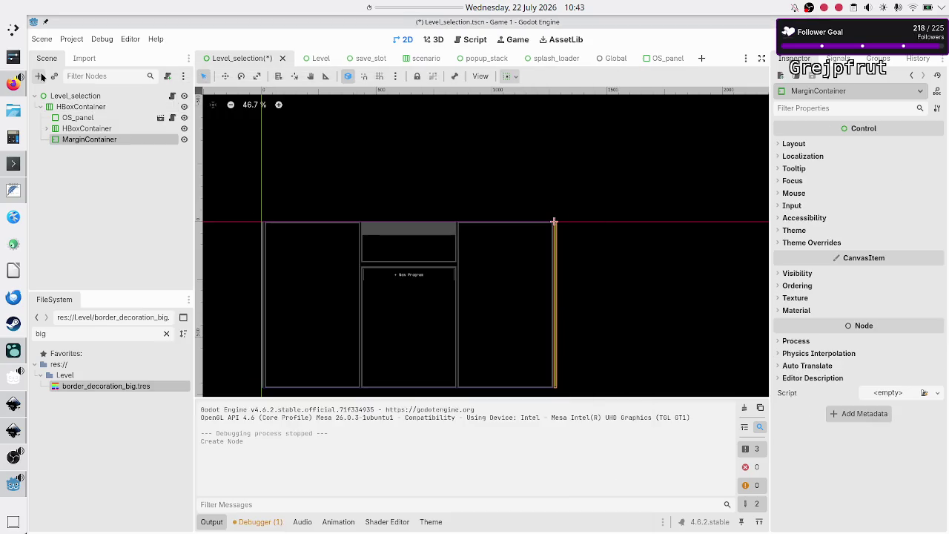
left_click_drag(91, 128, 100, 139)
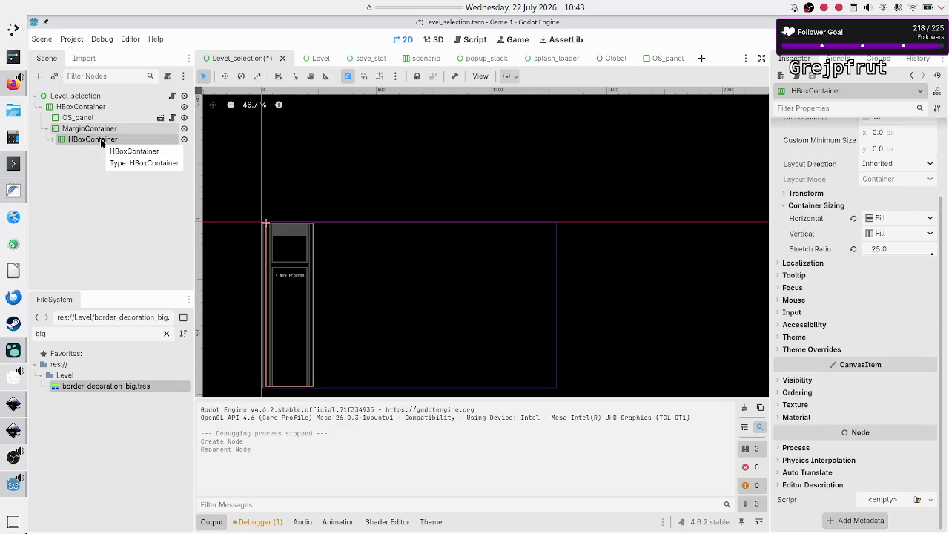
left_click(105, 130)
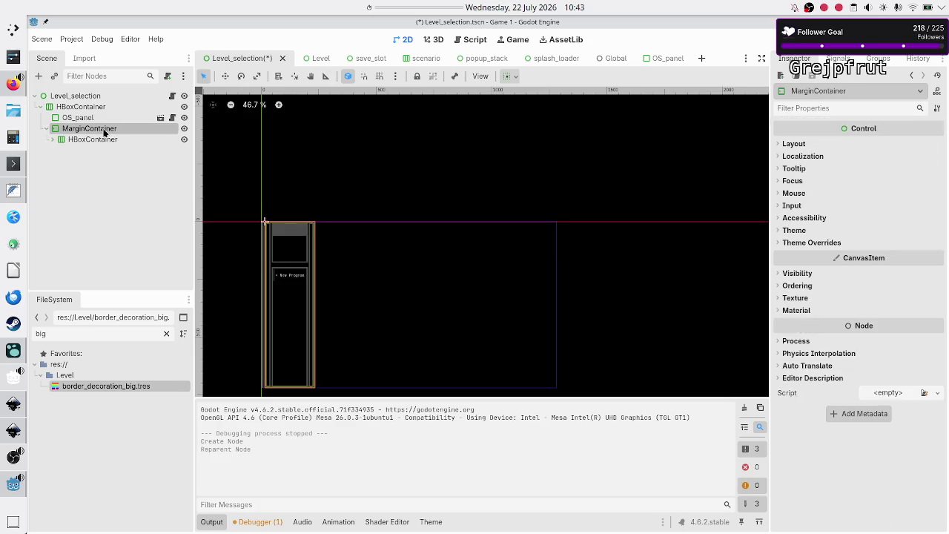
left_click(793, 143)
left_click(826, 265)
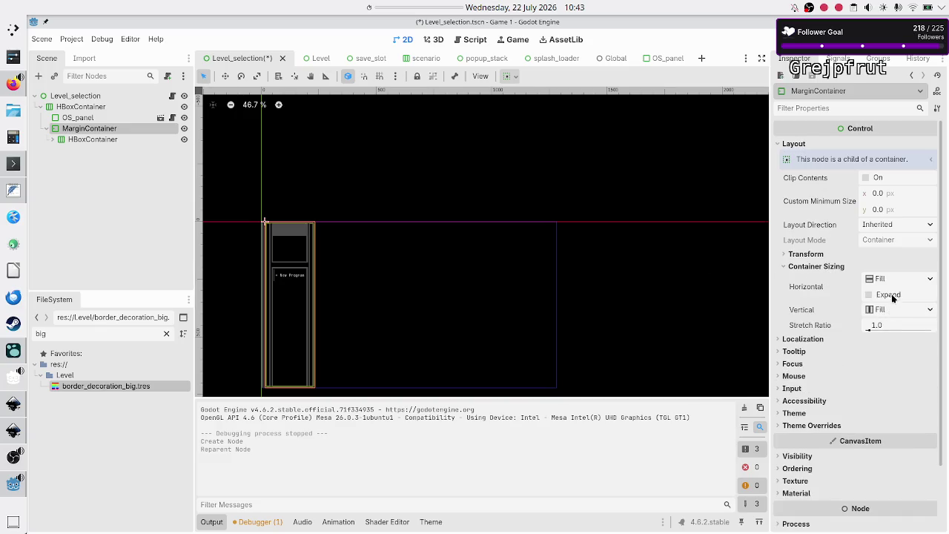
left_click(889, 294)
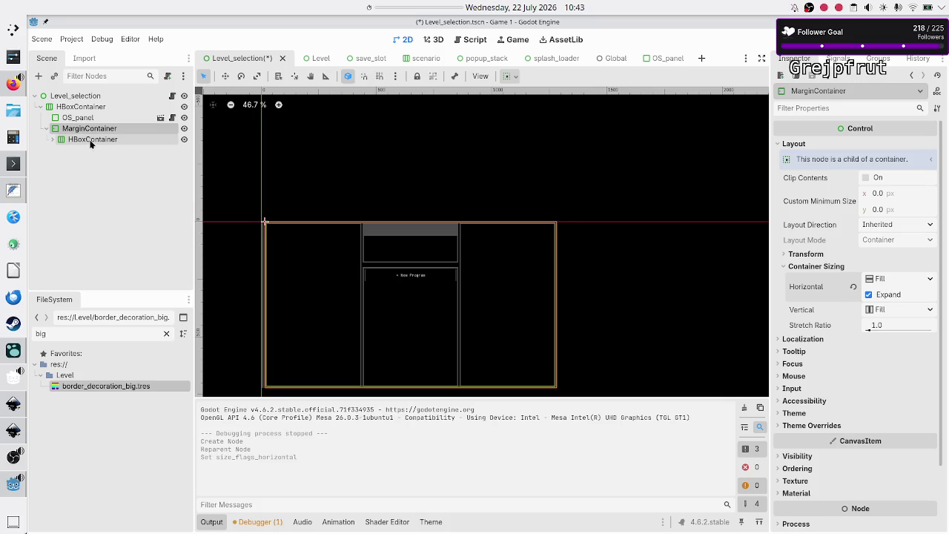
Override the MarginContainer's Margin Left and Margin Right constants to 0
left_click(799, 429)
left_click(799, 438)
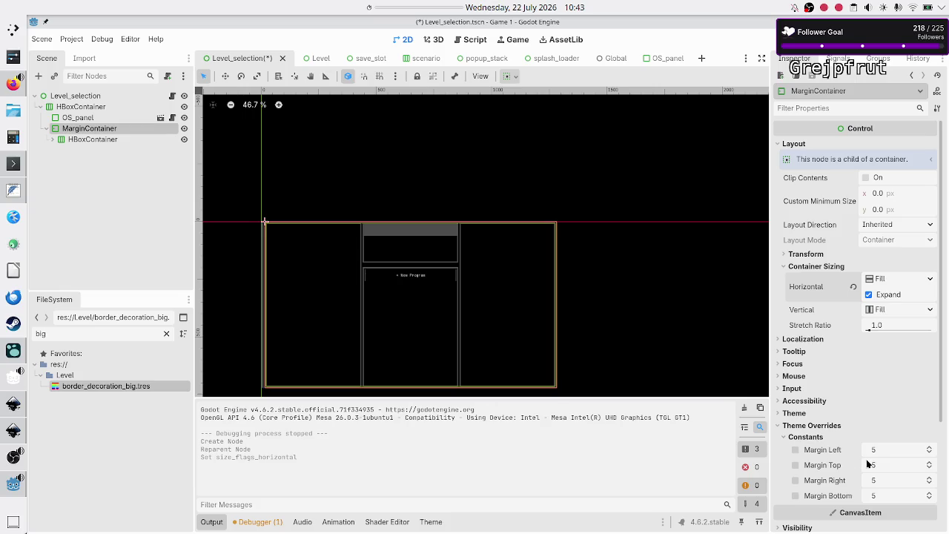
left_click(894, 450)
type("0")
key("Return")
left_click(884, 480)
type("0")
key("Return")
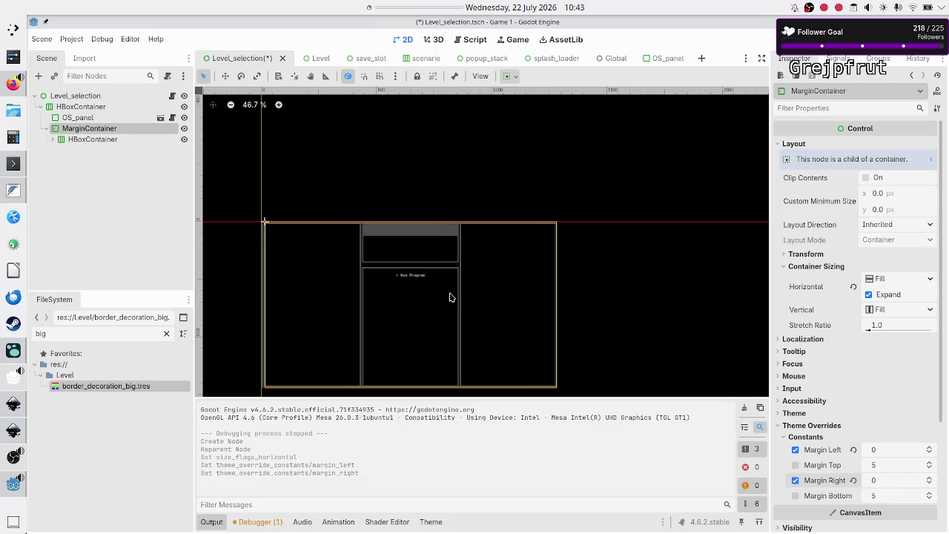
Hide the Output panel and look over the new layout on the canvas
scroll(449, 297, "down", 6)
scroll(449, 297, "up", 3)
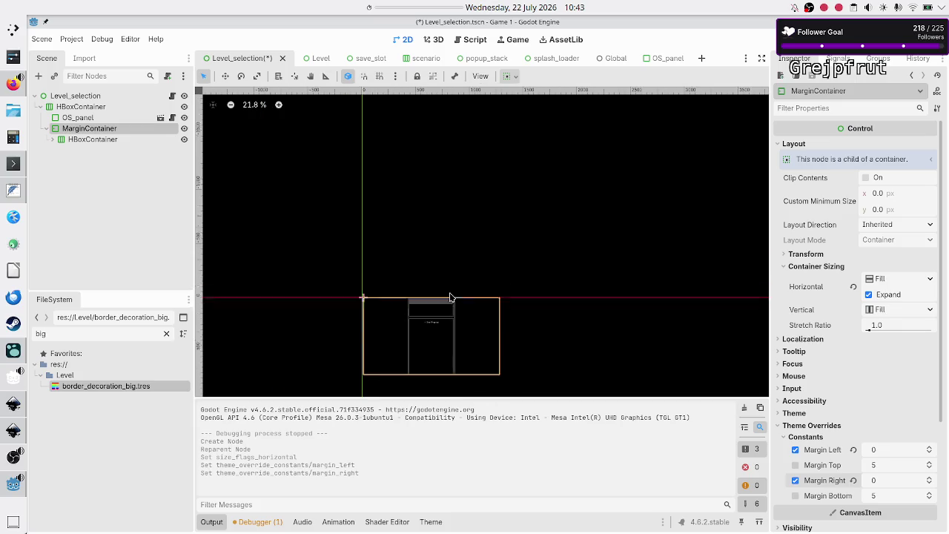
scroll(449, 297, "down", 3)
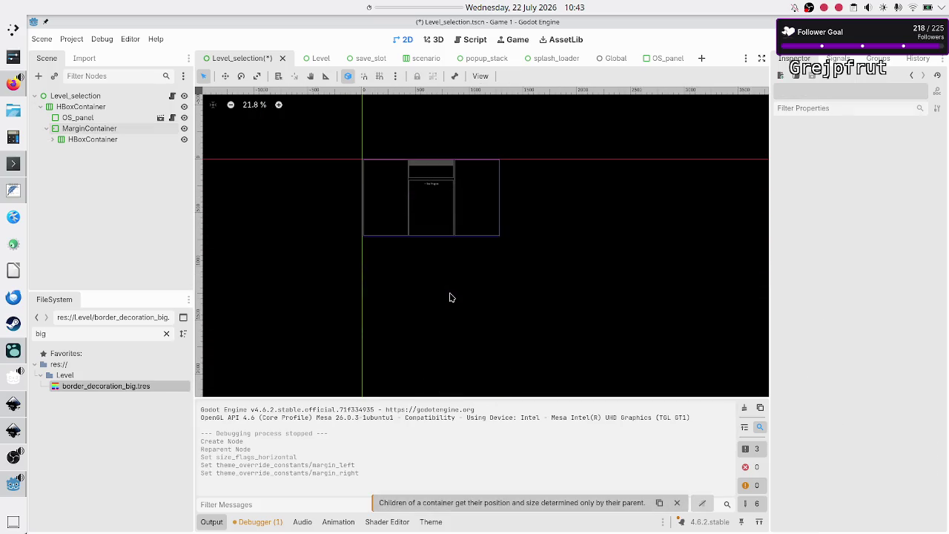
scroll(416, 195, "up", 1)
scroll(416, 196, "up", 2)
scroll(416, 196, "up", 5)
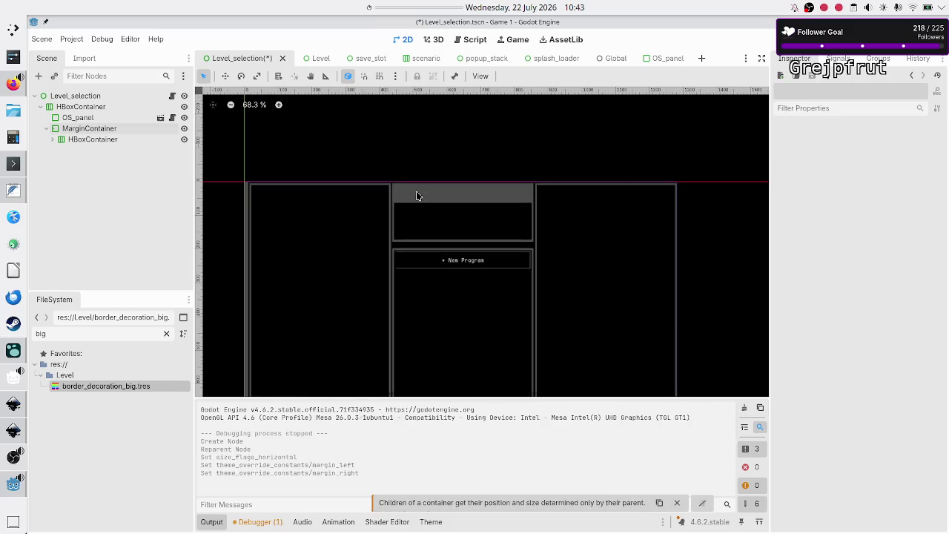
left_click(215, 521)
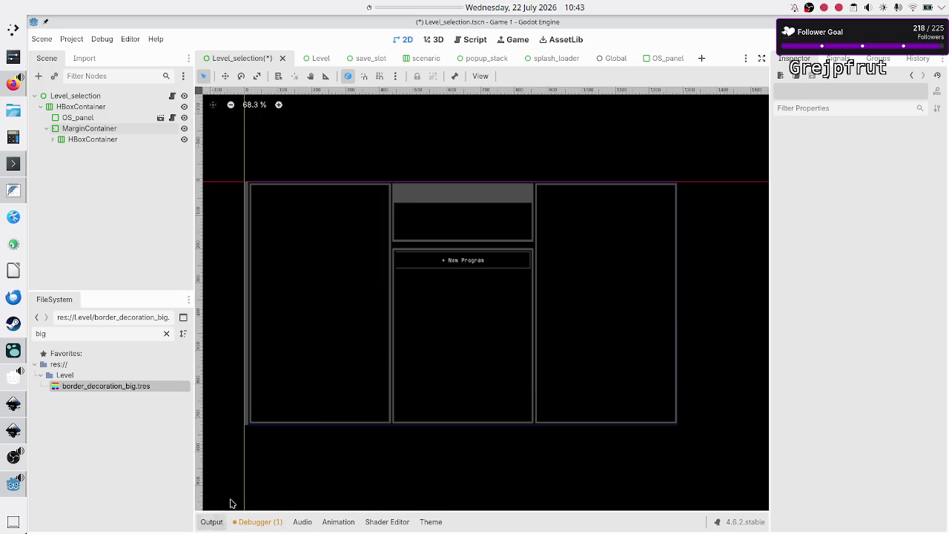
scroll(407, 290, "up", 2)
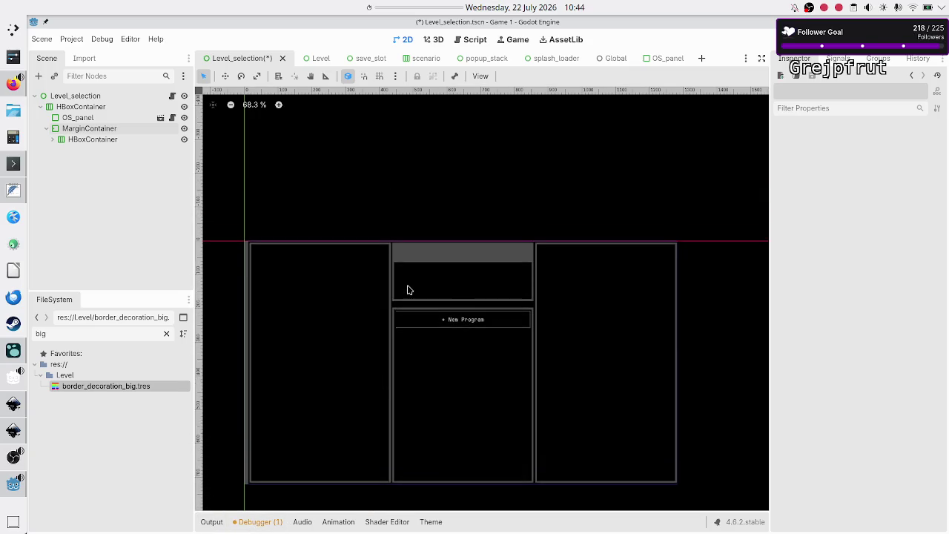
scroll(407, 290, "down", 1)
scroll(407, 289, "up", 5)
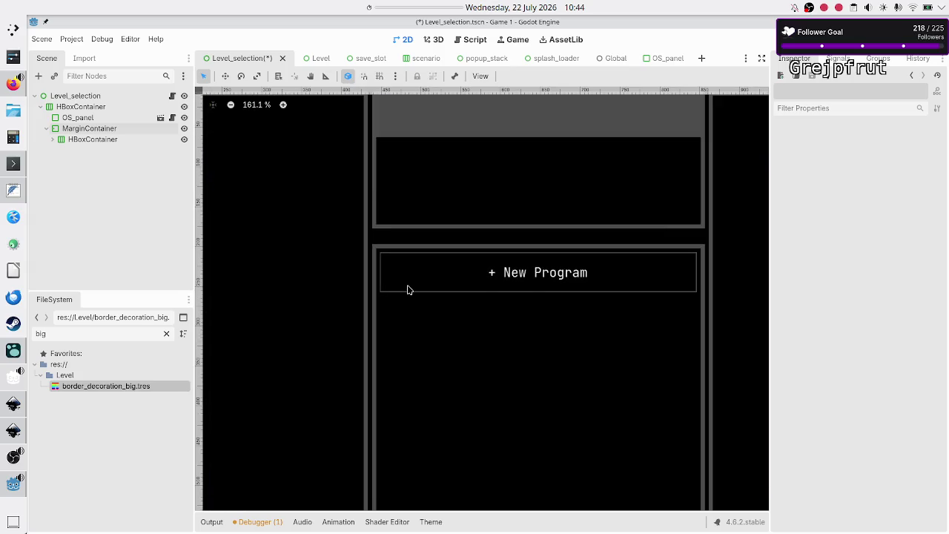
scroll(407, 290, "left", 5)
scroll(407, 290, "right", 5)
scroll(407, 290, "up", 3)
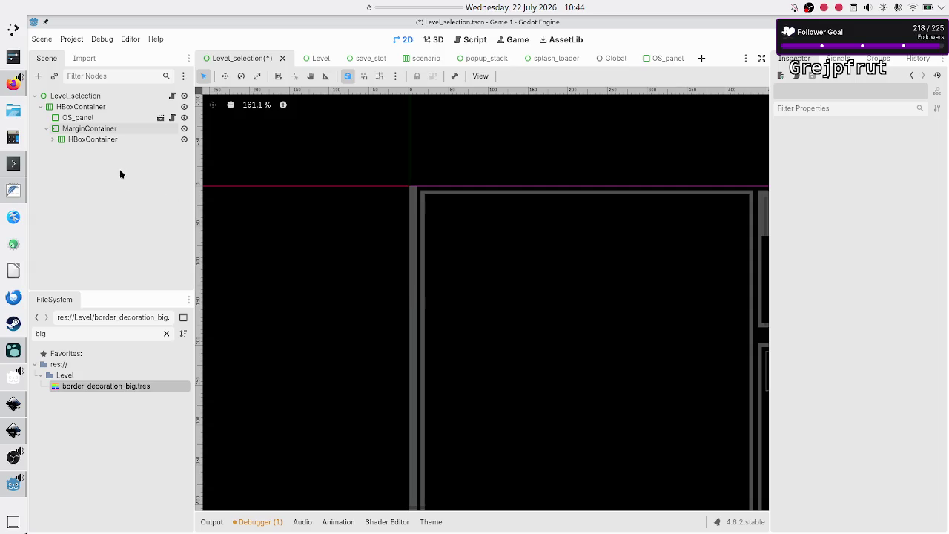
Check the MarginContainer in the Scene dock, then save the Level_selection scene and run it
left_click(86, 129)
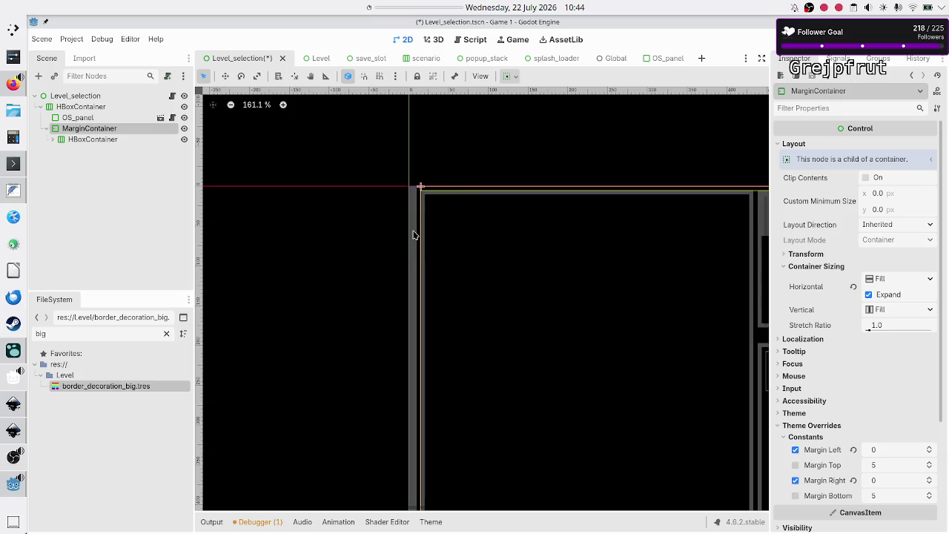
left_click(97, 109, "ctrl")
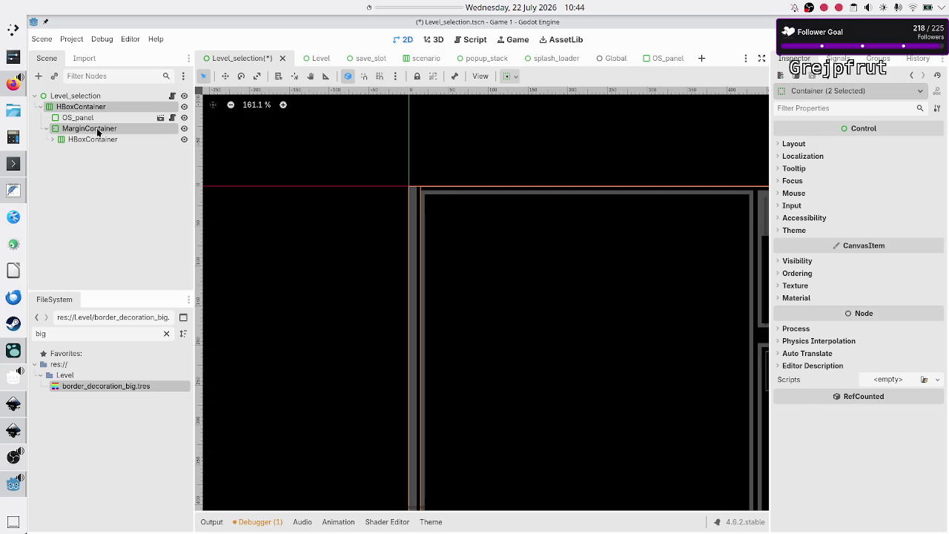
left_click(97, 131)
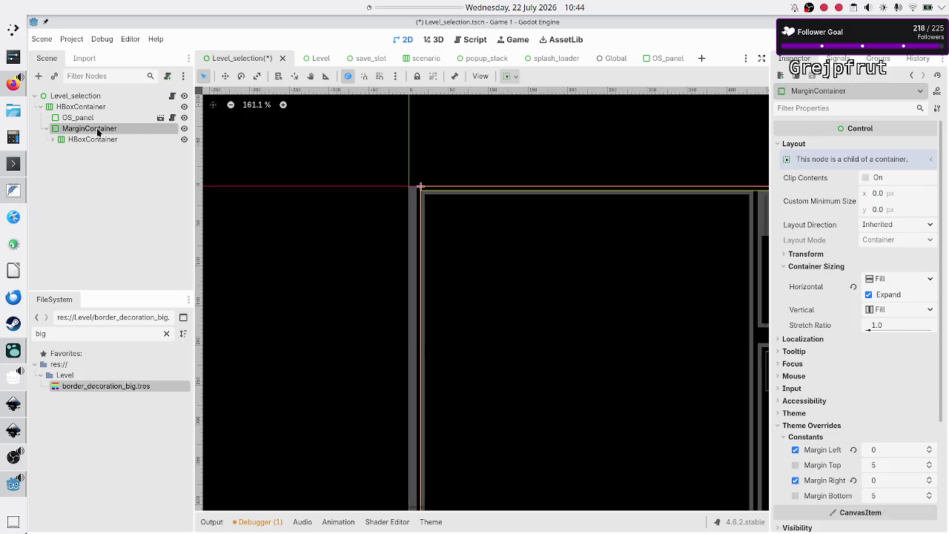
left_click(103, 185)
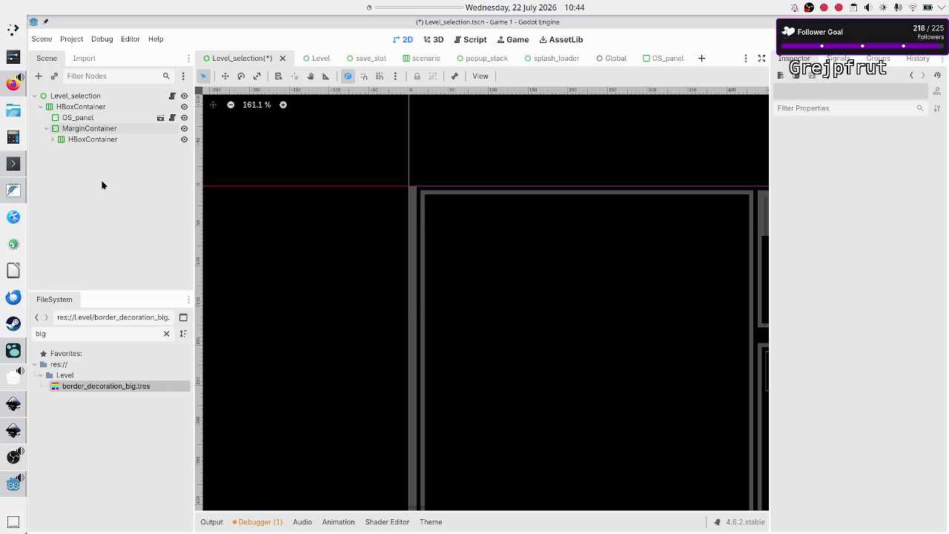
key("ctrl+s")
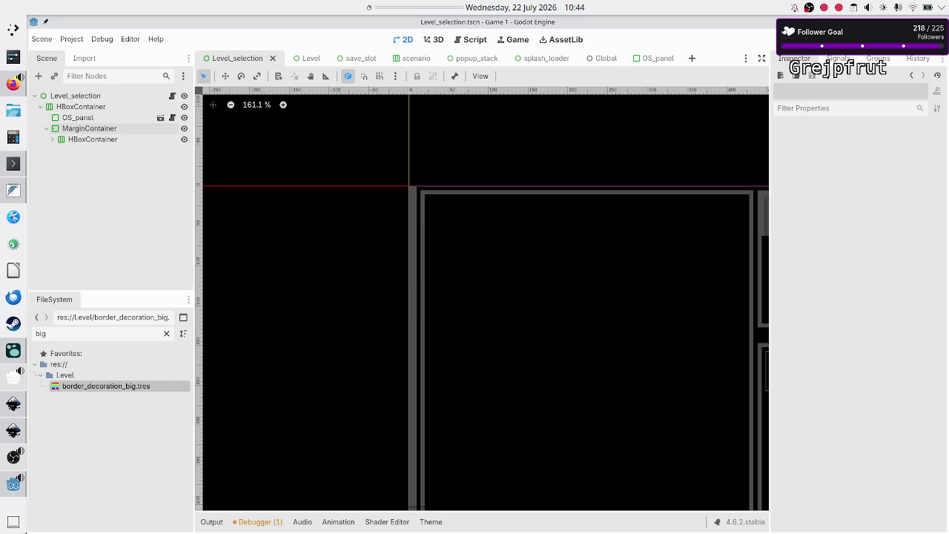
key("F6")
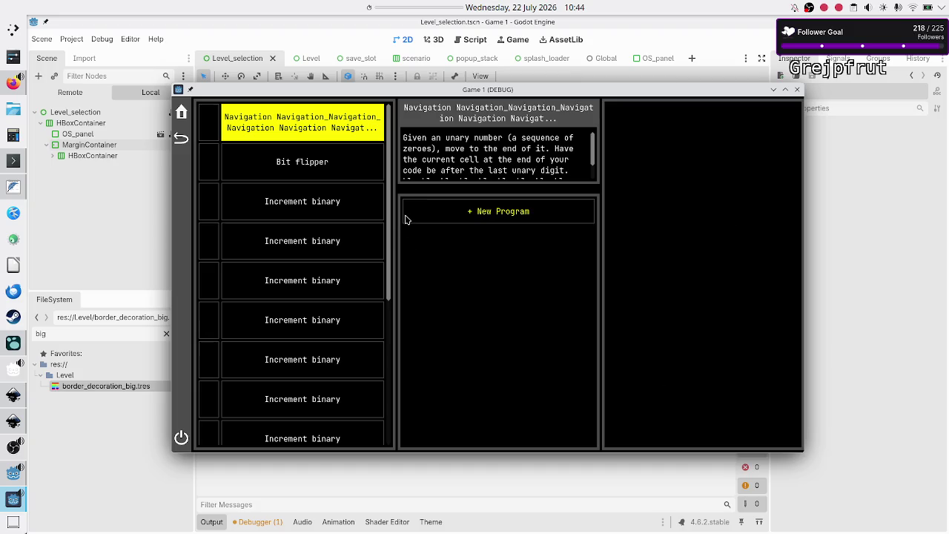
Scroll the level list in the running game and start a 15-minute timer
scroll(326, 286, "down", 5)
scroll(324, 287, "up", 5)
right_click(400, 5)
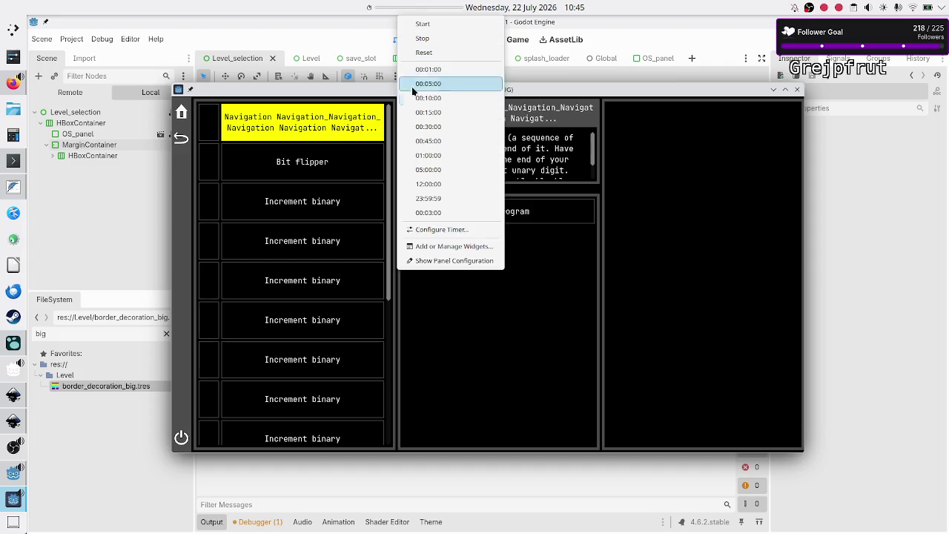
left_click(441, 112)
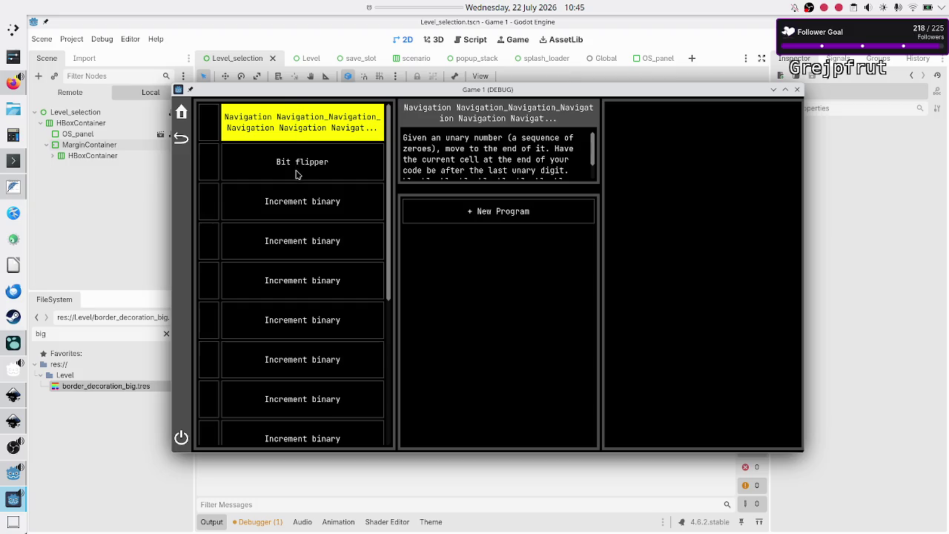
Scroll up and down in the running game to test the wrapped, scrollable description
scroll(295, 199, "down", 2)
scroll(295, 198, "up", 2)
scroll(295, 198, "down", 2)
scroll(295, 198, "up", 2)
scroll(295, 199, "down", 1)
scroll(295, 199, "up", 1)
Stop the game, expand the tree down to New_program, and check its font size override
left_click(797, 90)
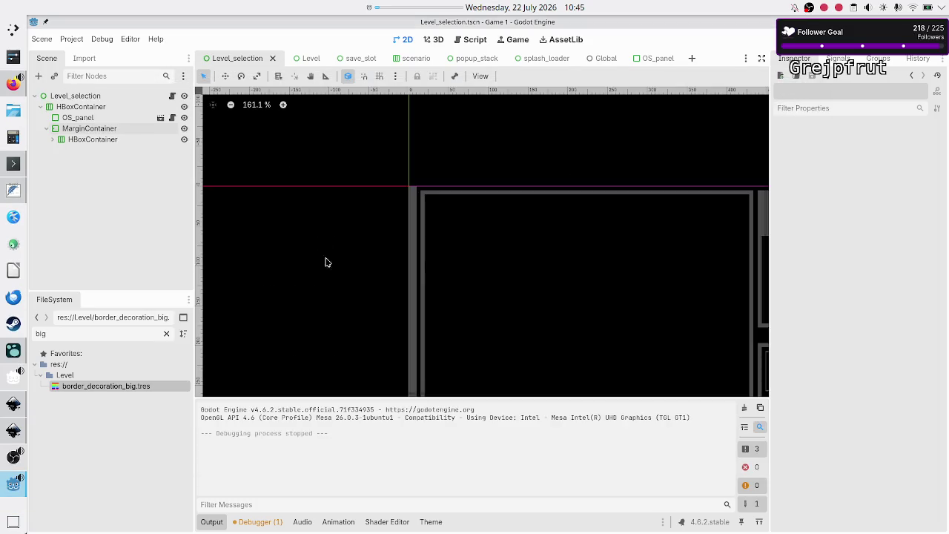
left_click(52, 140)
left_click(58, 161)
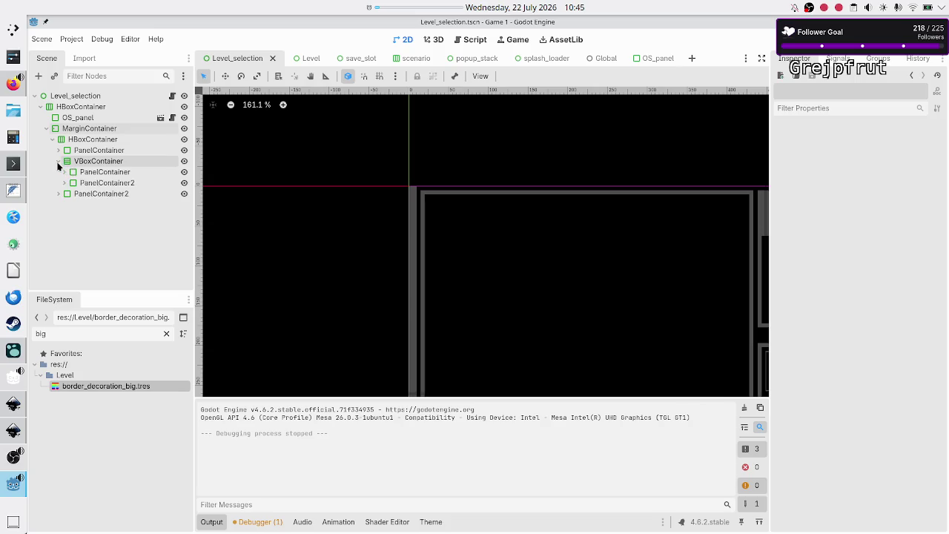
left_click(65, 183)
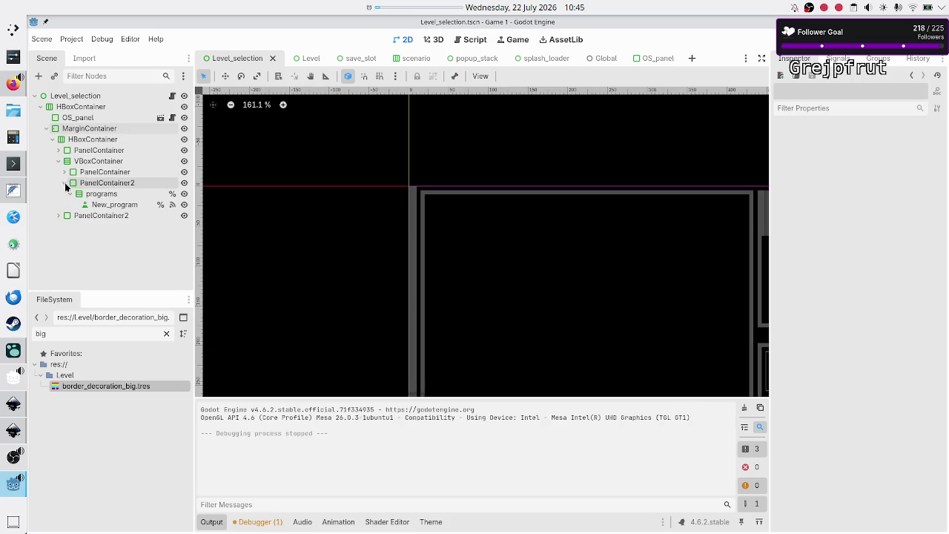
left_click(104, 205)
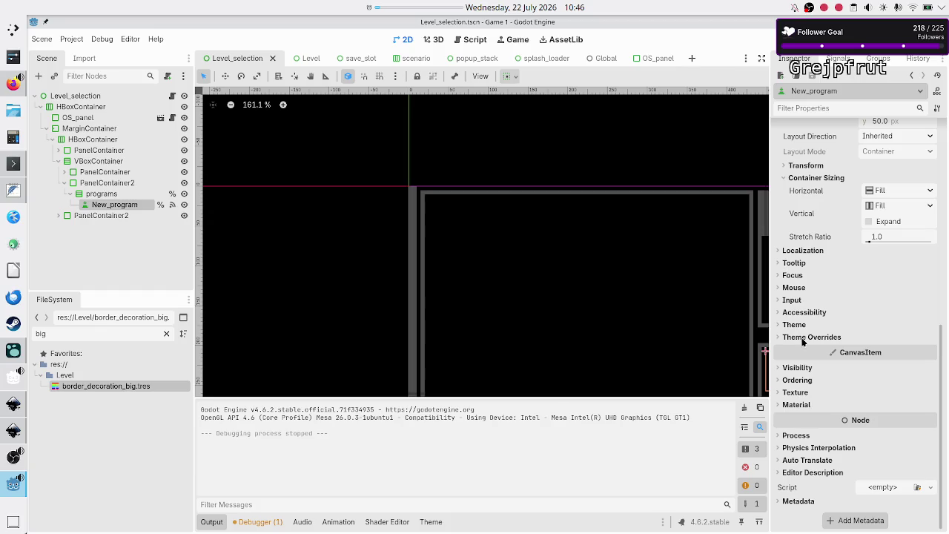
left_click(804, 337)
left_click(806, 386)
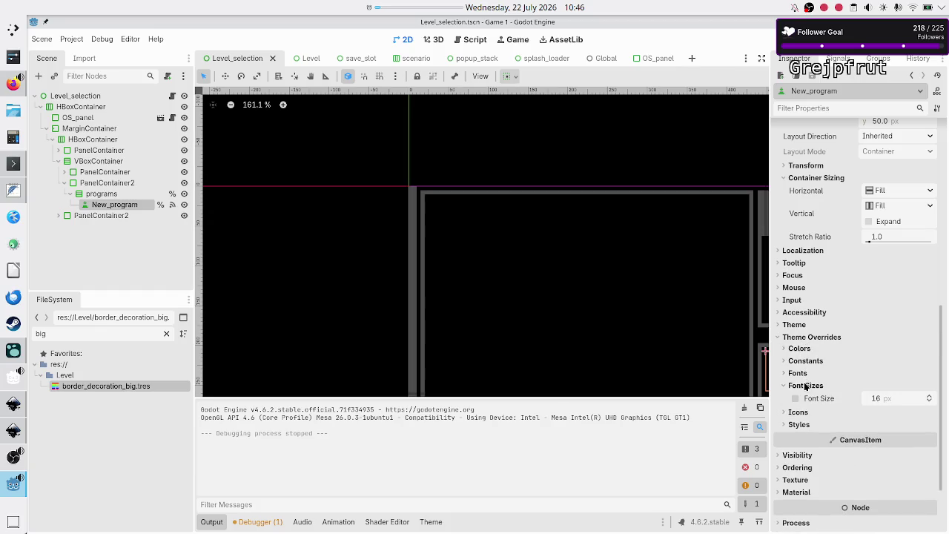
left_click(806, 386)
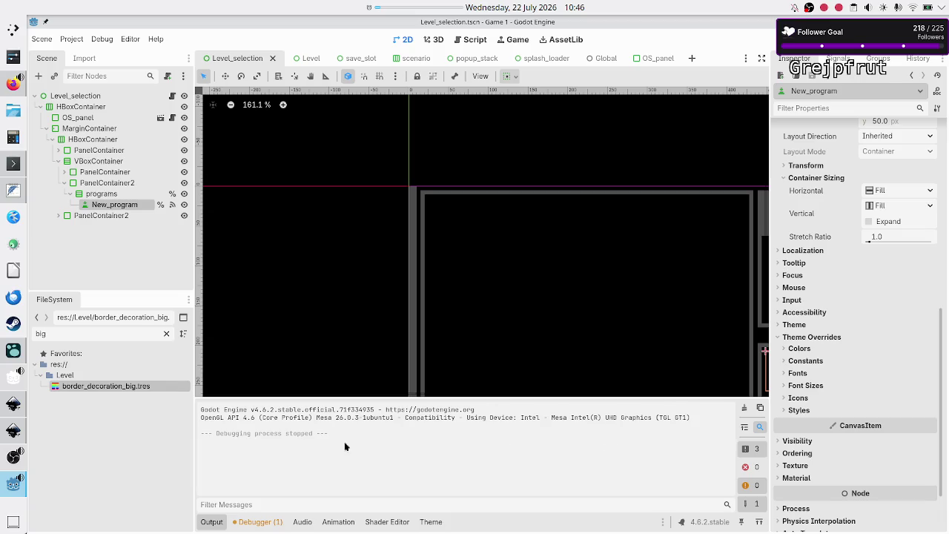
Clear the 'big' FileSystem filter and open dark_mode.tres
double_click(98, 335)
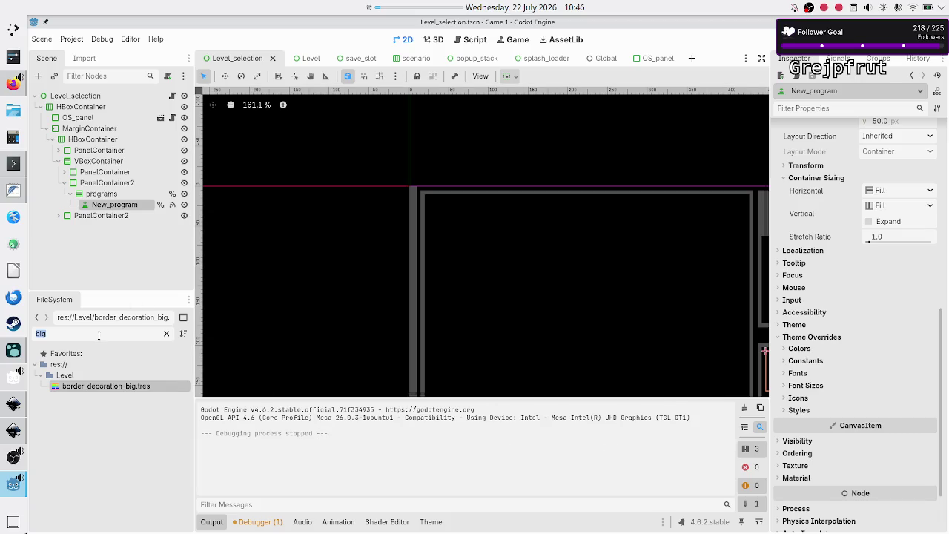
key("BackSpace")
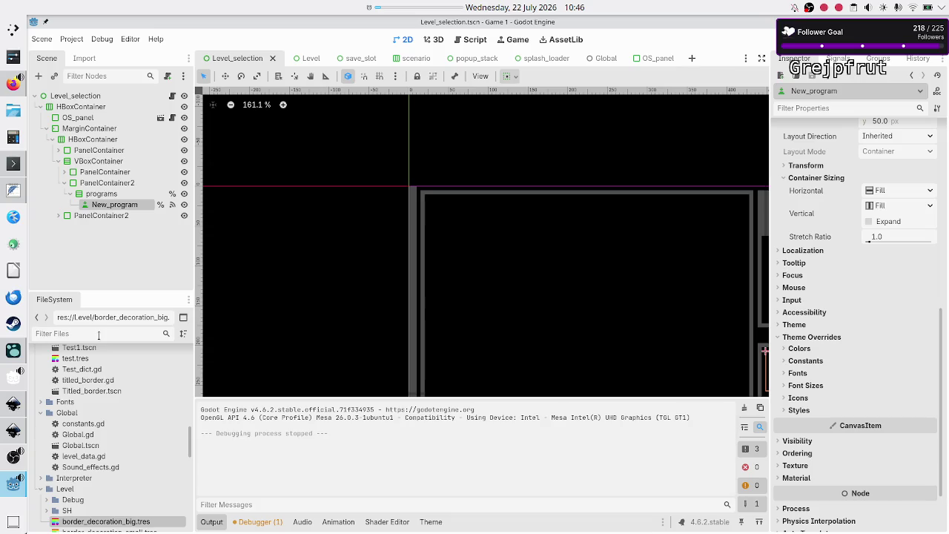
scroll(95, 421, "down", 10)
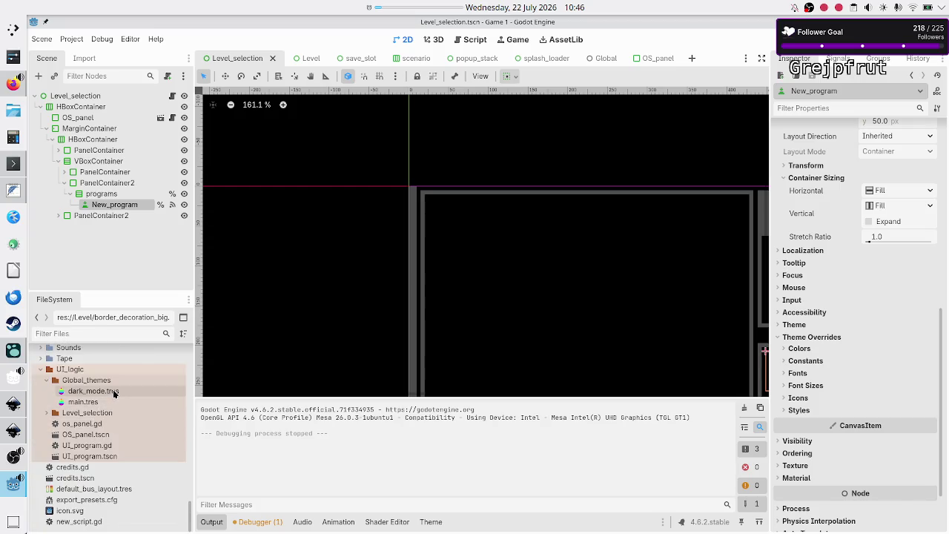
double_click(113, 389)
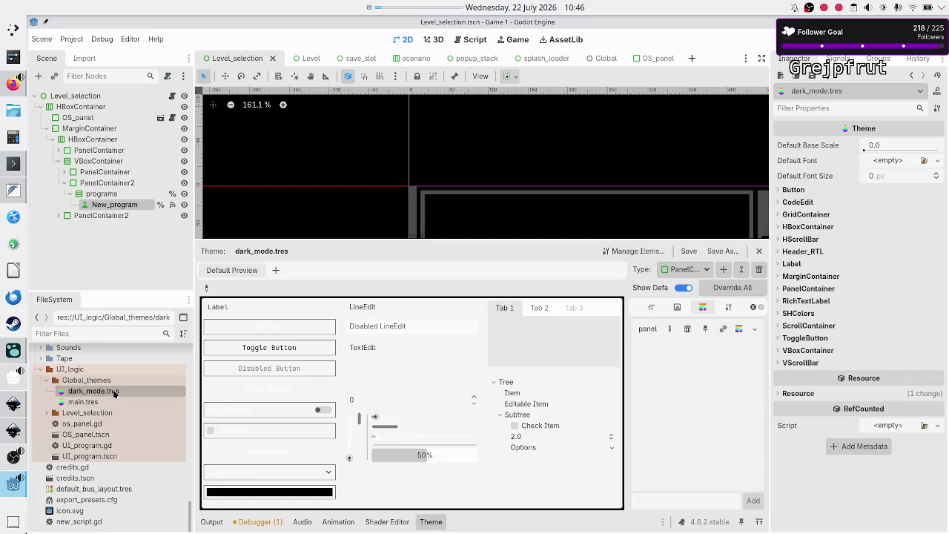
Show the Button type's font sizes in the dark_mode theme editor and open Manage Items
left_click(706, 272)
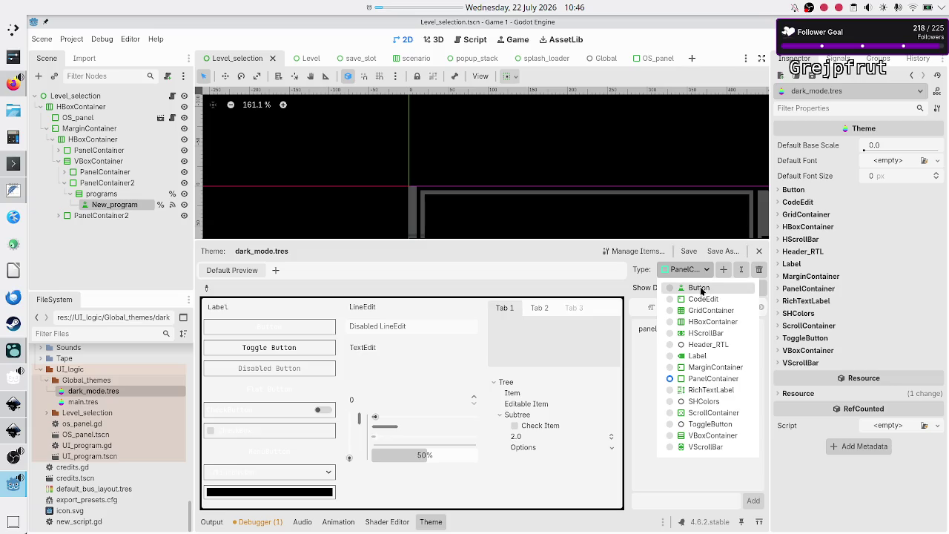
left_click(700, 287)
left_click(677, 308)
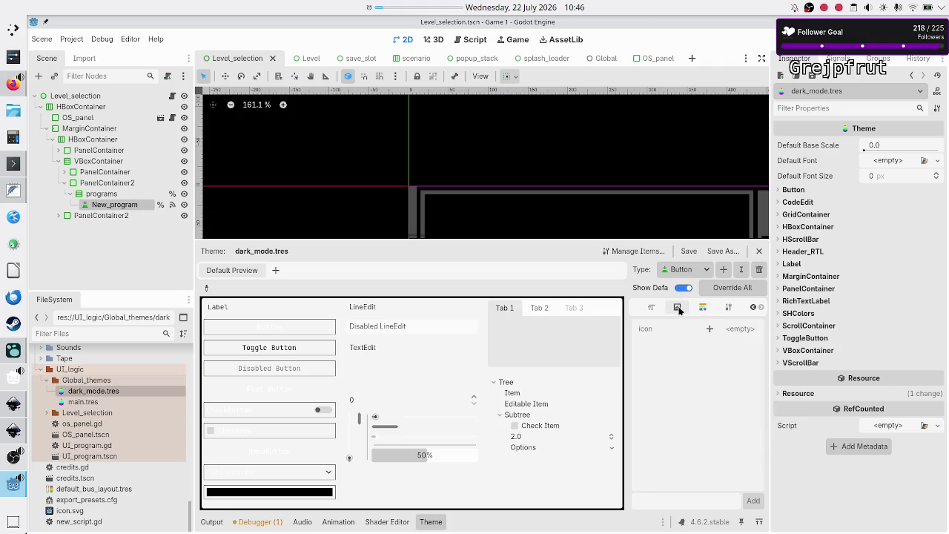
left_click(651, 308)
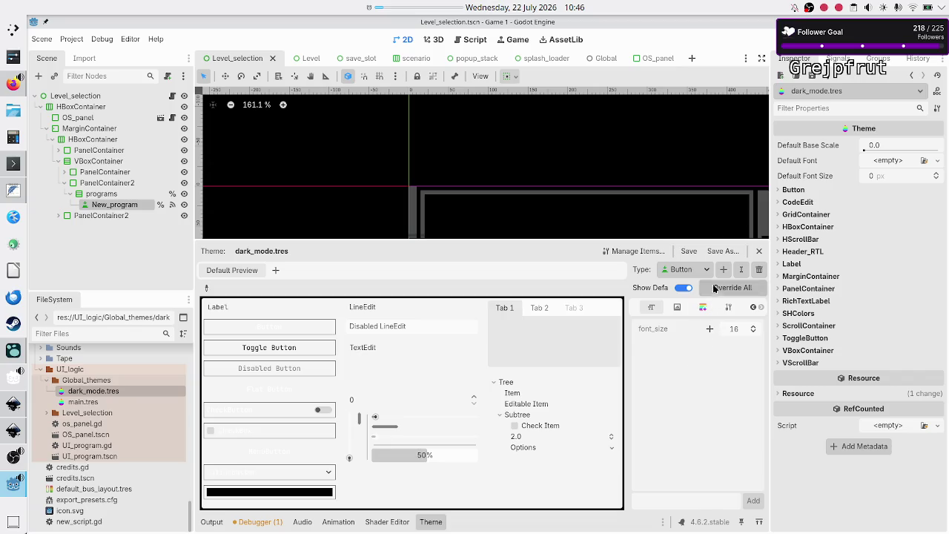
left_click(639, 254)
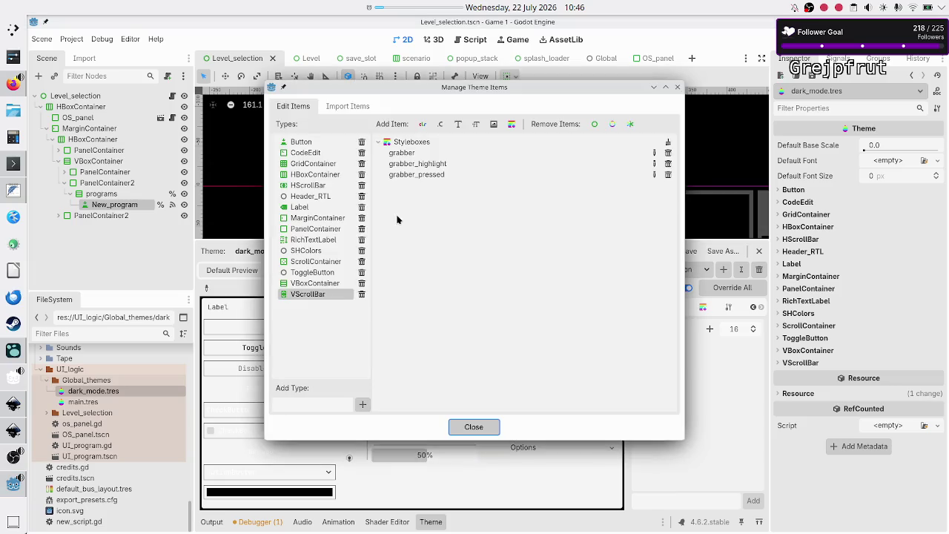
Cancel a new font size item and browse items for Button, CodeEdit, GridContainer, HBoxContainer, HScrollBar, Header_RTL
left_click(475, 125)
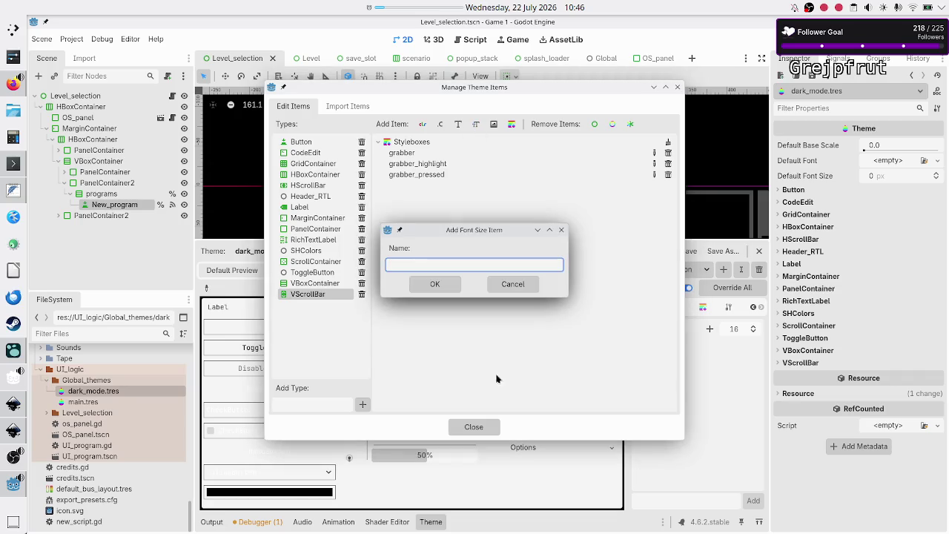
left_click(524, 284)
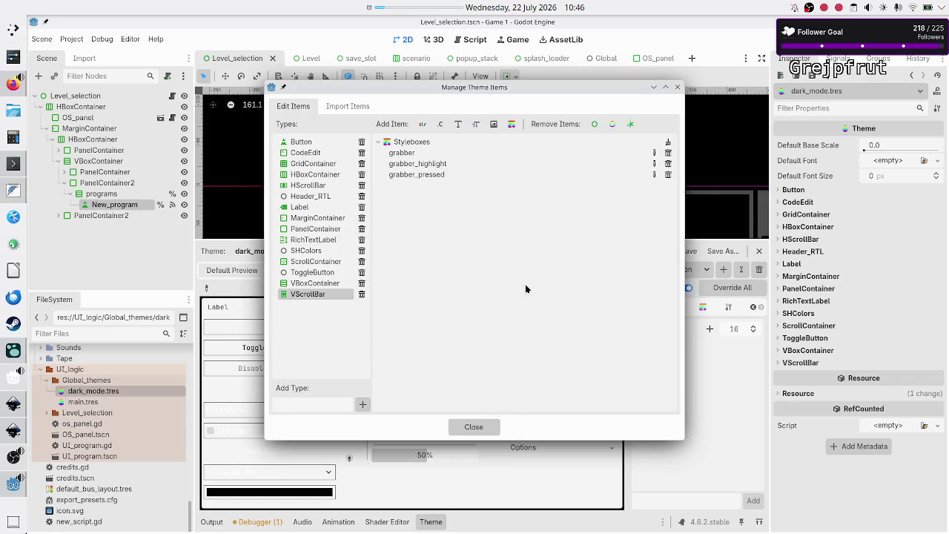
double_click(302, 144)
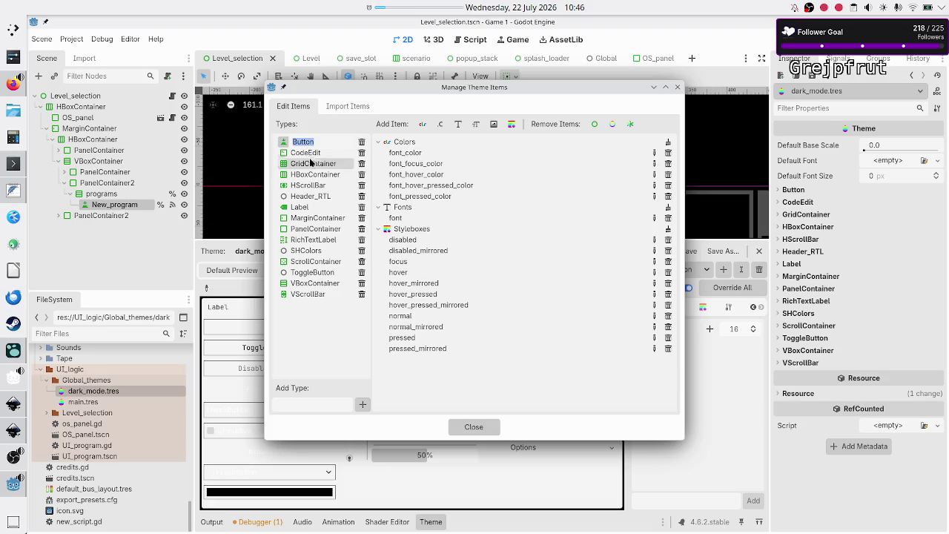
key("Escape")
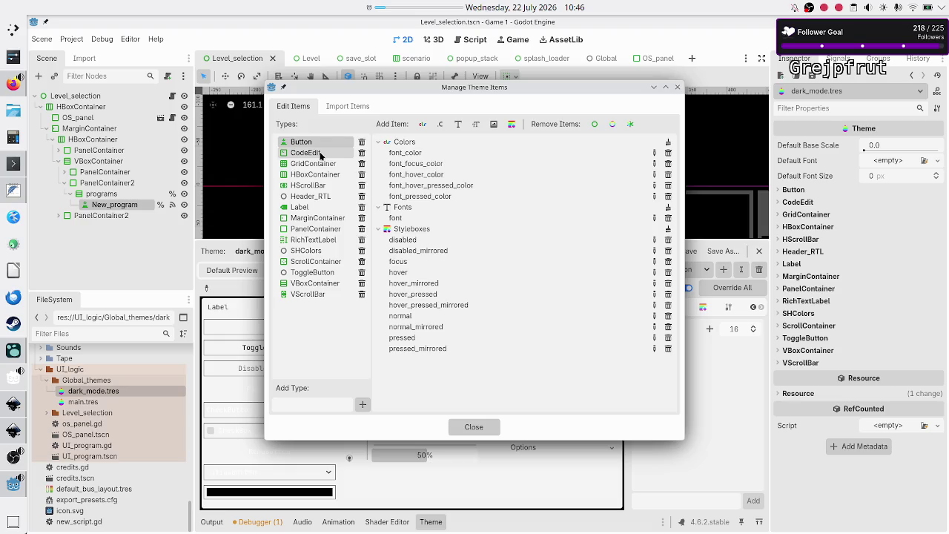
double_click(320, 155)
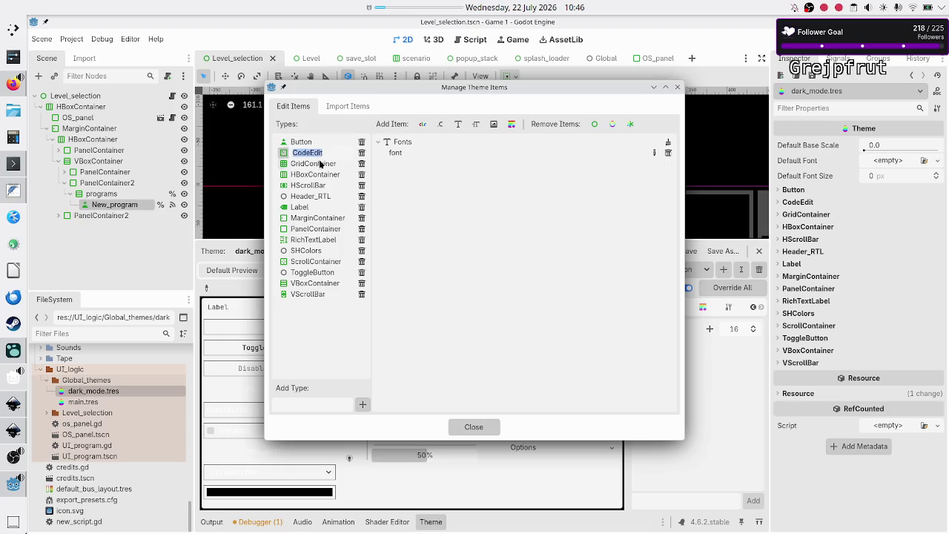
double_click(320, 163)
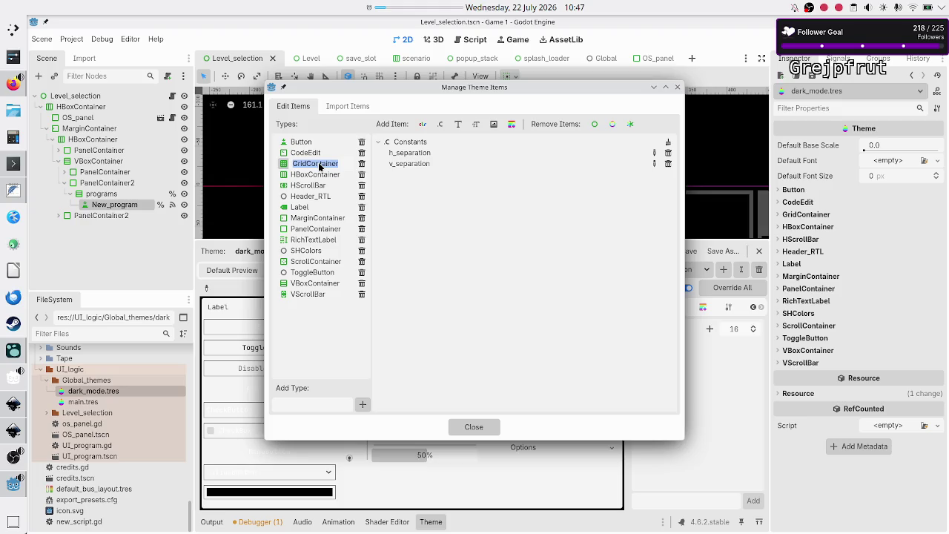
double_click(319, 176)
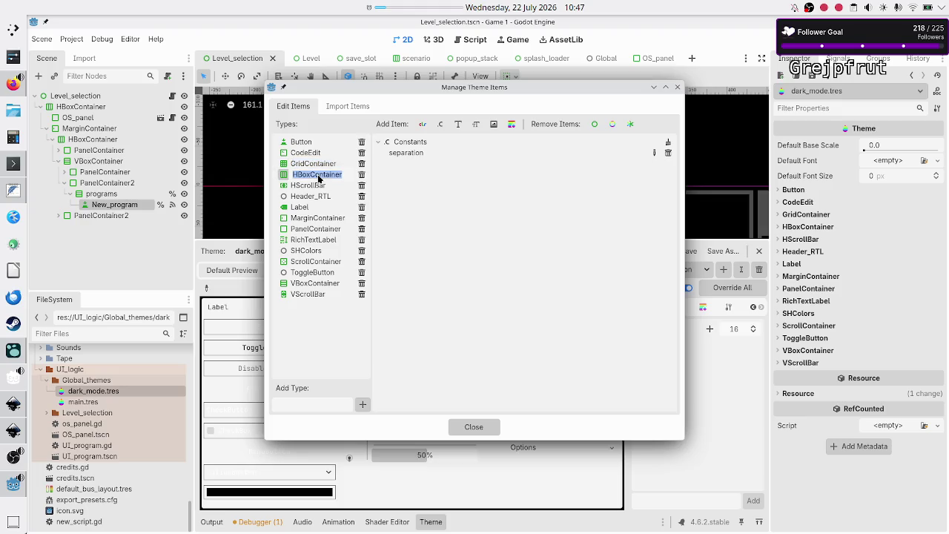
double_click(318, 186)
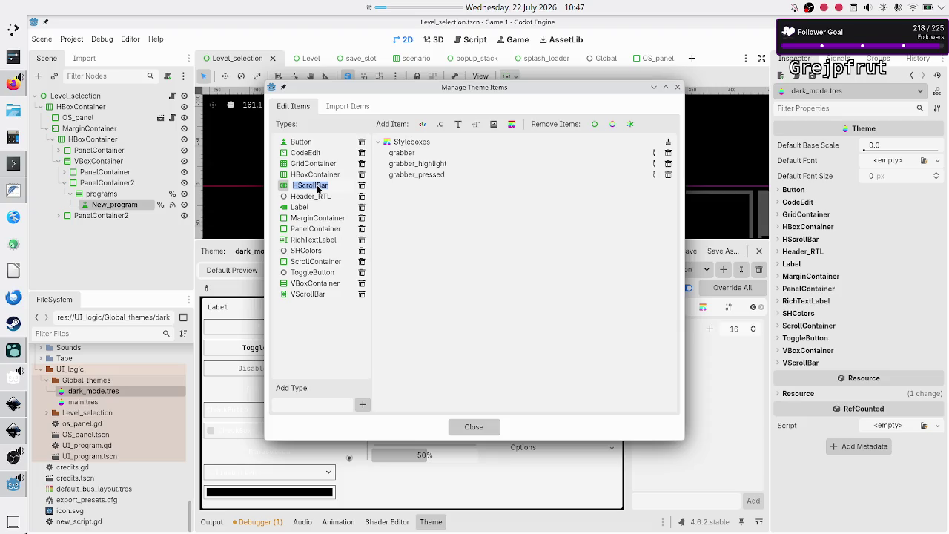
double_click(315, 198)
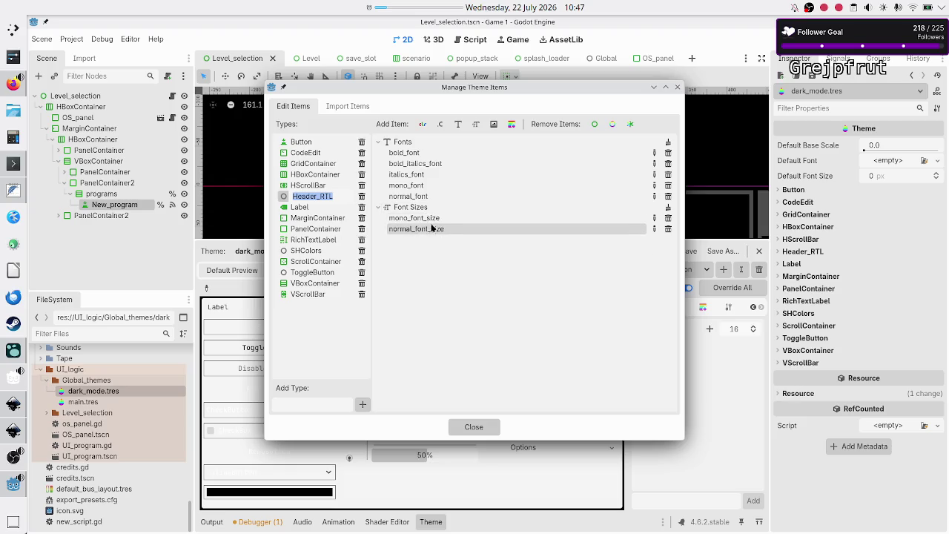
Browse the items for Label through VScrollBar's grabber styleboxes, then close the theme item manager
left_click(305, 210)
left_click(305, 215)
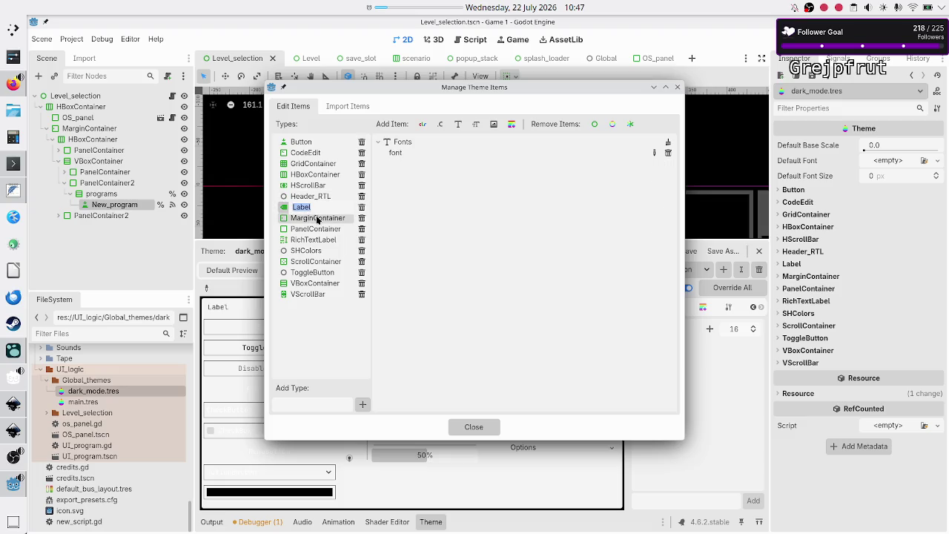
left_click(317, 219)
left_click(317, 219)
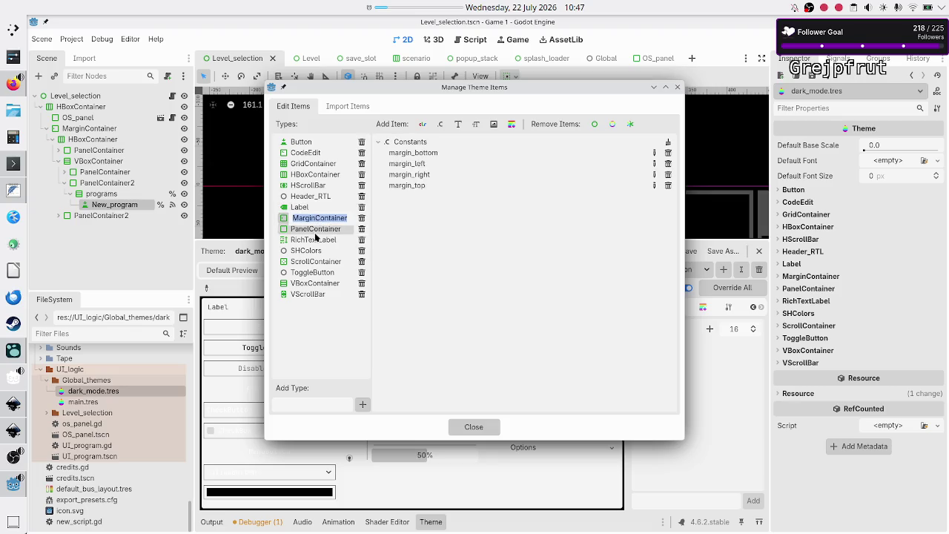
key("Escape")
double_click(319, 229)
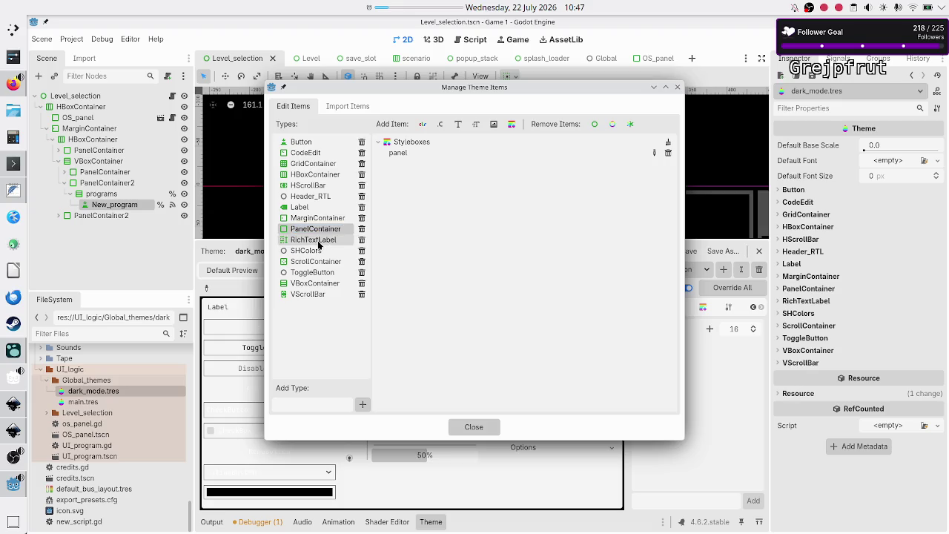
double_click(318, 241)
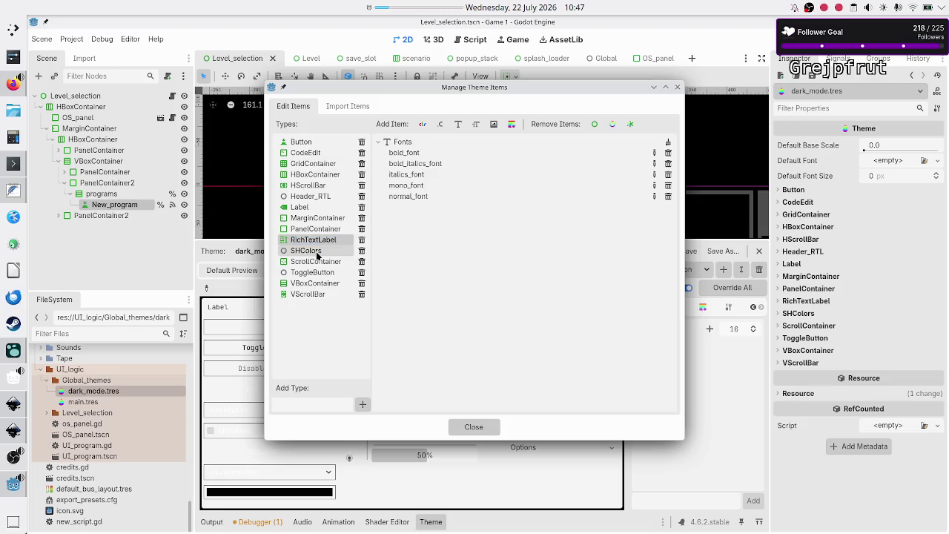
left_click(317, 252)
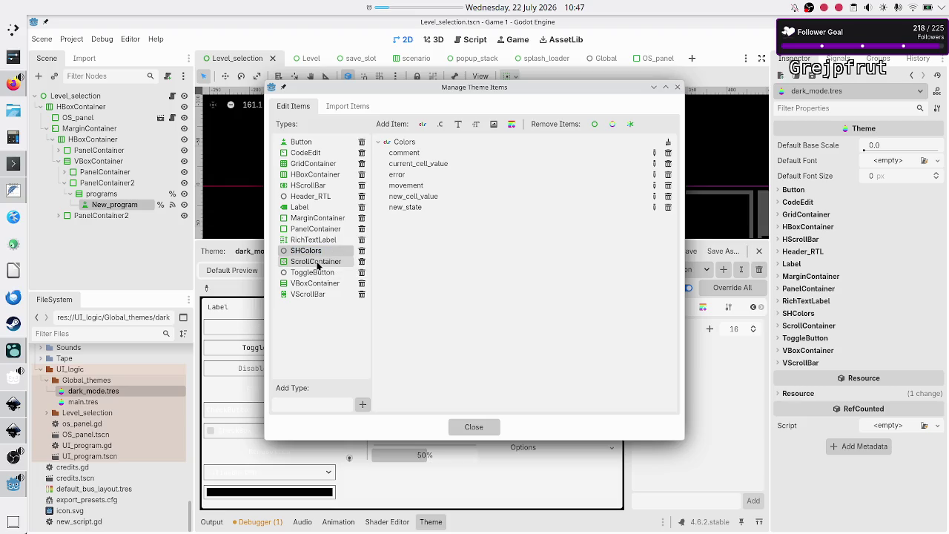
left_click(317, 264)
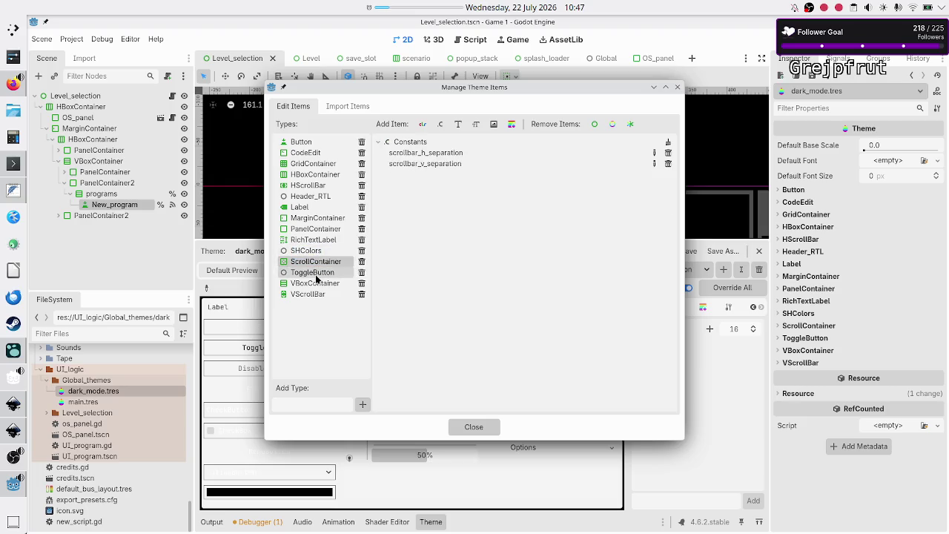
left_click(316, 274)
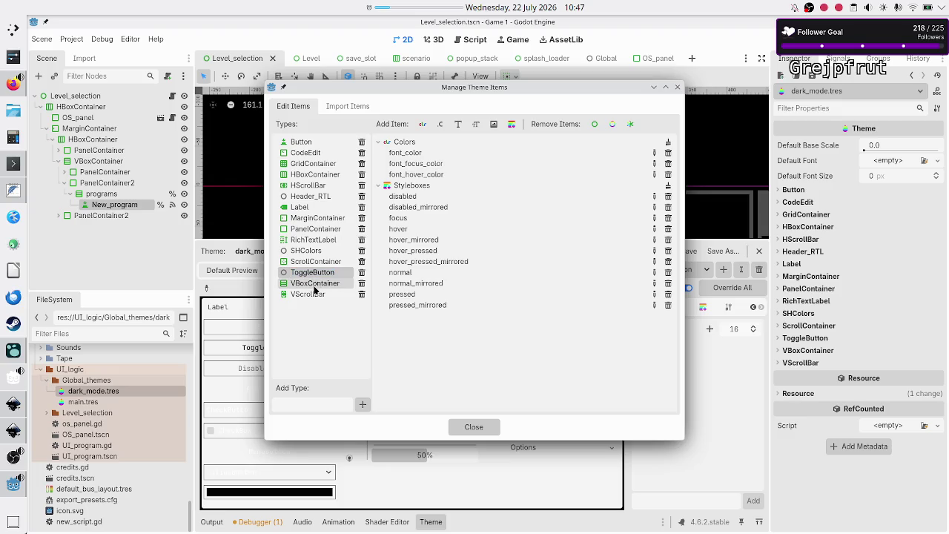
left_click(314, 286)
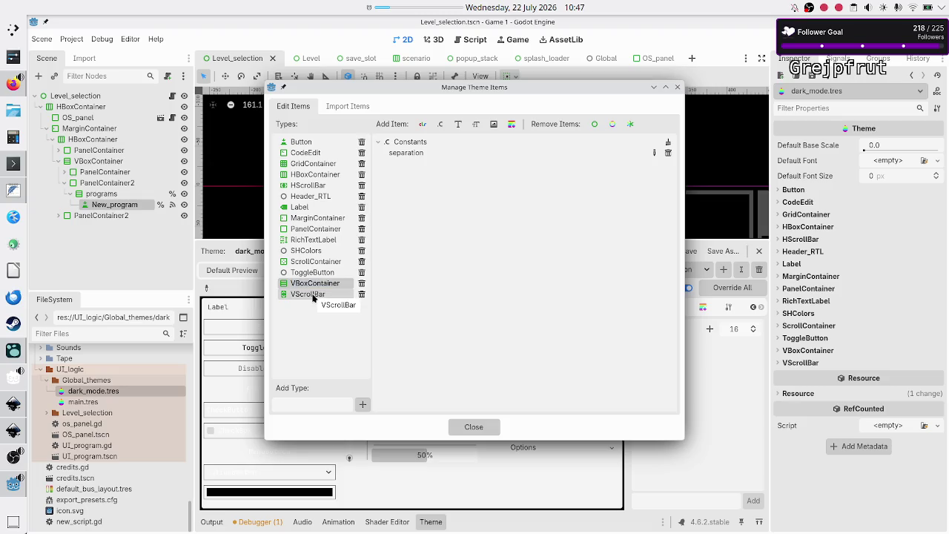
left_click(313, 295)
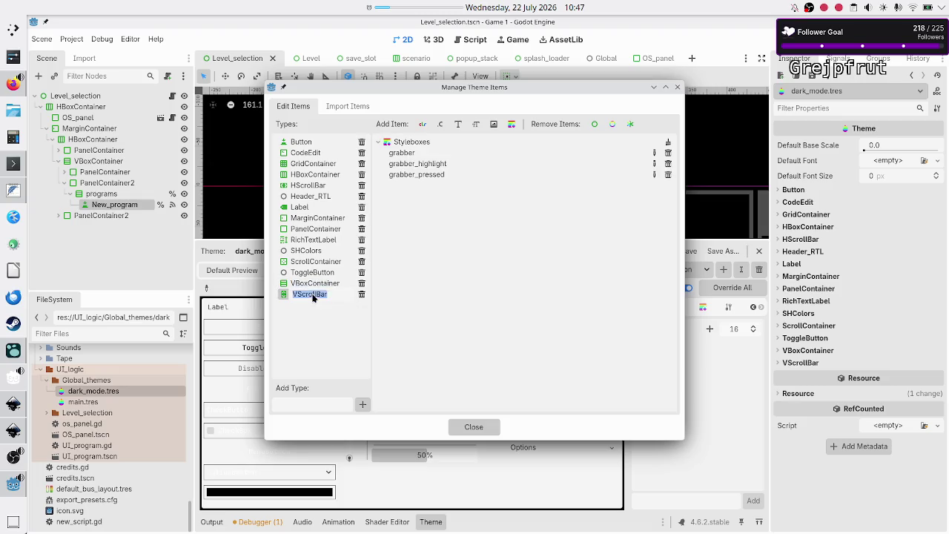
left_click(680, 87)
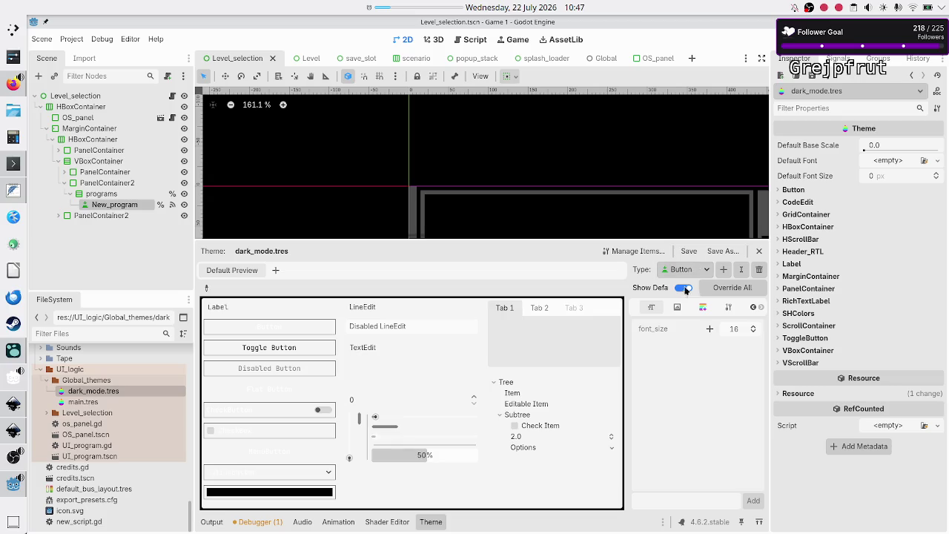
Switch the dark_mode theme editor from RichTextLabel to Header_RTL and add an italics_font_size override
left_click(695, 269)
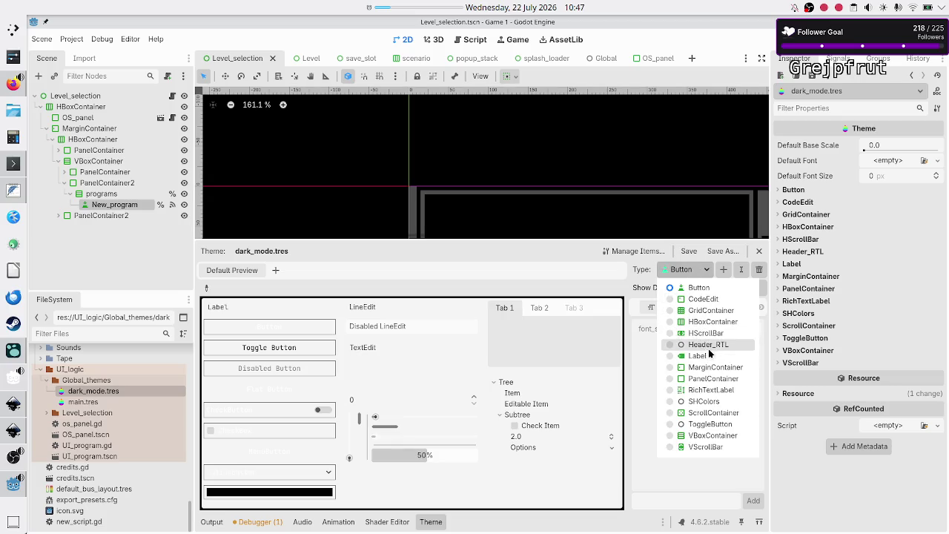
left_click(711, 389)
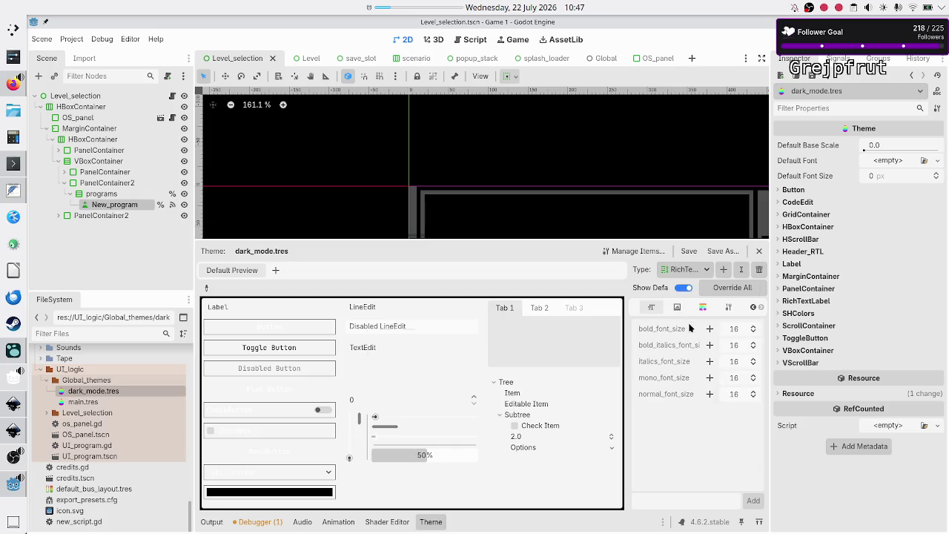
left_click(696, 271)
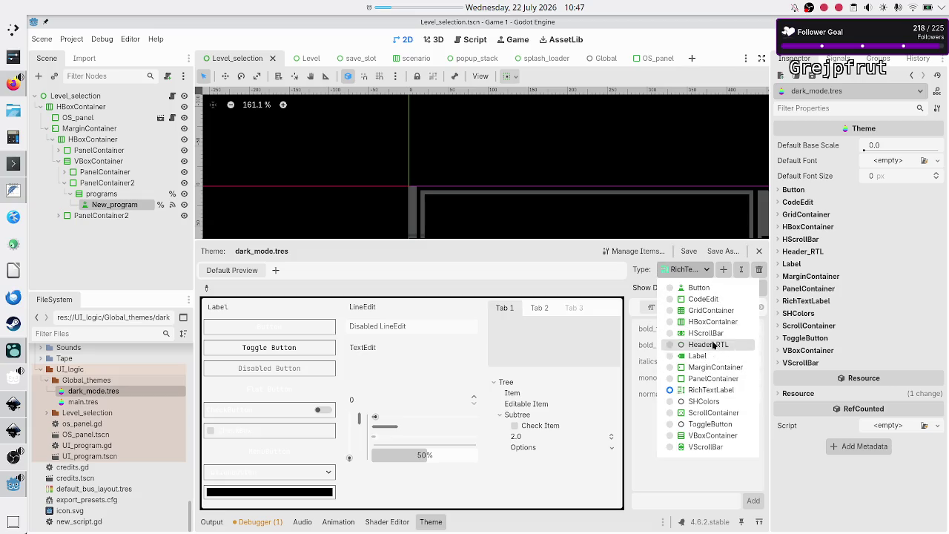
left_click(711, 346)
left_click(709, 361)
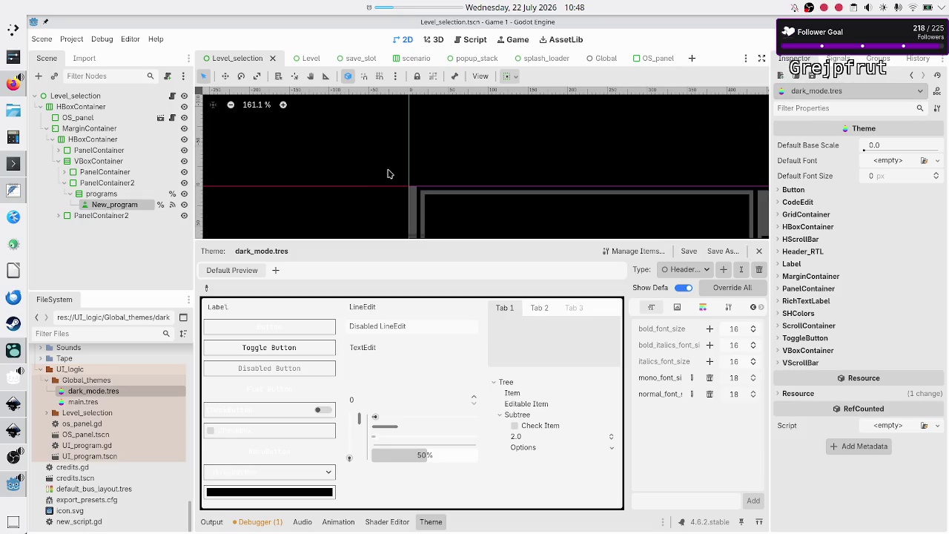
left_click(65, 173)
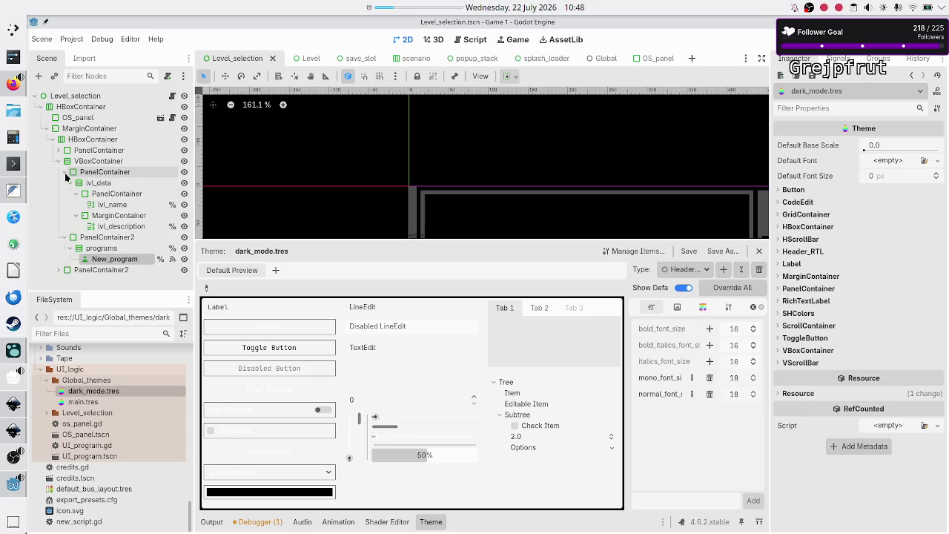
Set the lvl_name label's Theme Type Variation to Header_RTL, then save and run the scene
left_click(125, 205)
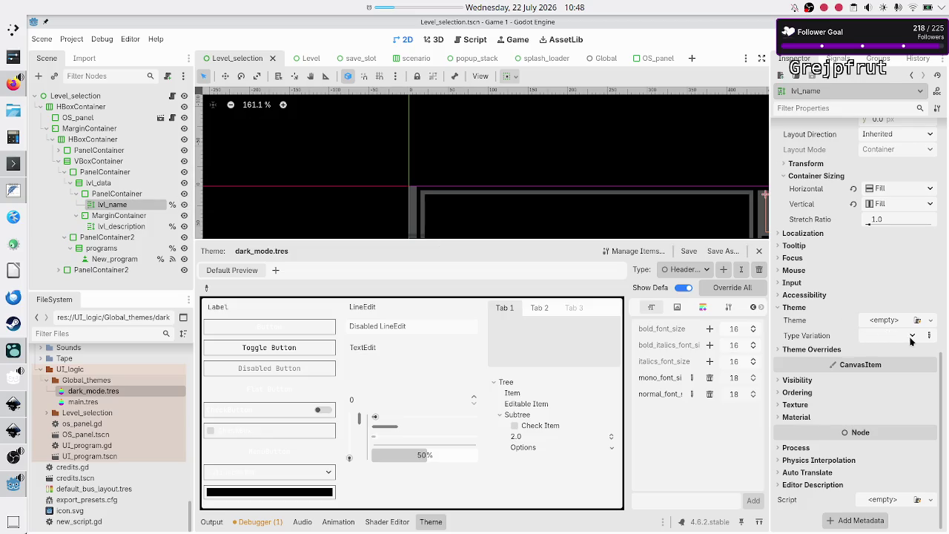
scroll(861, 329, "up", 5)
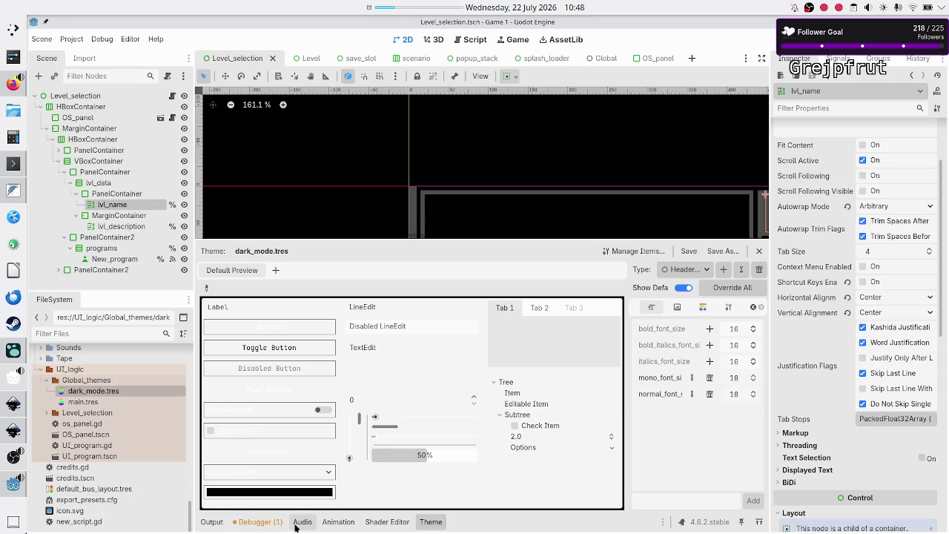
left_click(430, 523)
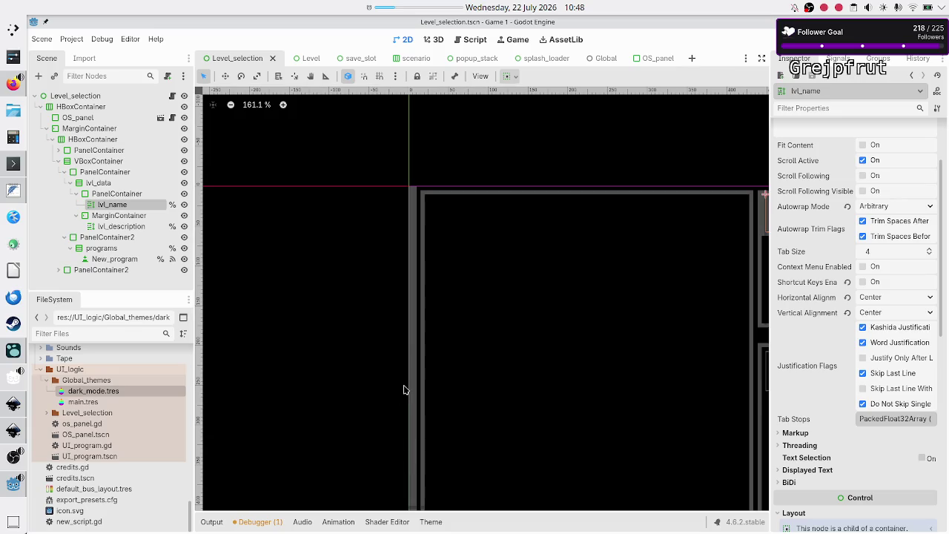
scroll(397, 332, "right", 2)
scroll(397, 332, "right", 10)
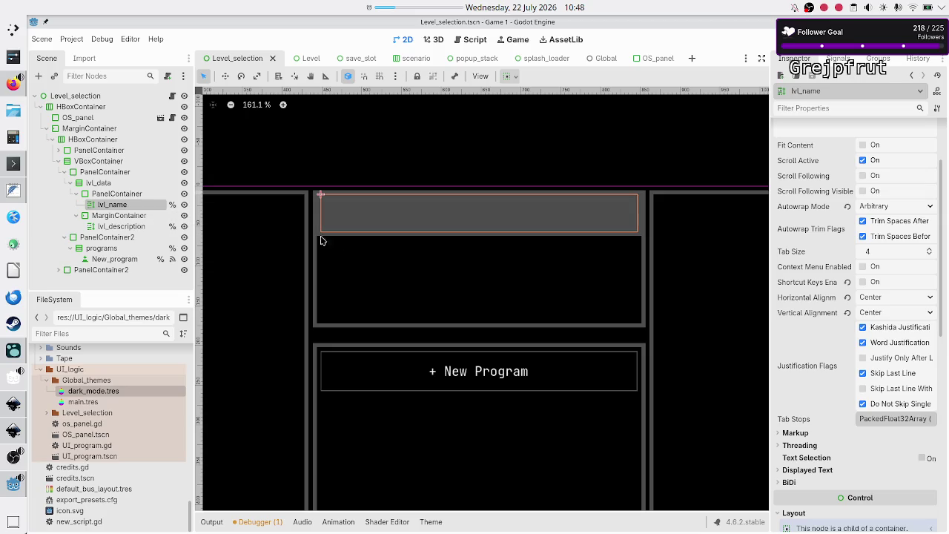
scroll(812, 419, "down", 5)
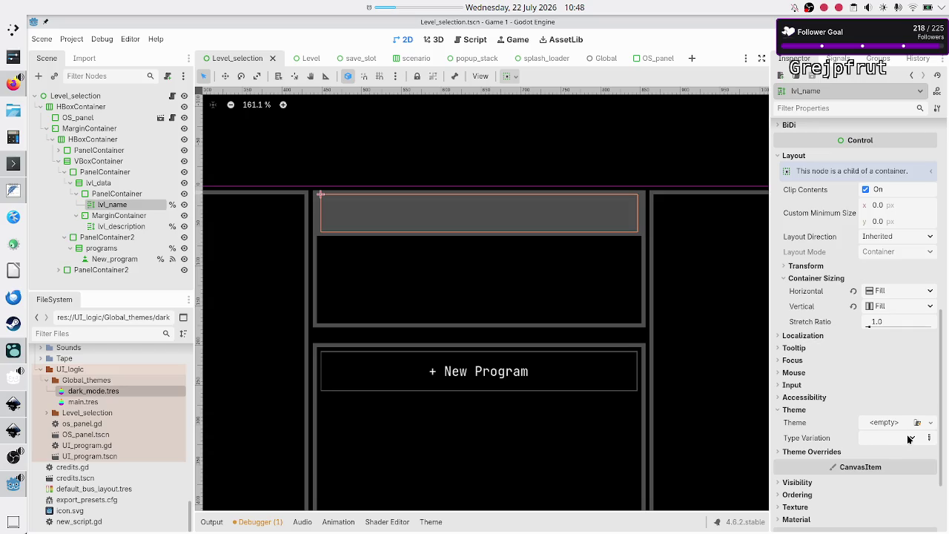
left_click(910, 438)
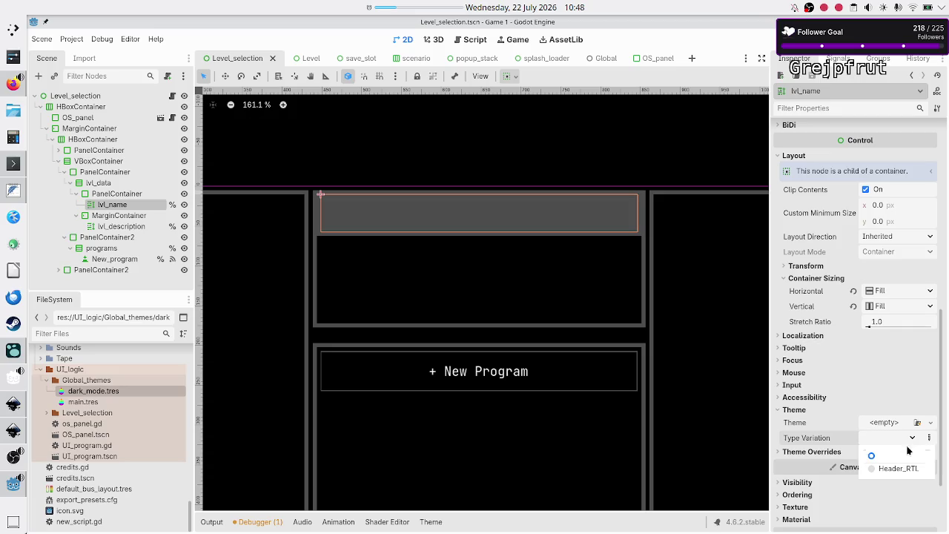
left_click(903, 469)
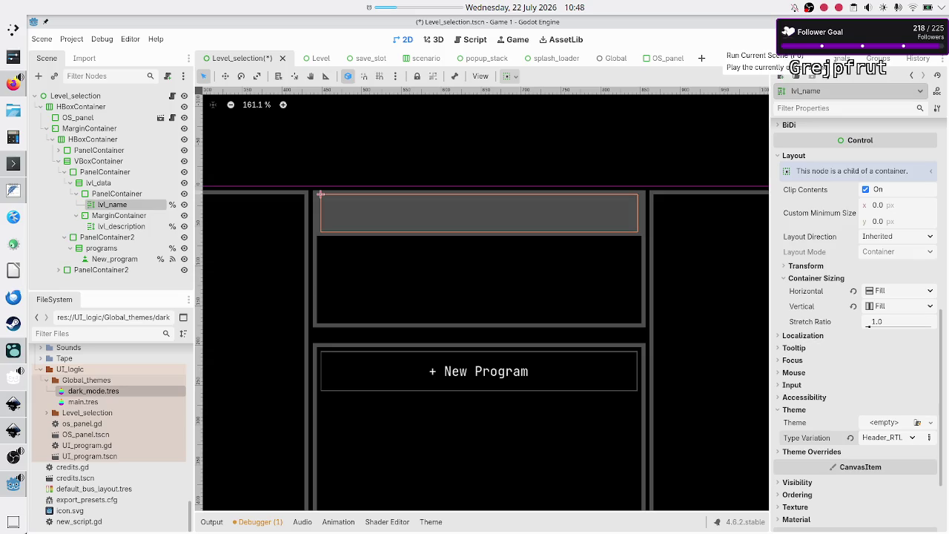
key("F6")
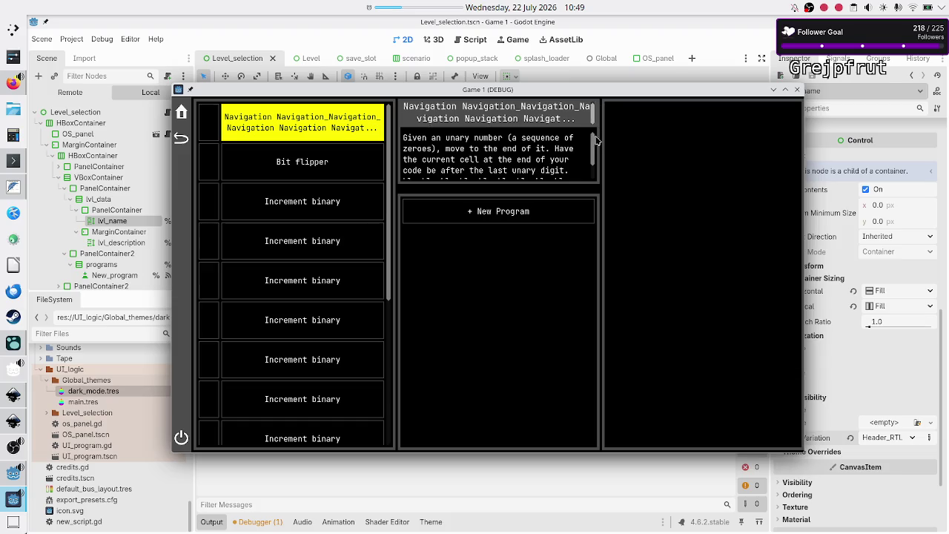
Maximize the running game to inspect the wrapped description, then restore and minimize the window
double_click(602, 91)
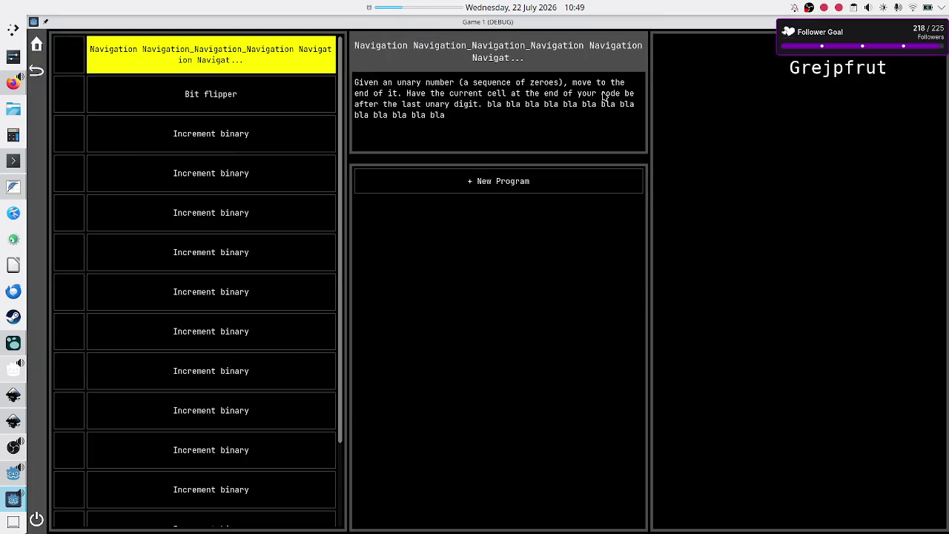
double_click(571, 24)
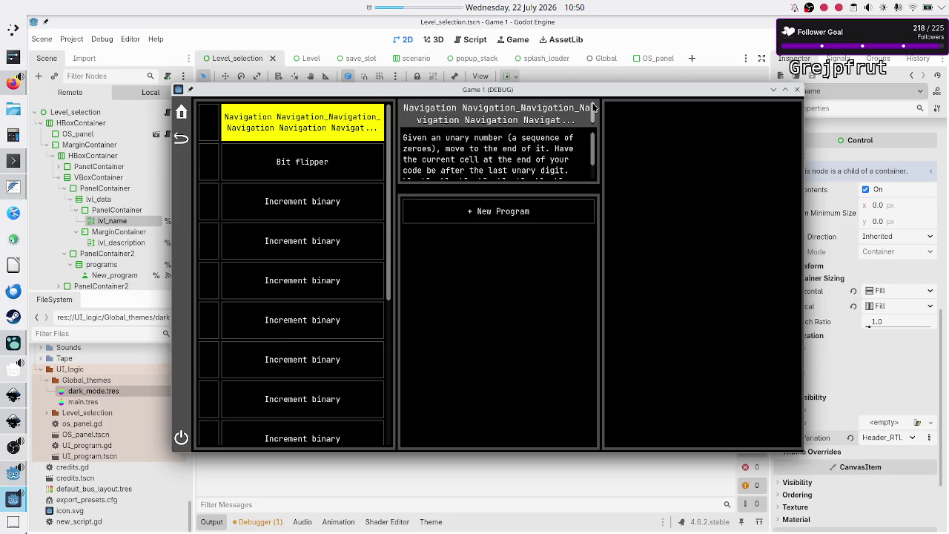
left_click(797, 92)
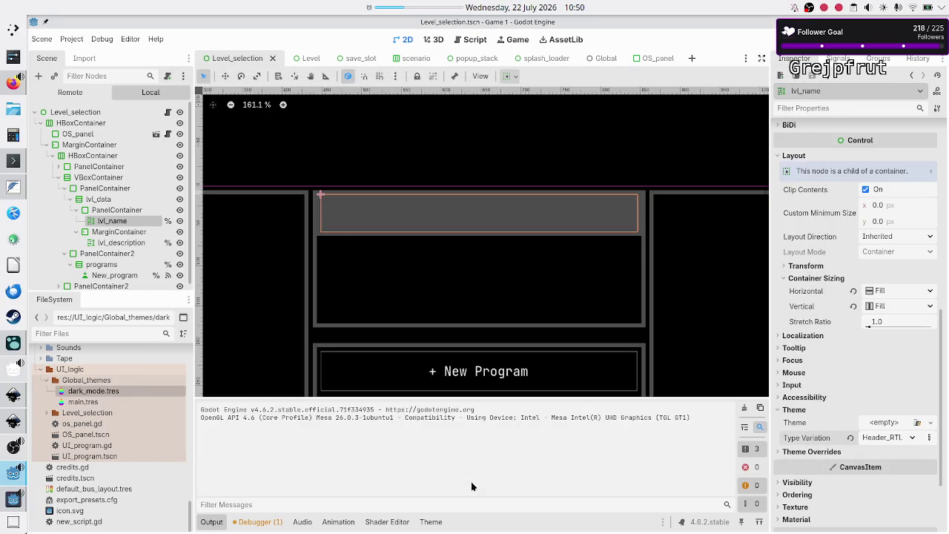
Open dark_mode.tres and view the VScrollBar theme constants
double_click(120, 392)
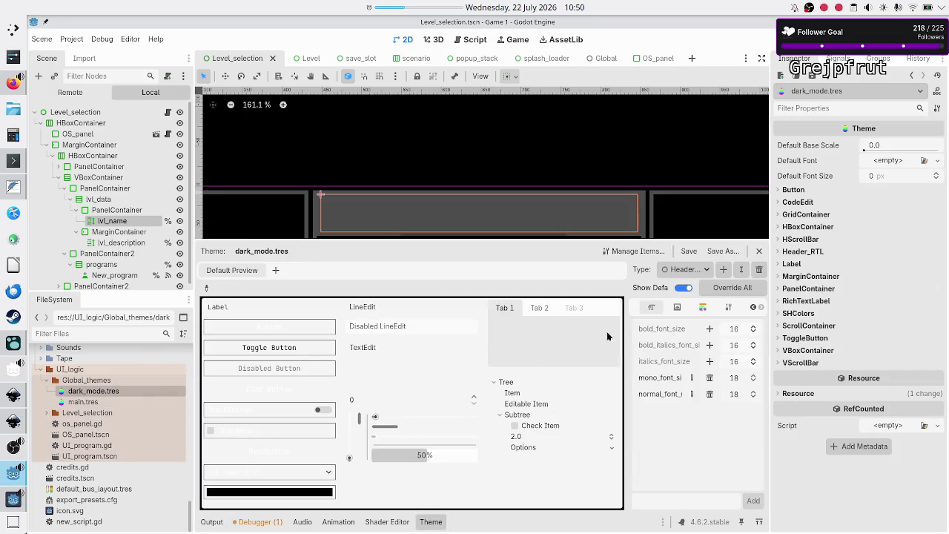
left_click(710, 270)
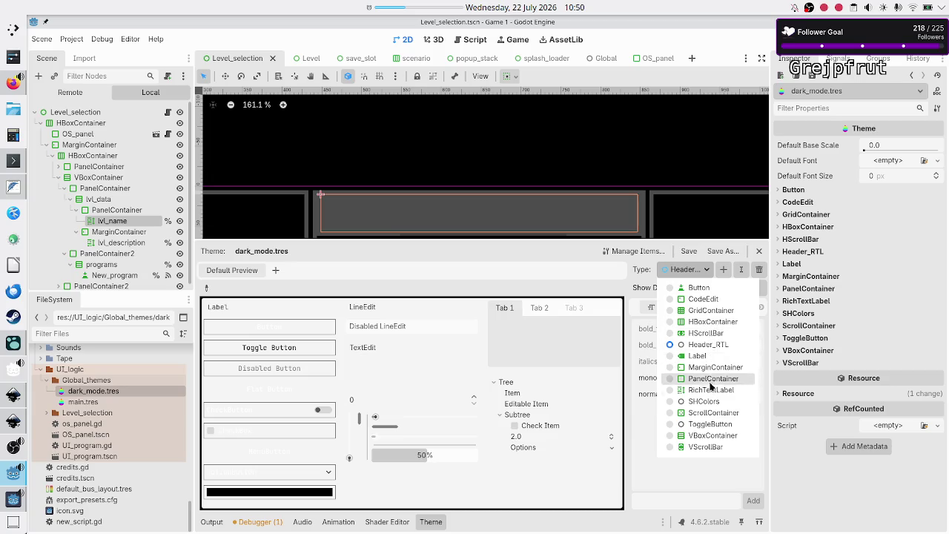
left_click(711, 446)
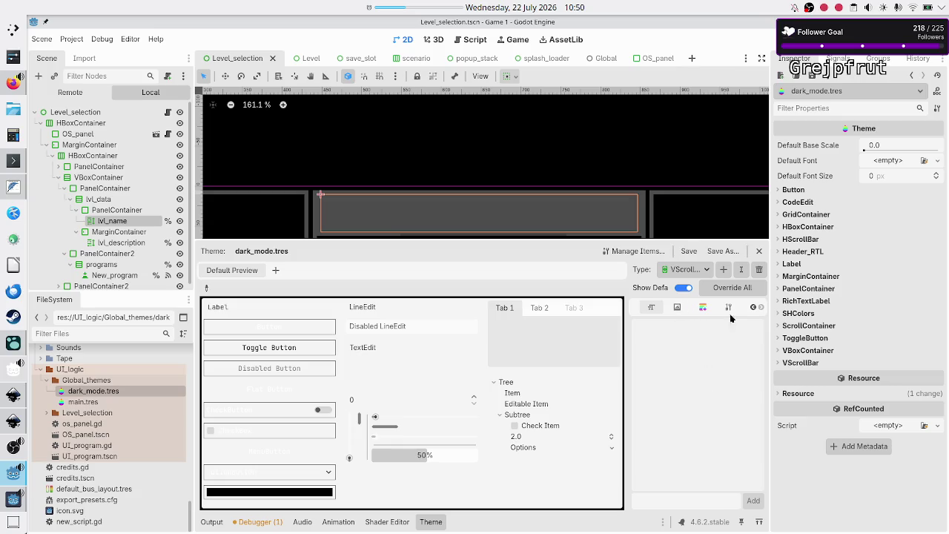
left_click(752, 309)
left_click(753, 309)
left_click(752, 309)
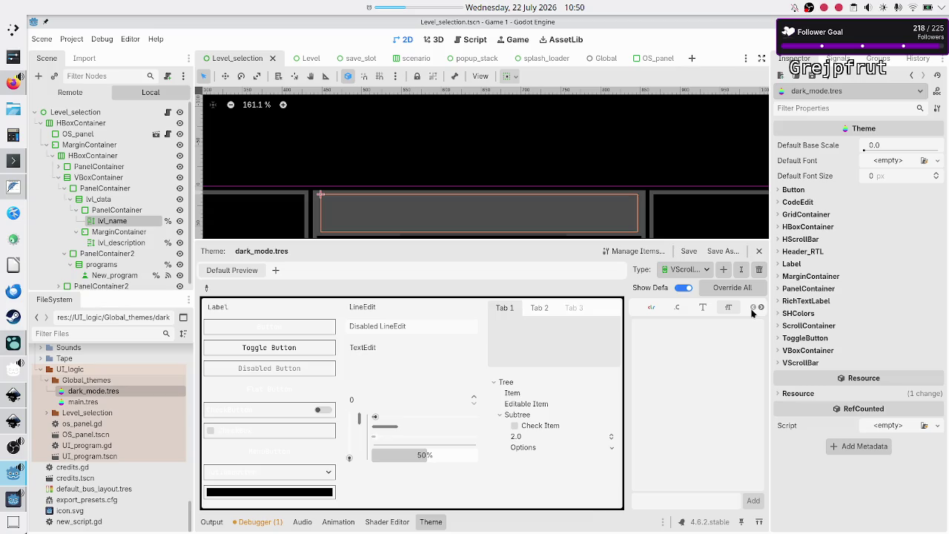
left_click(679, 310)
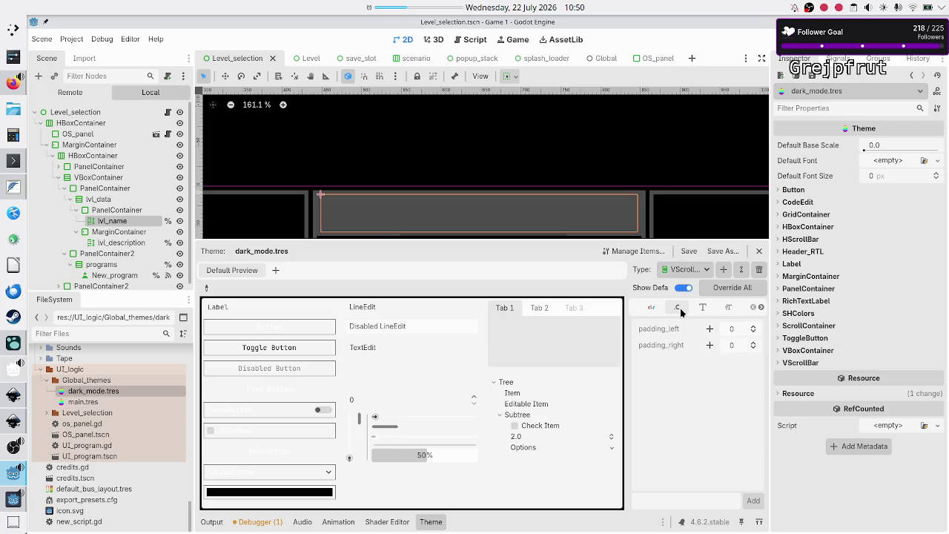
Check the ScrollContainer scrollbar separations (both 5), then bring the running game back
left_click(685, 270)
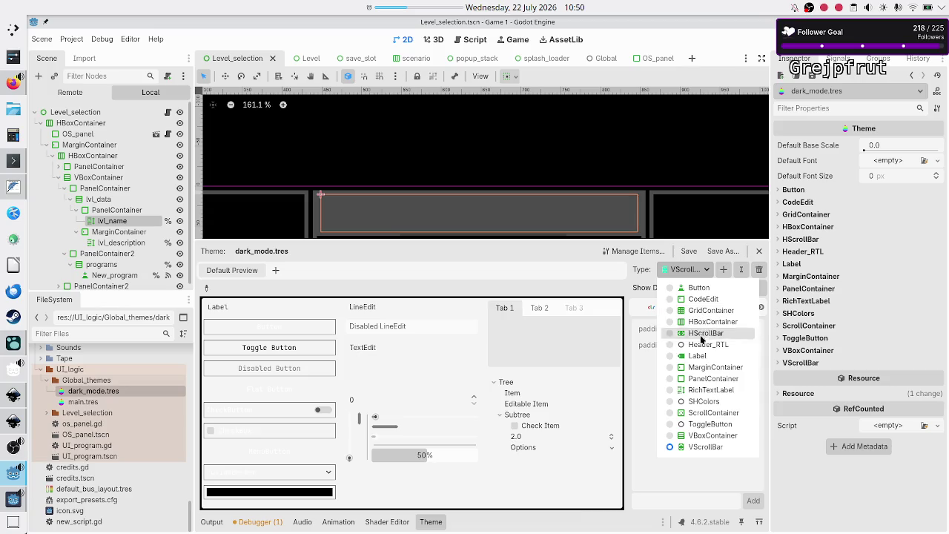
left_click(712, 413)
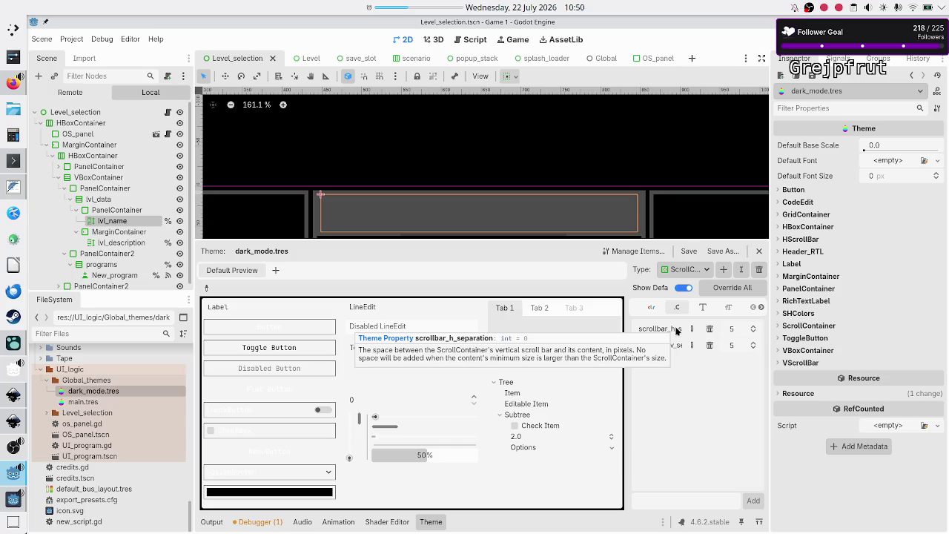
left_click(7, 503)
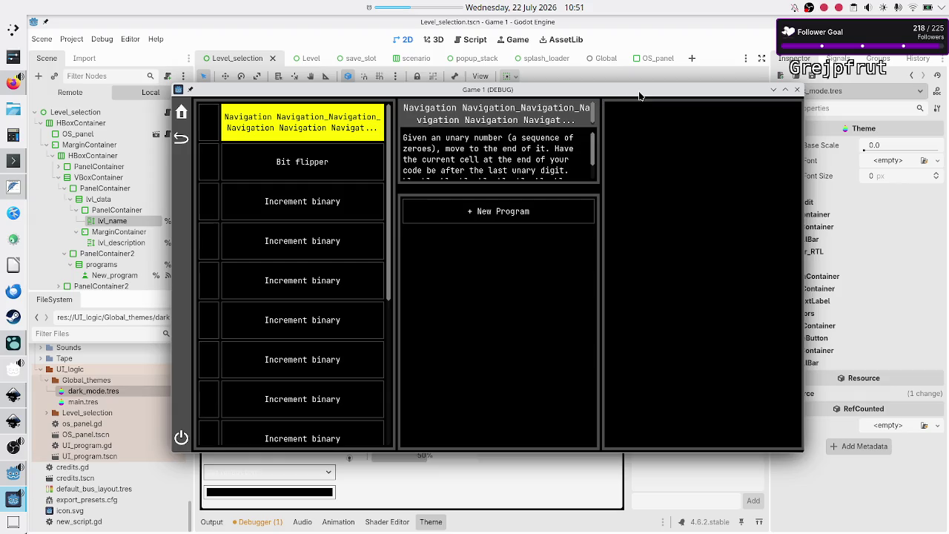
Reposition the game window and drag the level description's scrollbar to test scrolling
left_click_drag(639, 95, 649, 381)
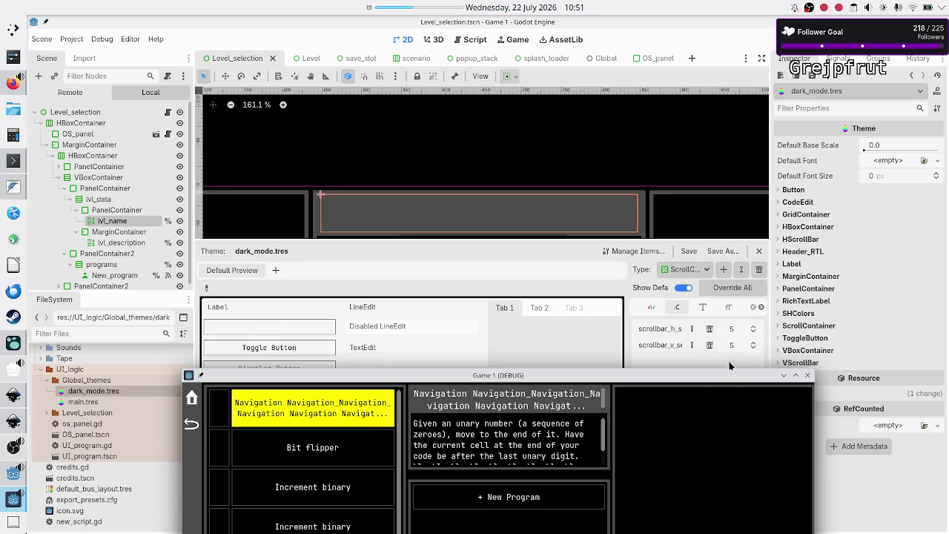
mouse_move(717, 377)
left_mouse_down()
mouse_move(708, 298)
mouse_move(683, 334)
left_mouse_up()
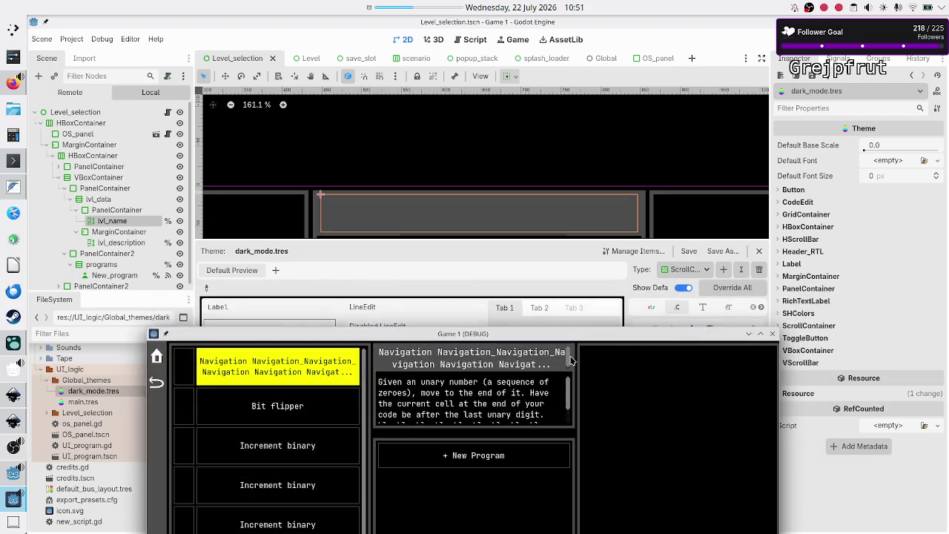
left_click_drag(569, 363, 567, 371)
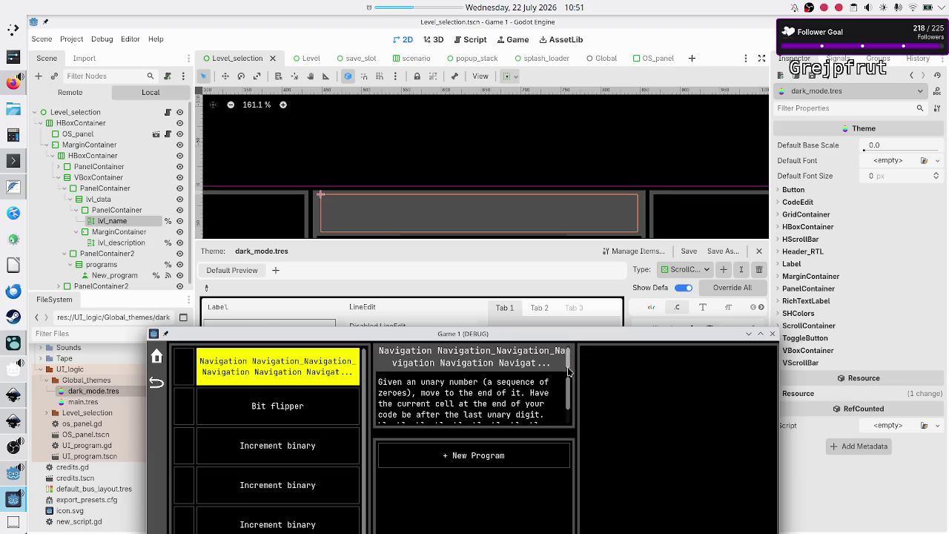
left_click(686, 269)
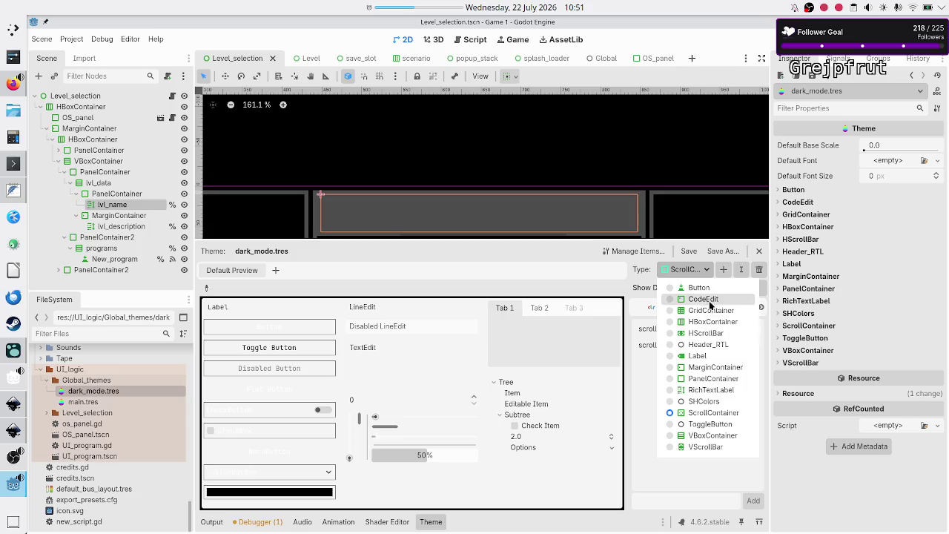
Switch the theme editor to the RichTextLabel type and scroll through its items
left_click(711, 390)
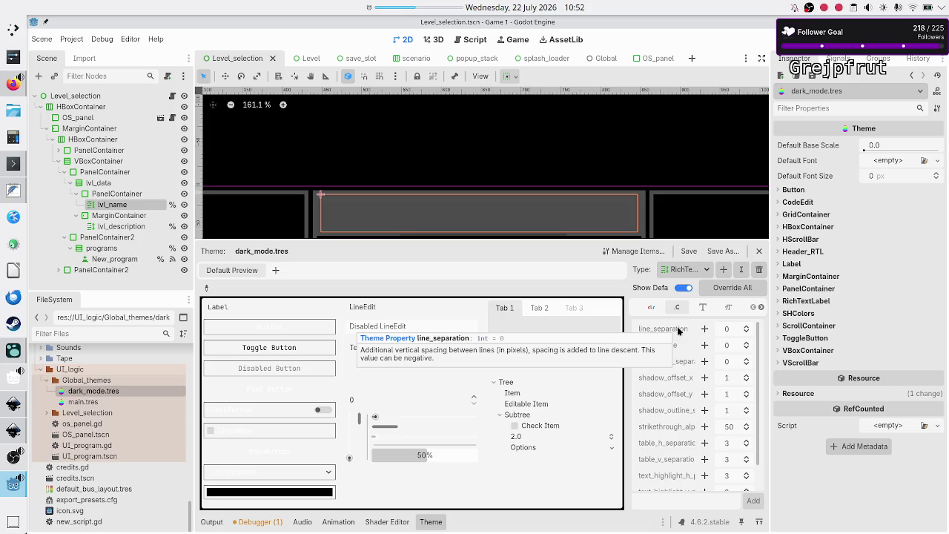
scroll(672, 365, "down", 2)
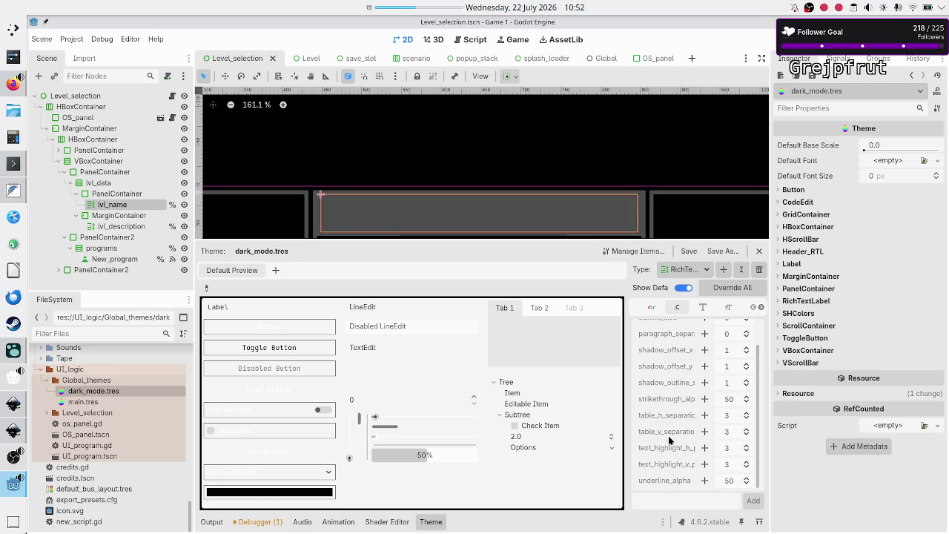
scroll(677, 393, "up", 2)
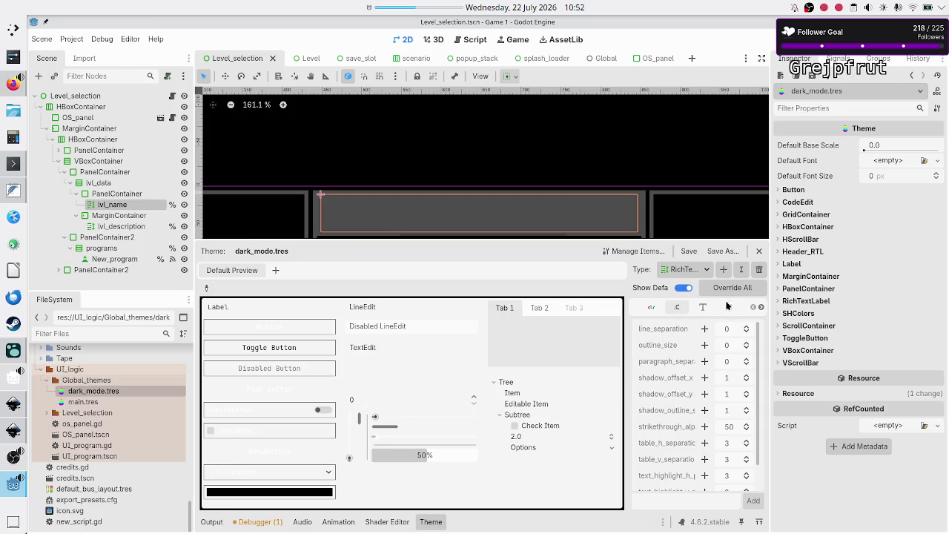
scroll(655, 371, "down", 1)
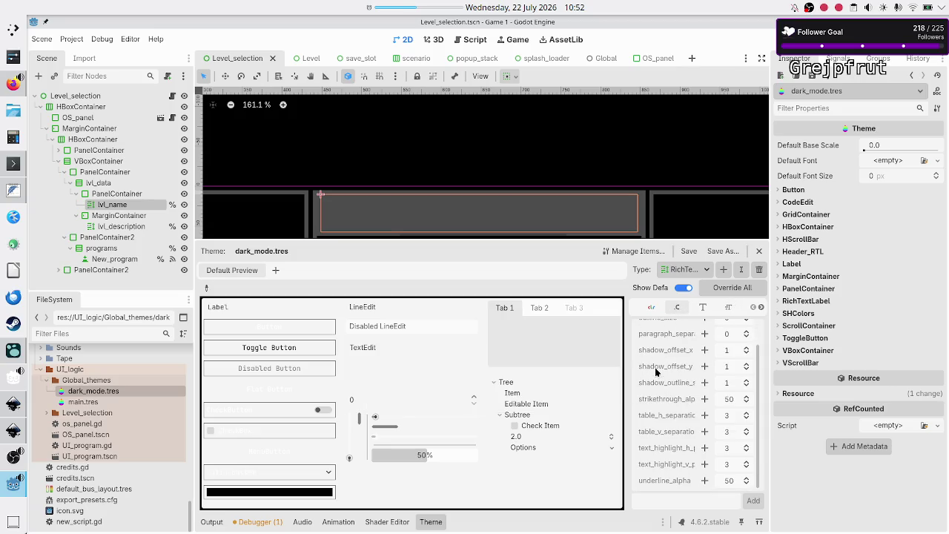
scroll(656, 371, "up", 1)
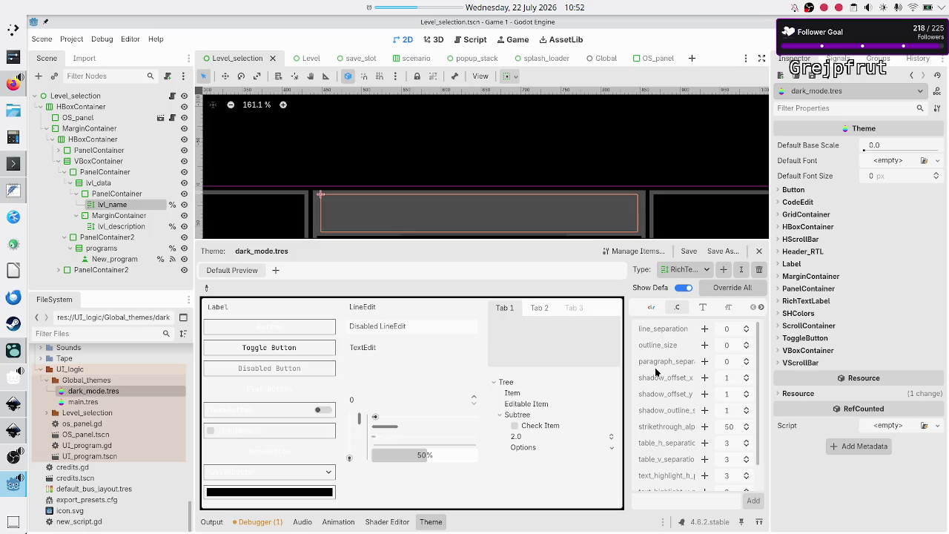
scroll(685, 378, "down", 2)
scroll(685, 378, "up", 2)
Browse the RichTextLabel styleboxes, icons, font sizes and fonts
left_click(758, 306)
left_click(760, 307)
left_click(760, 308)
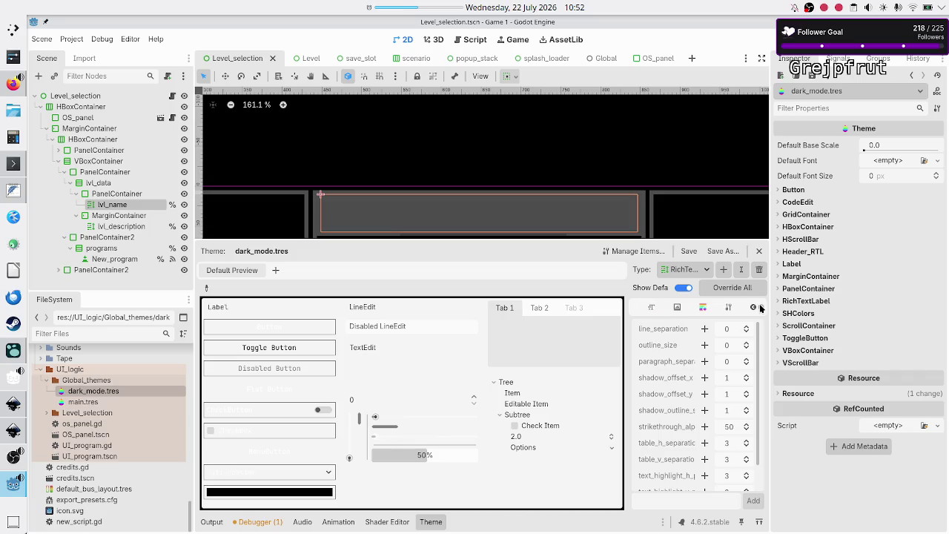
left_click(700, 308)
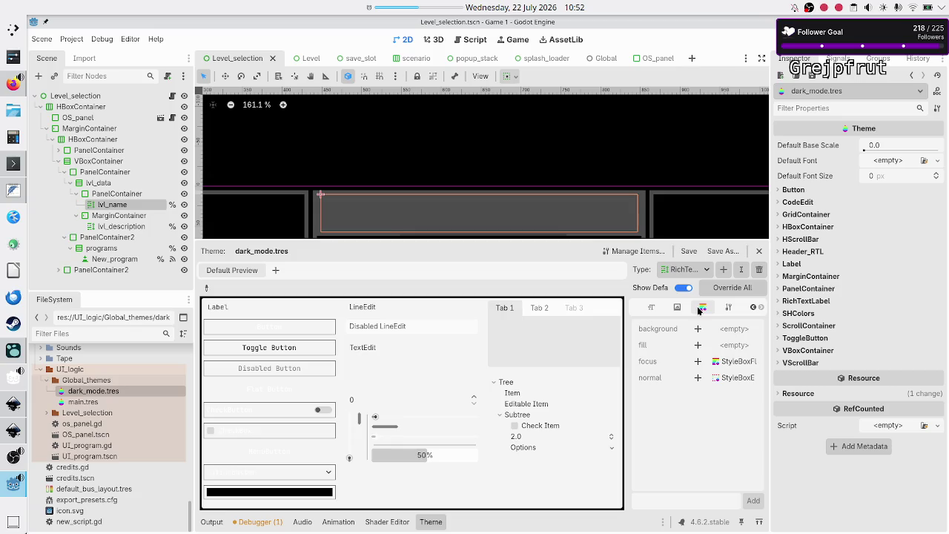
left_click(678, 308)
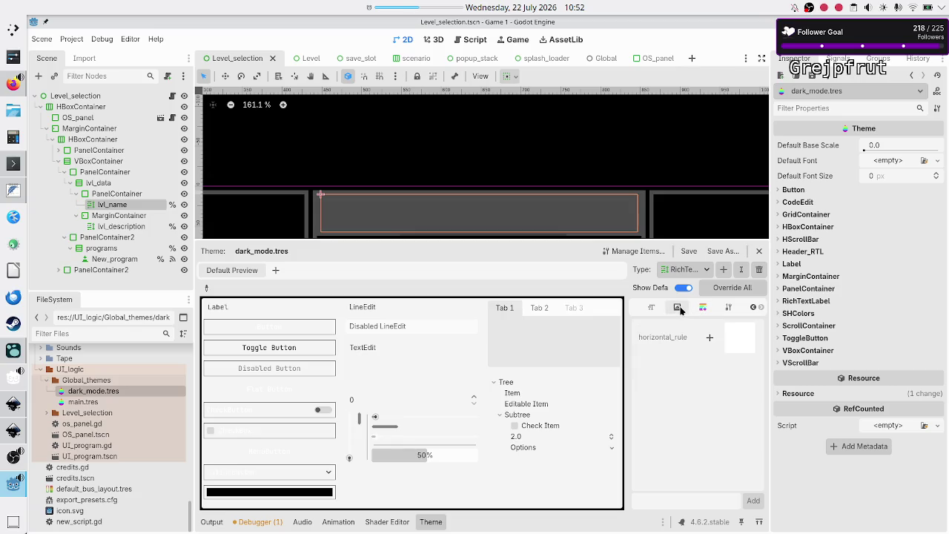
left_click(653, 308)
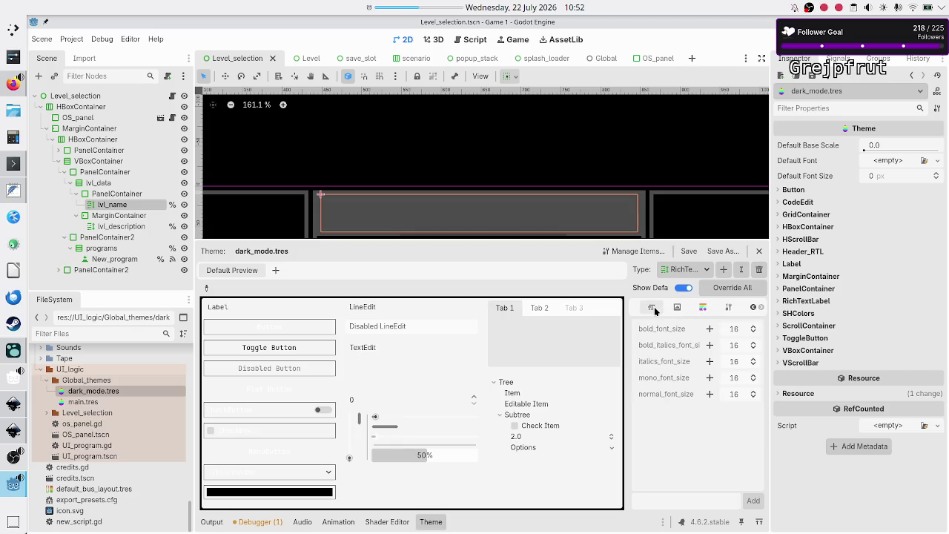
left_click(753, 308)
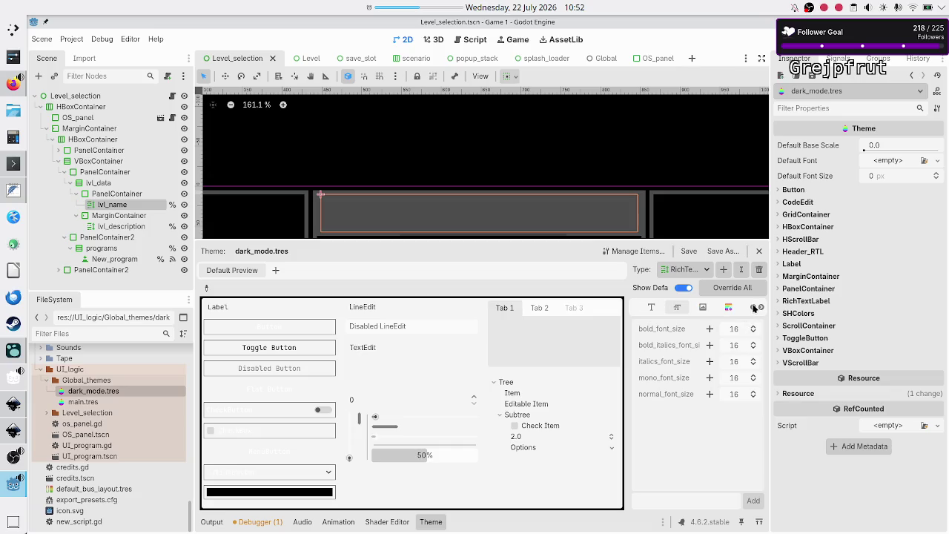
left_click(651, 309)
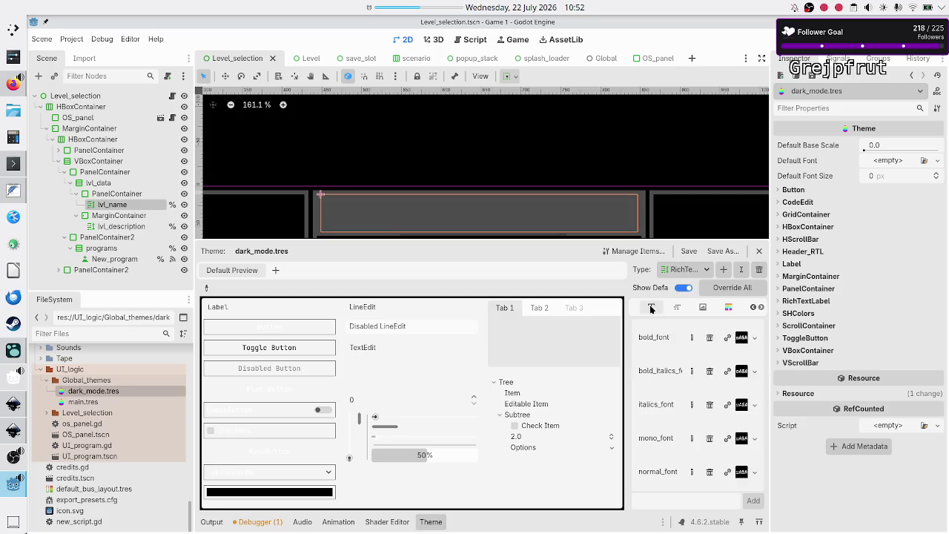
Review RichTextLabel colours and constants: table separations 3, highlight paddings 3, underline_alpha 50
left_click(754, 309)
left_click(755, 308)
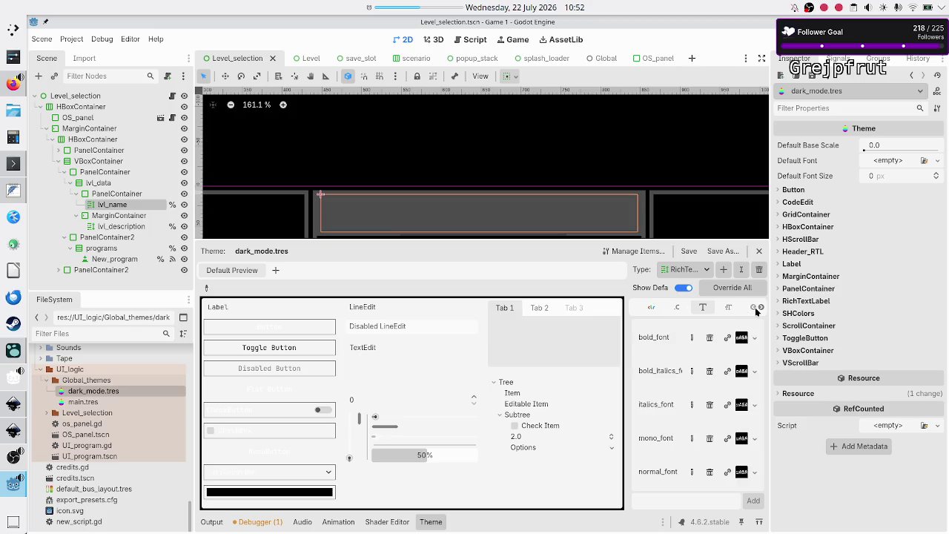
left_click(651, 306)
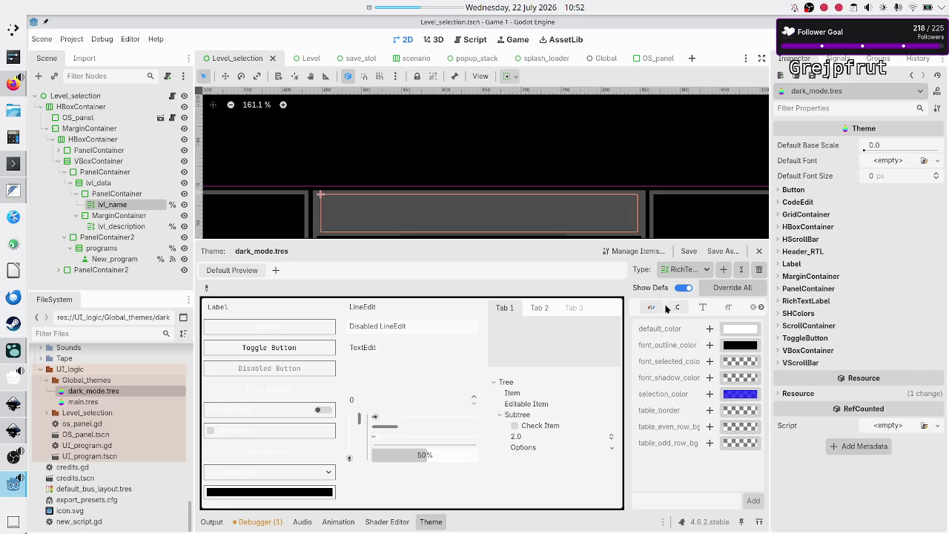
left_click(676, 308)
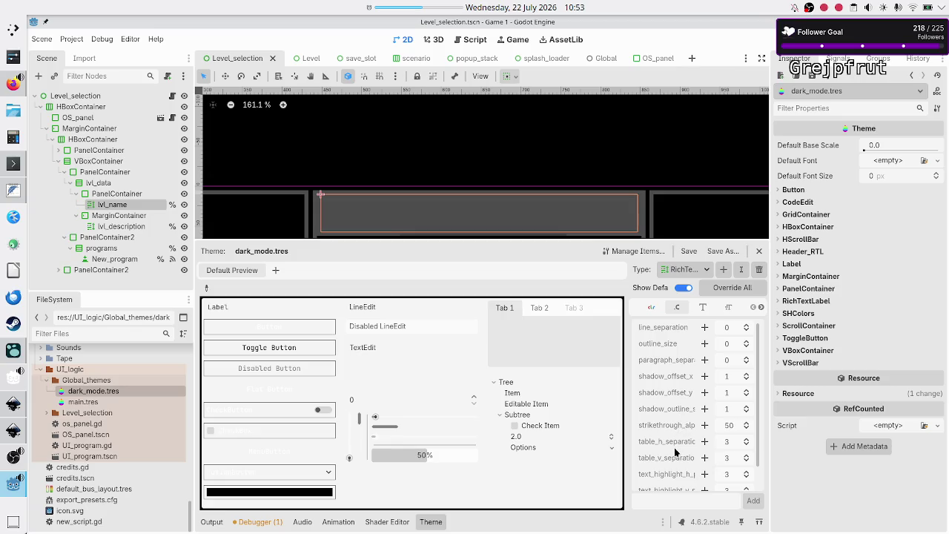
scroll(678, 449, "down", 1)
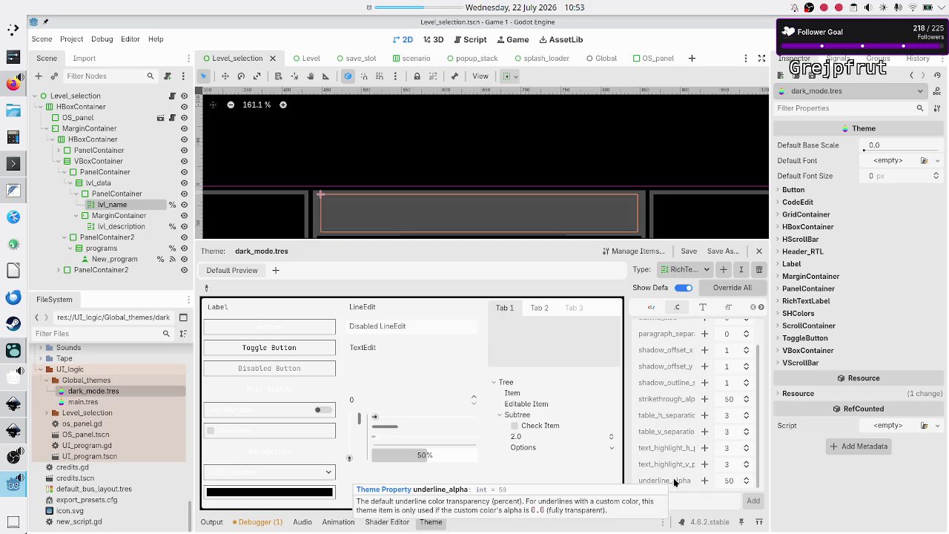
scroll(674, 420, "up", 1)
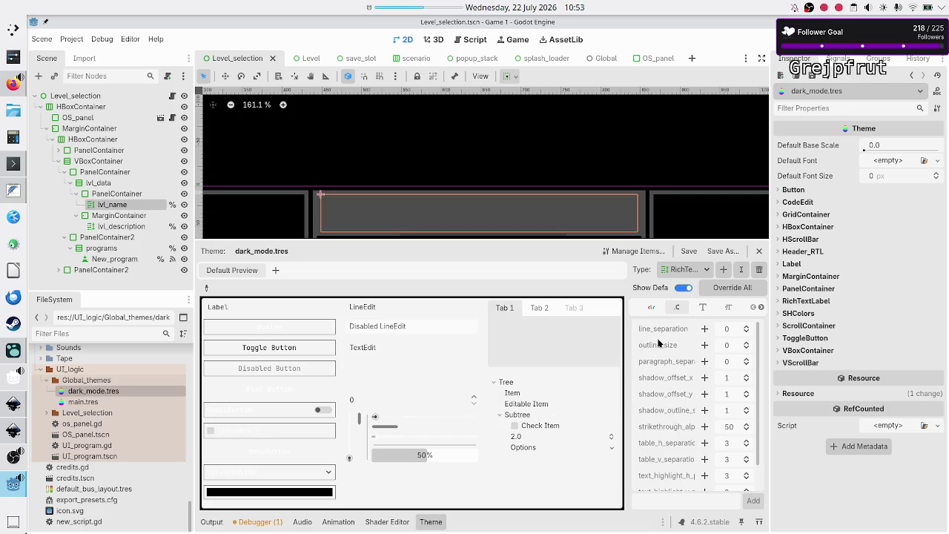
left_click(704, 270)
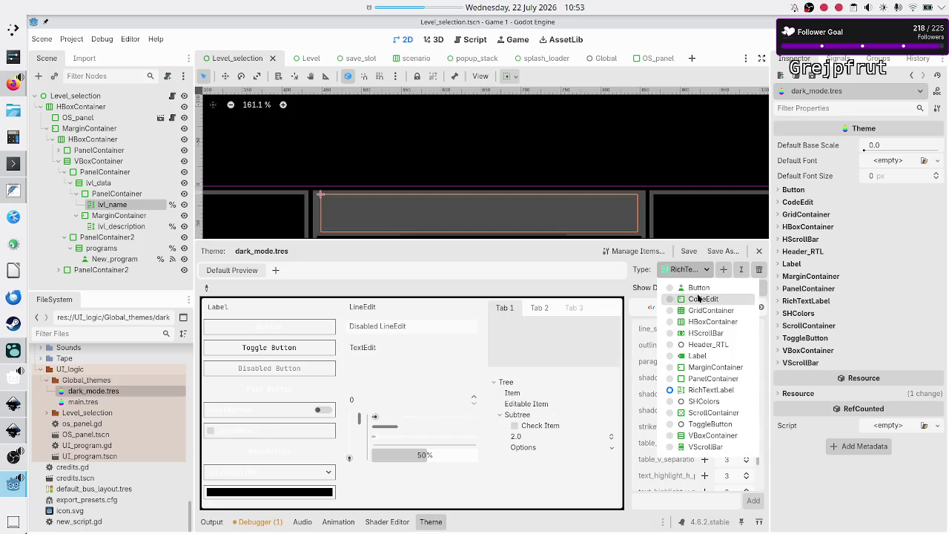
Switch the theme type to Header_RTL, then VScrollBar, showing padding_left and padding_right at 0
left_click(697, 344)
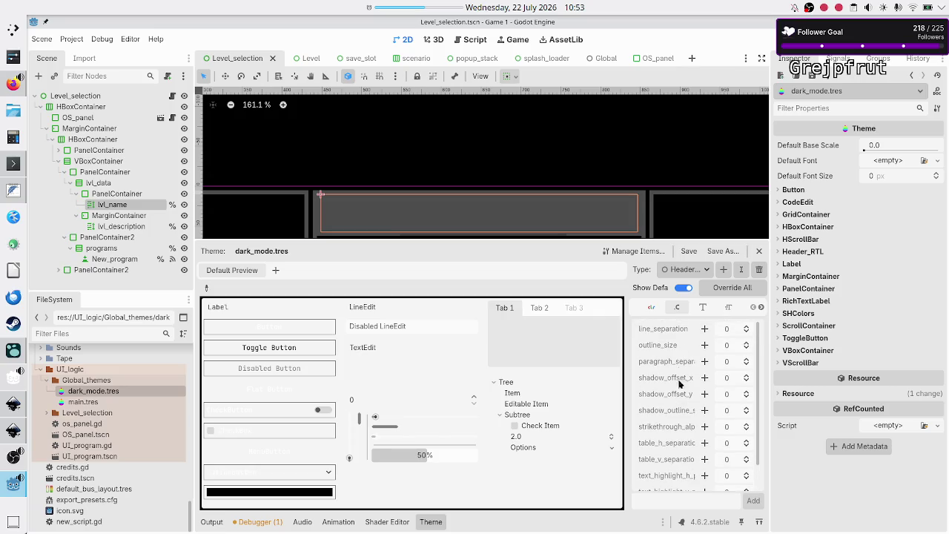
left_click(692, 274)
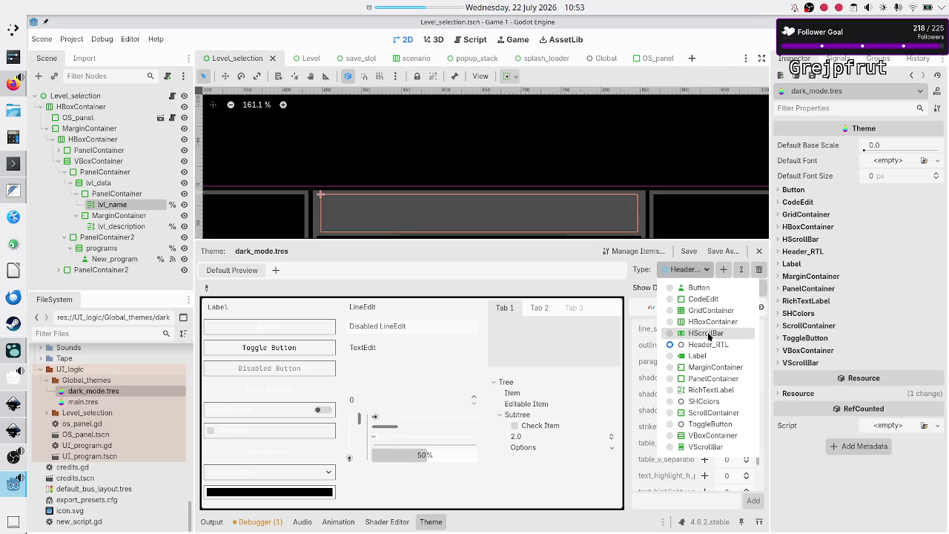
left_click(704, 447)
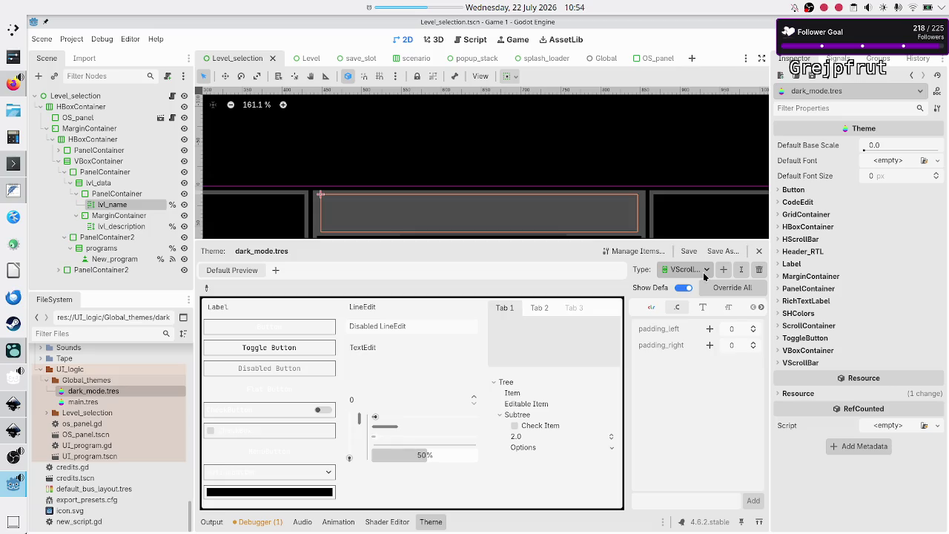
left_click(704, 277)
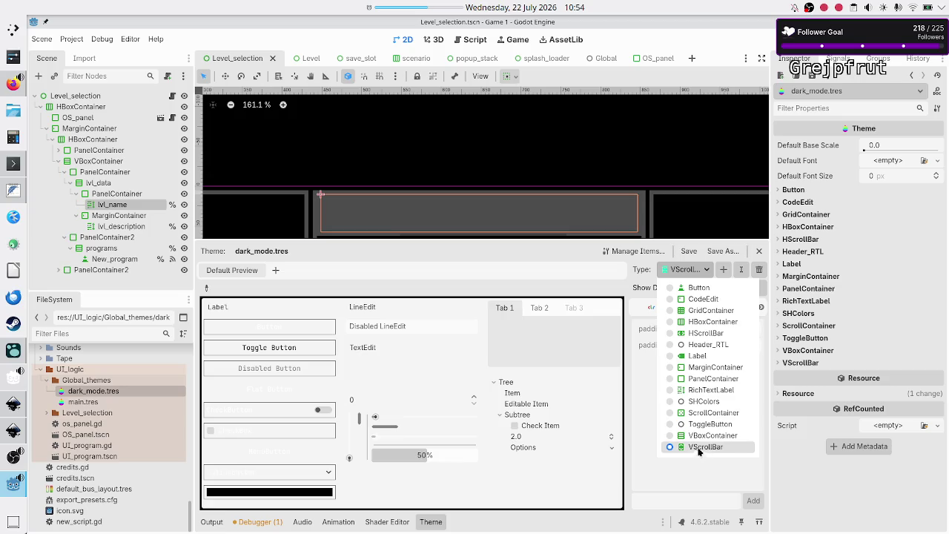
left_click(721, 449)
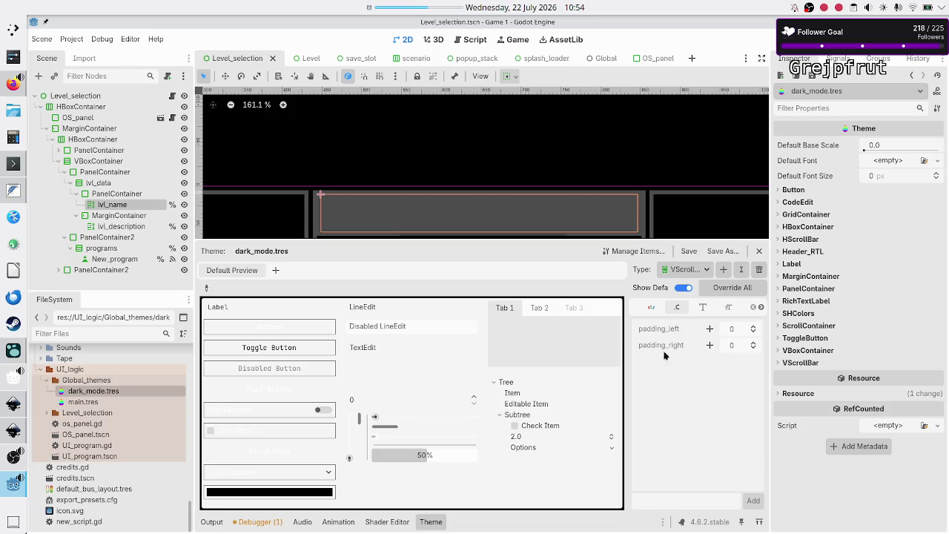
mouse_move(670, 333)
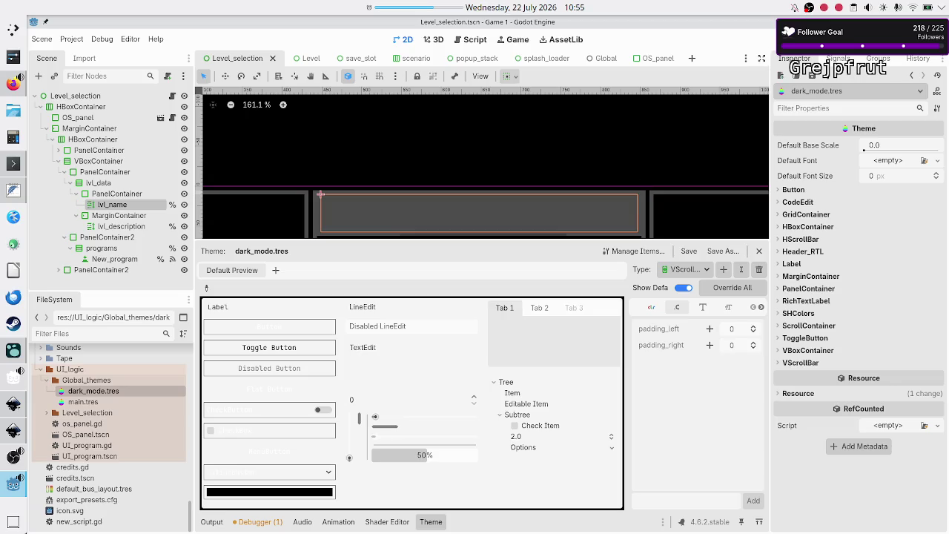
Run the project with F5, scroll the level list and description, then close the game
key("F5")
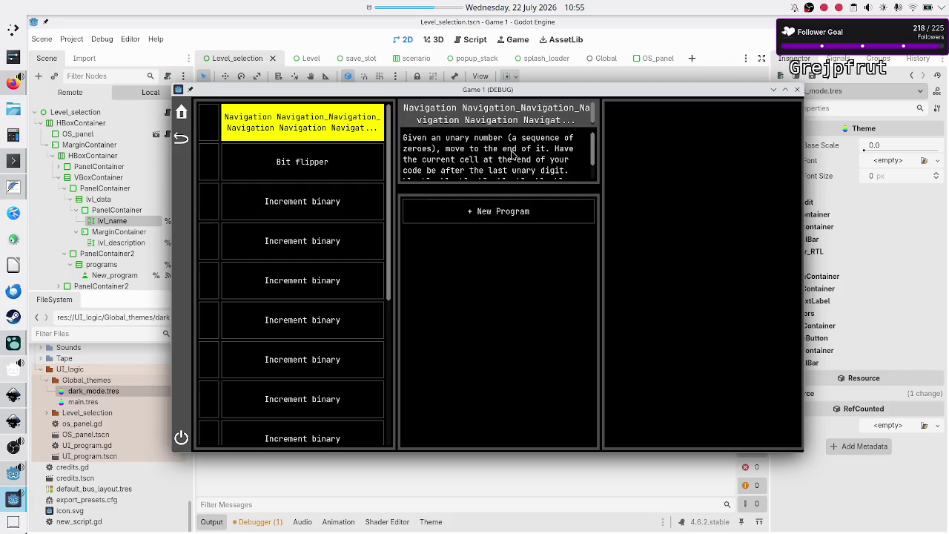
scroll(388, 182, "down", 1)
scroll(388, 180, "up", 1)
scroll(390, 158, "down", 1)
scroll(391, 159, "up", 1)
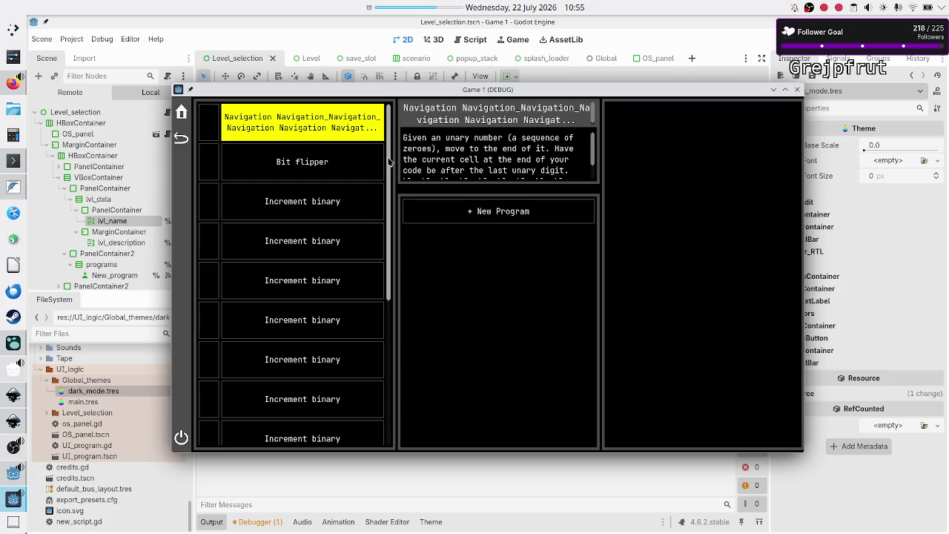
scroll(388, 160, "down", 1)
scroll(387, 159, "up", 1)
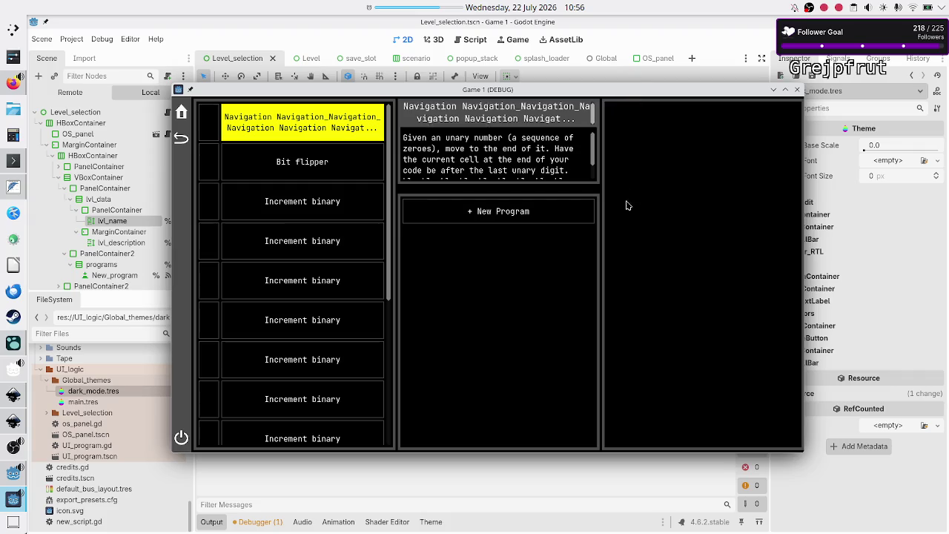
left_click(797, 89)
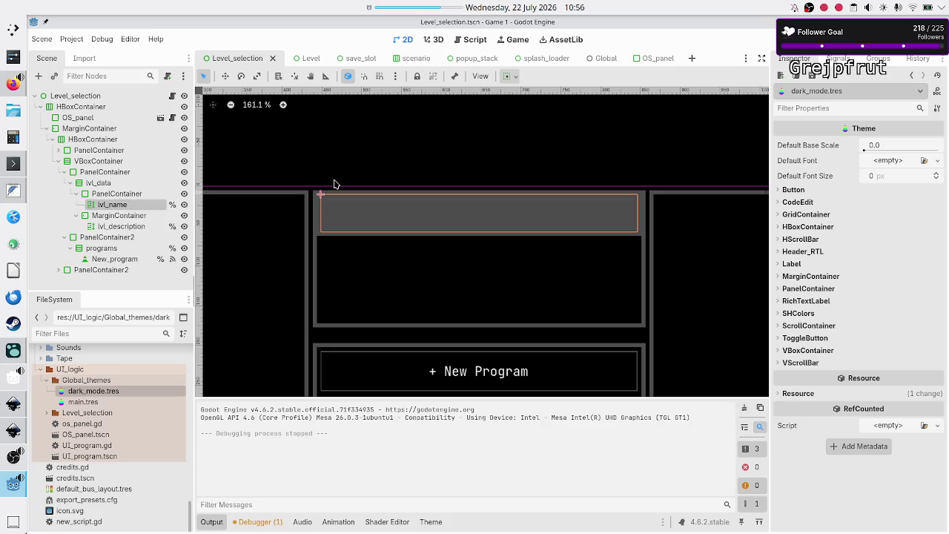
left_click(118, 195)
Select lvl_name and uncheck Scroll Active in its RichTextLabel properties
left_click(112, 204)
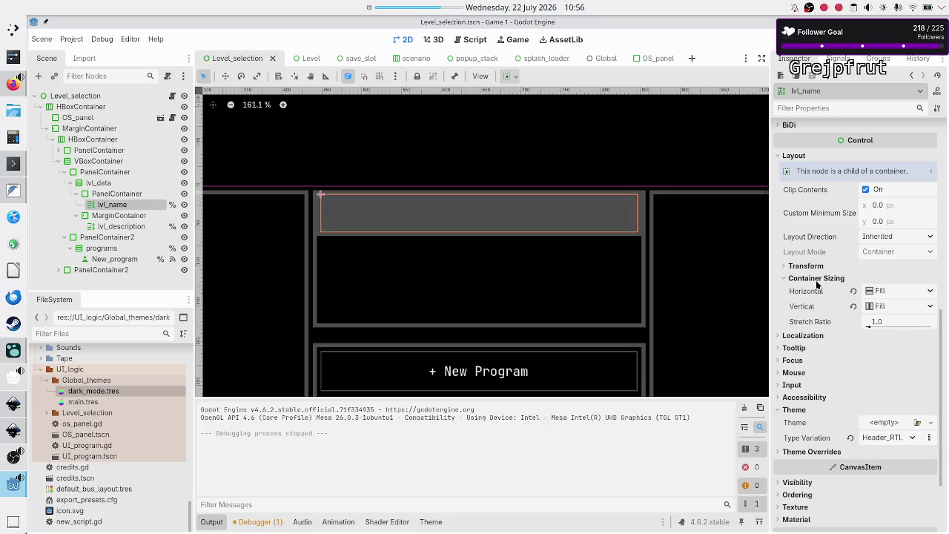
scroll(816, 284, "up", 10)
left_click(862, 252)
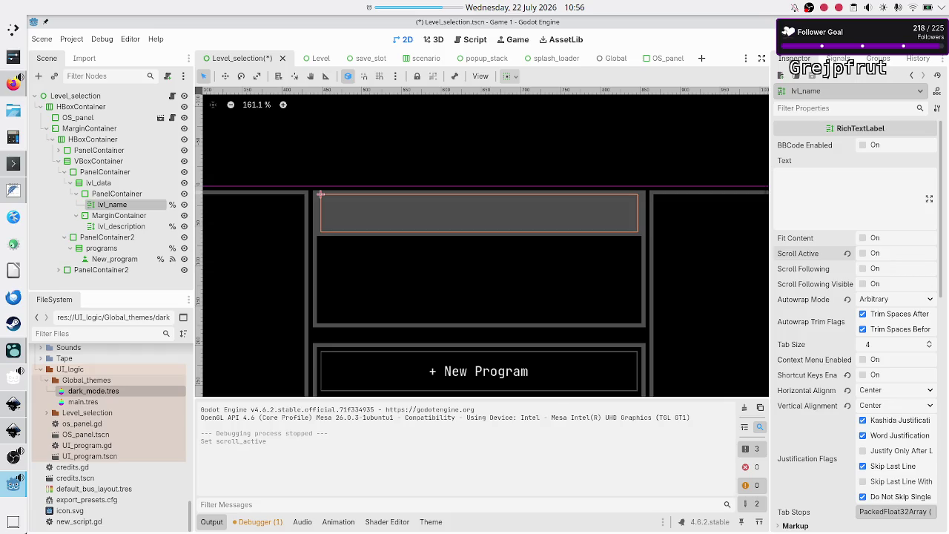
Run the game again and enlarge its window to check the two-line, non-scrolling header
key("F5")
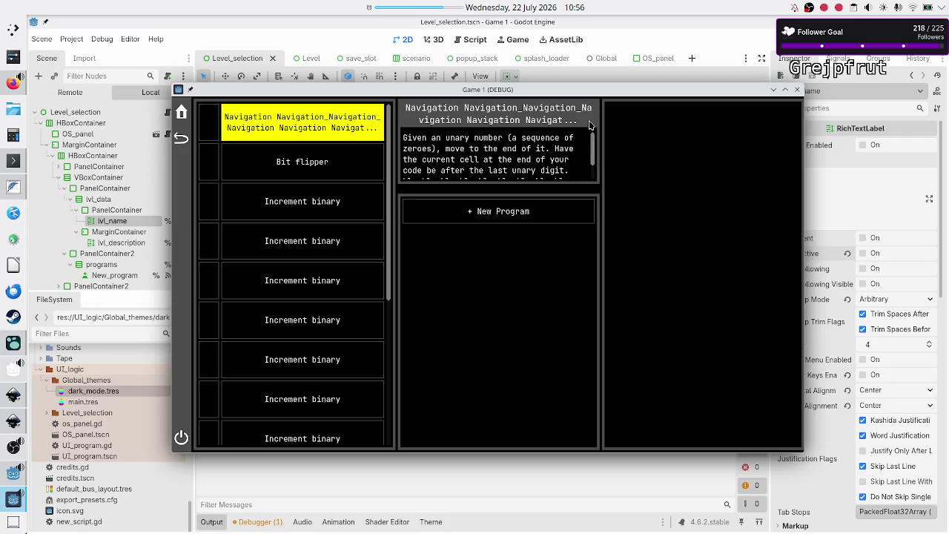
mouse_move(599, 89)
left_mouse_down()
mouse_move(573, 175)
mouse_move(583, 122)
mouse_move(692, 72)
mouse_move(579, 160)
mouse_move(578, 74)
mouse_move(638, 97)
mouse_move(584, 150)
mouse_move(619, 76)
mouse_move(630, 86)
mouse_move(601, 102)
mouse_move(610, 91)
mouse_move(612, 104)
mouse_move(618, 75)
mouse_move(625, 168)
mouse_move(588, 71)
mouse_move(627, 167)
mouse_move(559, 68)
mouse_move(633, 166)
mouse_move(606, 71)
mouse_move(594, 131)
mouse_move(622, 62)
mouse_move(577, 121)
mouse_move(637, 125)
mouse_move(561, 76)
mouse_move(558, 111)
mouse_move(632, 62)
mouse_move(556, 97)
mouse_move(558, 110)
mouse_move(592, 93)
mouse_move(616, 105)
mouse_move(589, 99)
mouse_move(584, 88)
mouse_move(579, 99)
left_mouse_up()
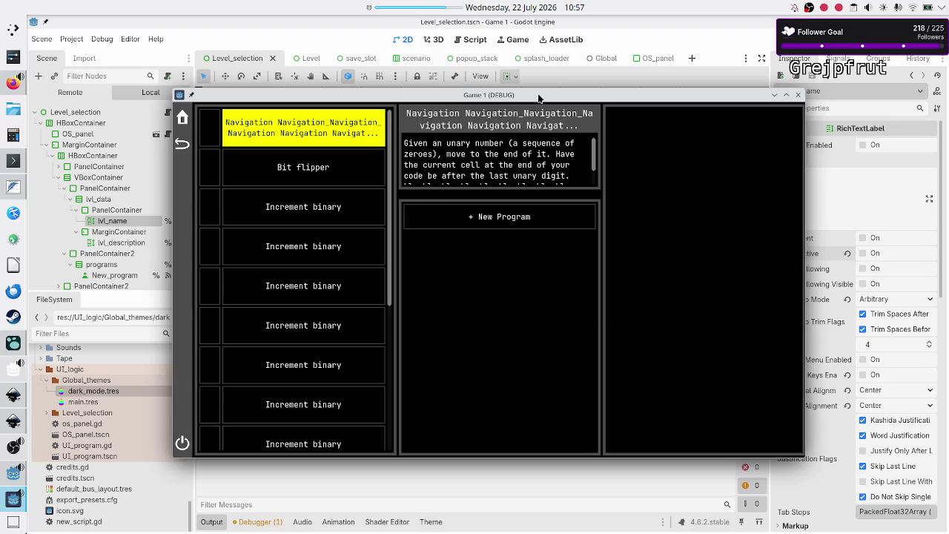
mouse_move(536, 94)
left_mouse_down()
mouse_move(482, 106)
mouse_move(509, 118)
mouse_move(538, 105)
mouse_move(538, 94)
mouse_move(561, 91)
left_mouse_up()
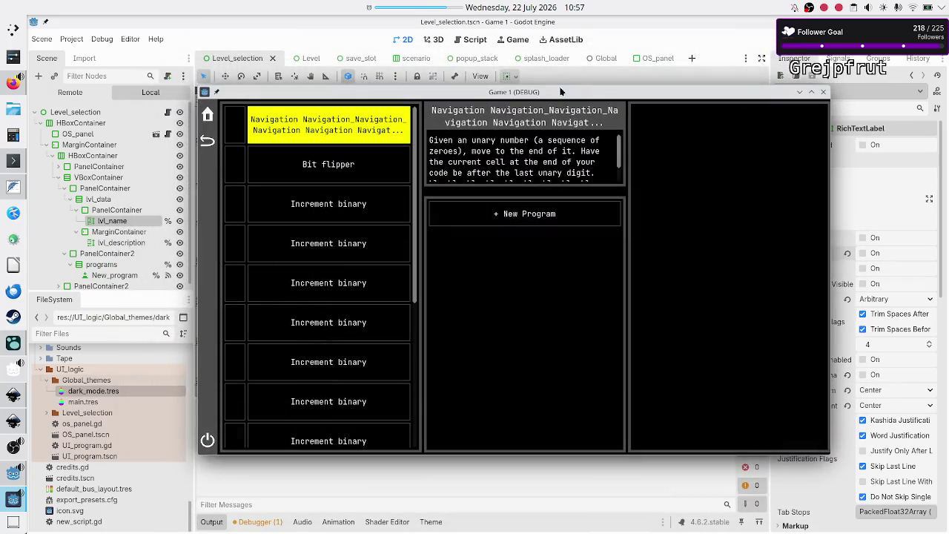
double_click(563, 94)
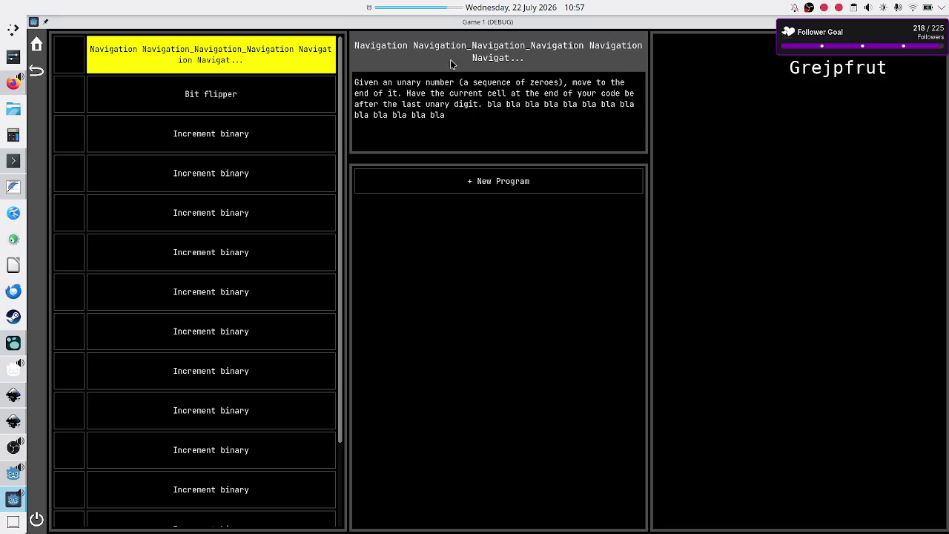
Restore the game window to its smaller size and move it to the left
double_click(604, 22)
mouse_move(566, 93)
left_mouse_down()
mouse_move(532, 110)
mouse_move(547, 117)
mouse_move(547, 108)
mouse_move(508, 101)
mouse_move(526, 96)
mouse_move(526, 109)
left_mouse_up()
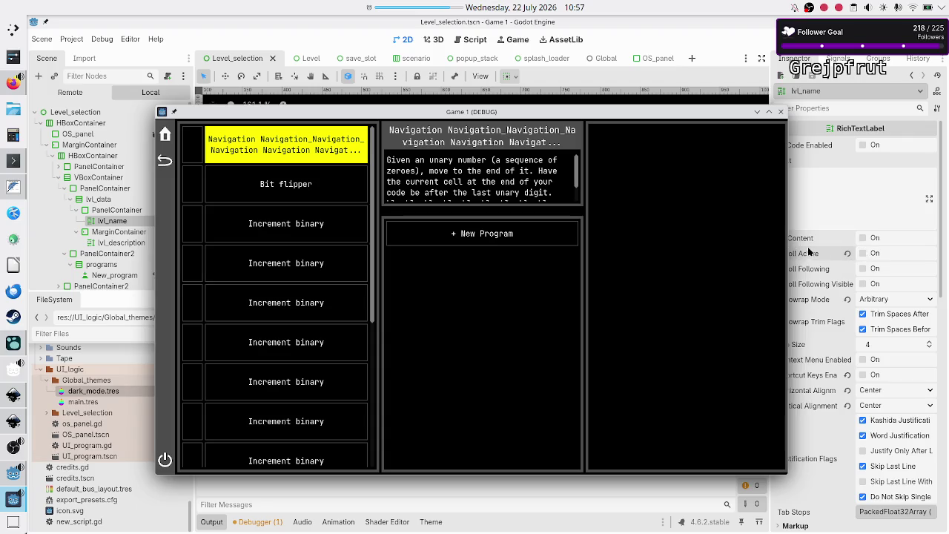
left_click_drag(716, 117, 652, 135)
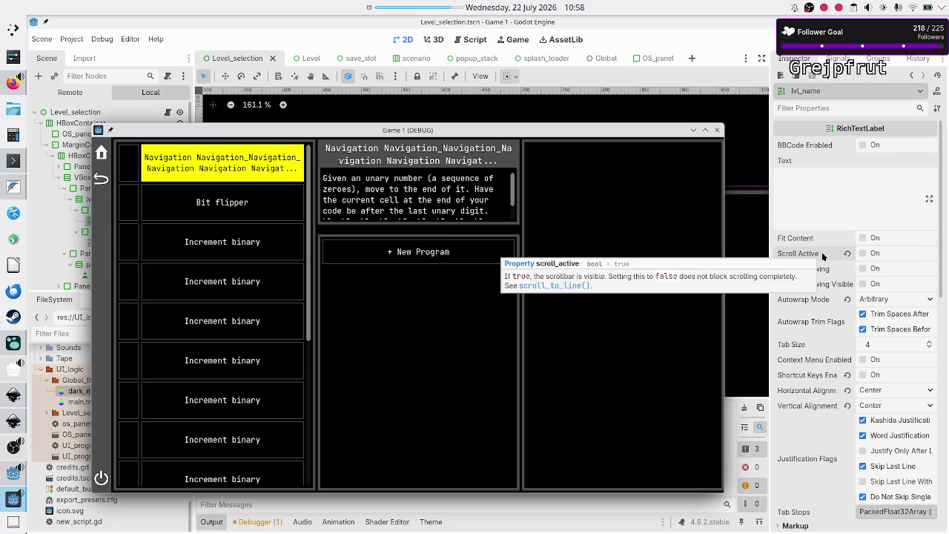
Scroll the level description down to its final bla bla lines and back up, several times
scroll(514, 187, "down", 2)
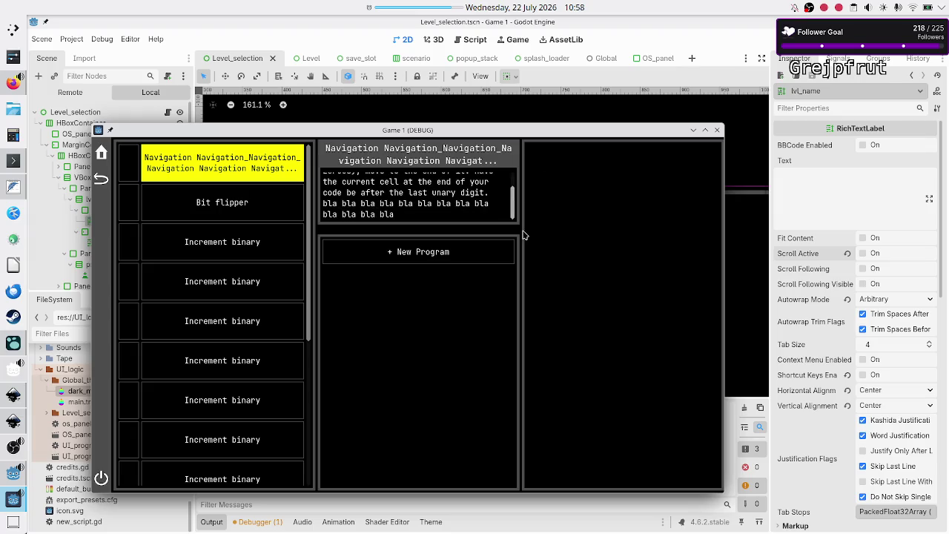
scroll(518, 194, "up", 2)
scroll(519, 186, "down", 2)
scroll(514, 178, "up", 2)
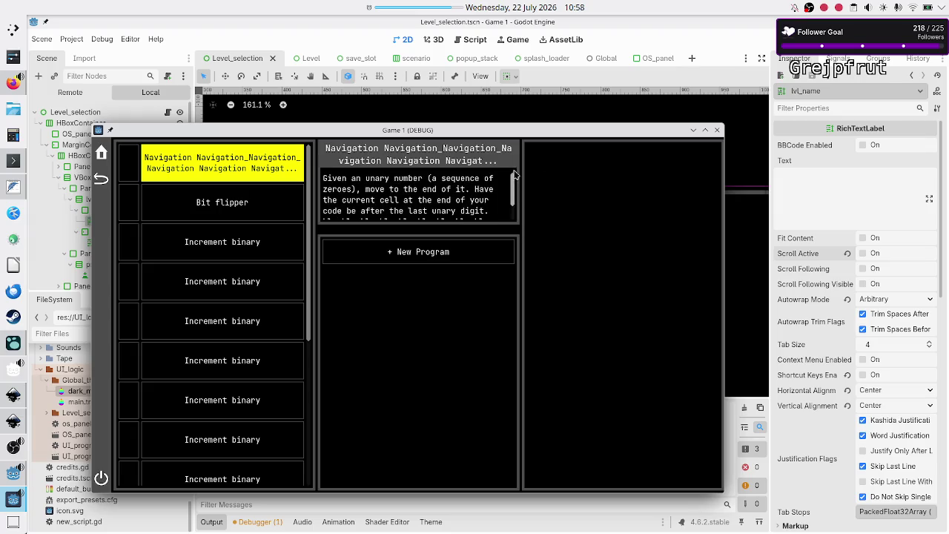
scroll(513, 175, "down", 2)
scroll(513, 182, "up", 2)
scroll(515, 188, "down", 2)
scroll(516, 188, "up", 2)
Stop the running game and select the lvl_description node
left_click(717, 130)
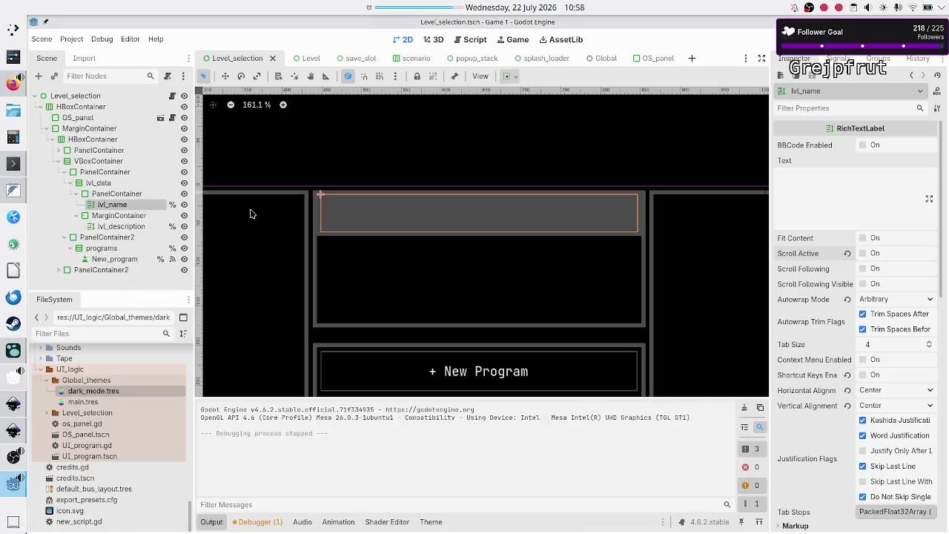
left_click(132, 228)
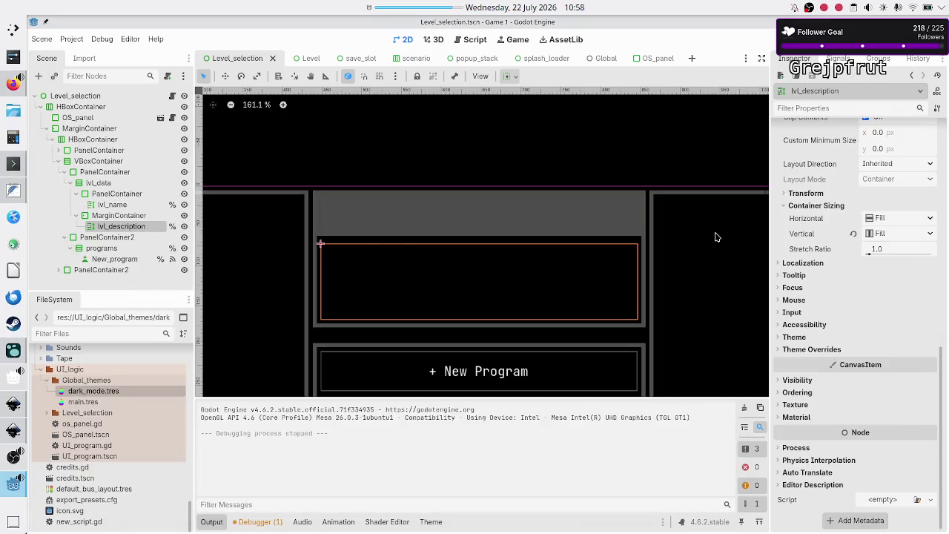
scroll(814, 251, "up", 8)
scroll(813, 250, "down", 5)
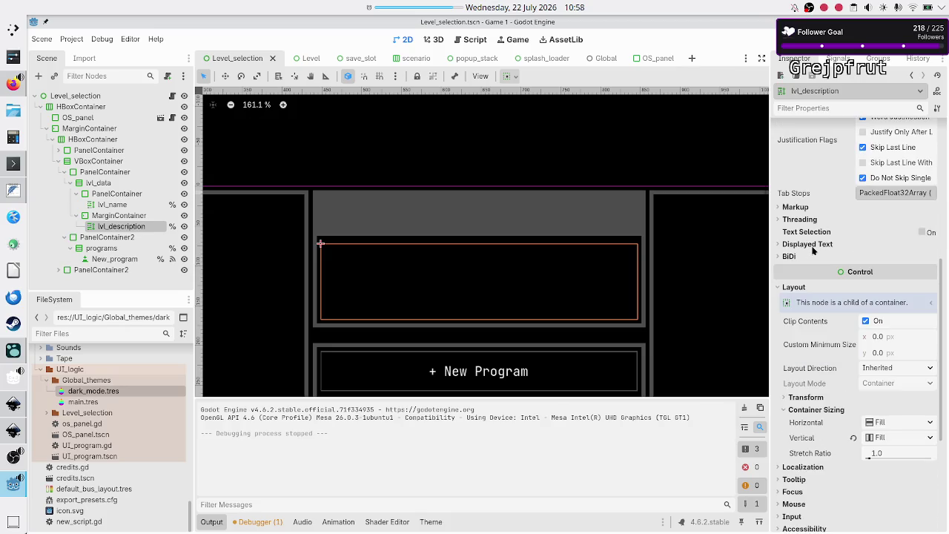
scroll(813, 250, "up", 5)
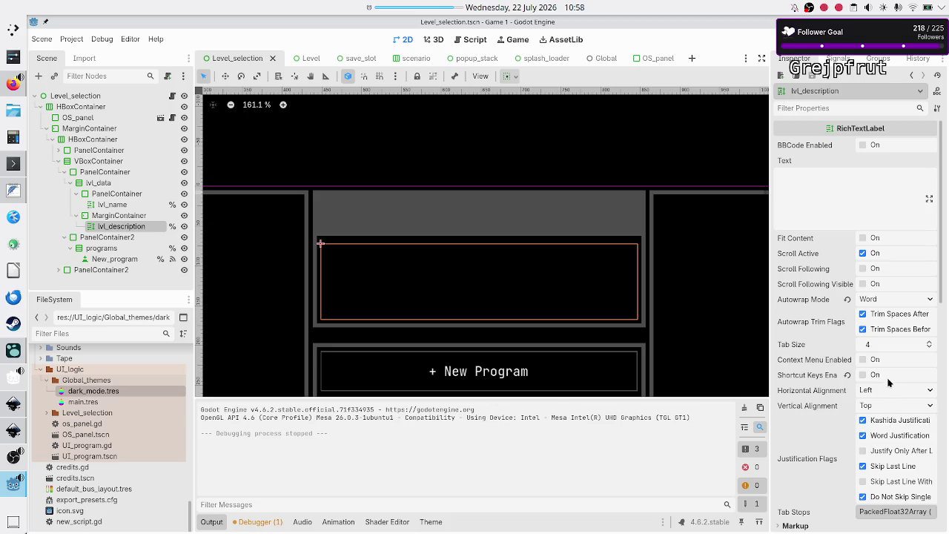
Set lvl_description's Autowrap Mode to Arbitrary, then save and run the project
left_click(889, 298)
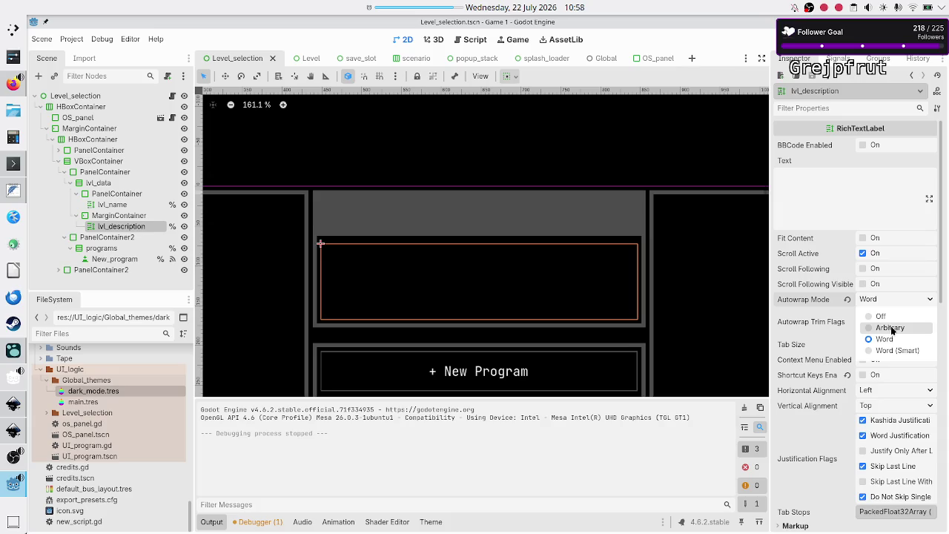
left_click(891, 328)
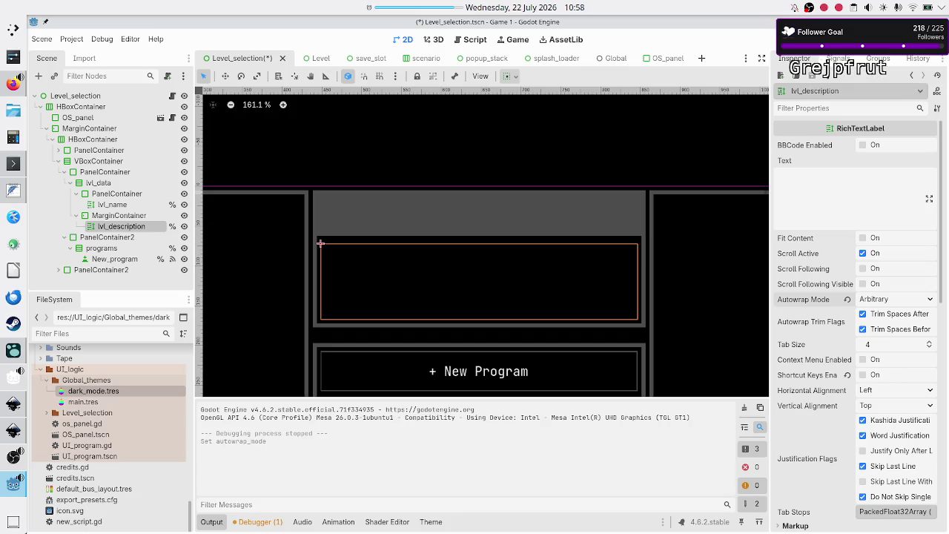
key("F5")
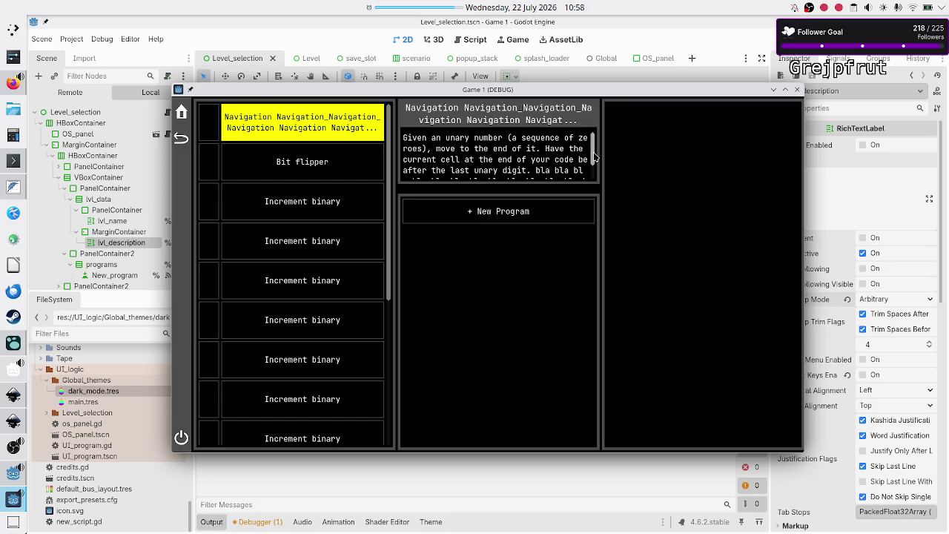
Check Arbitrary wrapping with the description scrollbar, then switch Autowrap Mode to Off and rerun
mouse_move(594, 157)
left_mouse_down()
mouse_move(595, 182)
mouse_move(594, 140)
mouse_move(594, 191)
mouse_move(602, 139)
mouse_move(599, 172)
mouse_move(593, 133)
left_mouse_up()
left_click(797, 90)
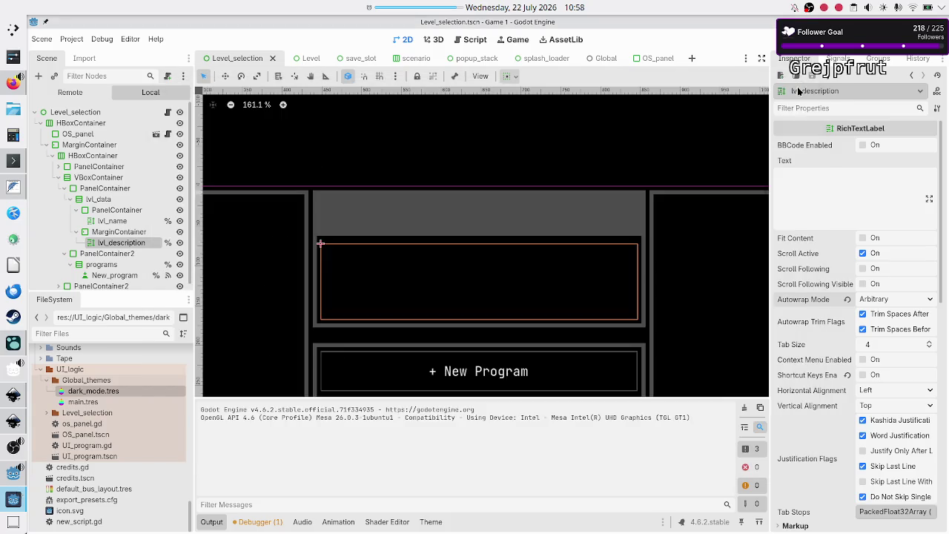
left_click(847, 299)
left_click(886, 298)
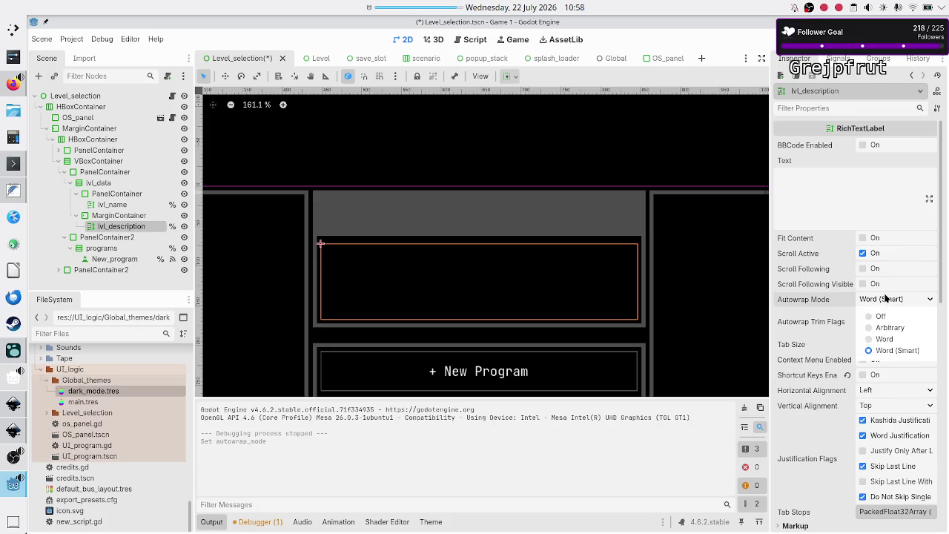
left_click(880, 316)
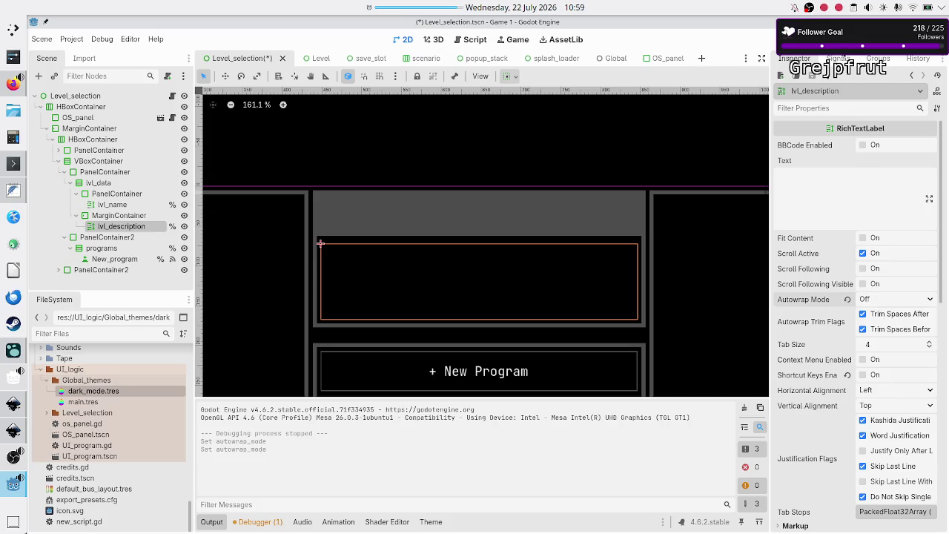
key("F6")
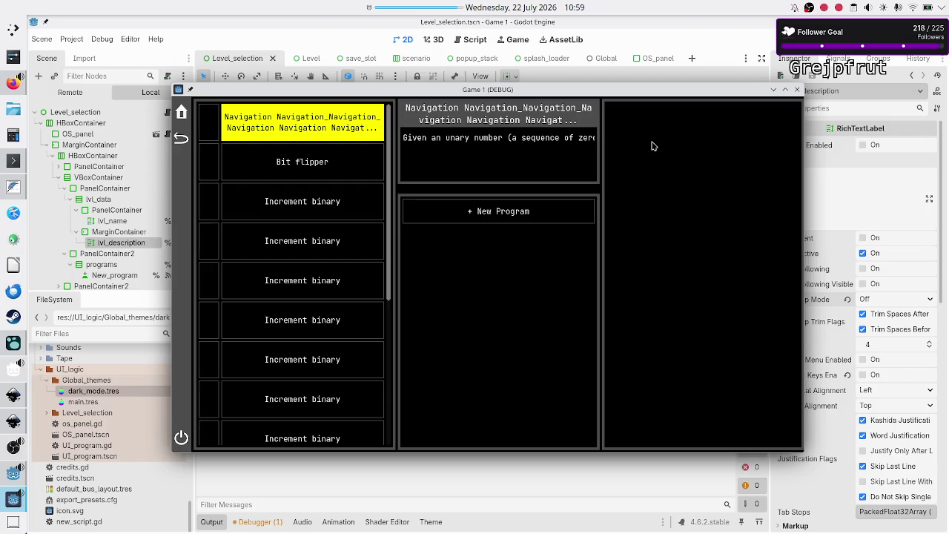
Move the game window slightly left to view the unwrapped one-line description, then close it
left_click_drag(625, 99, 593, 98)
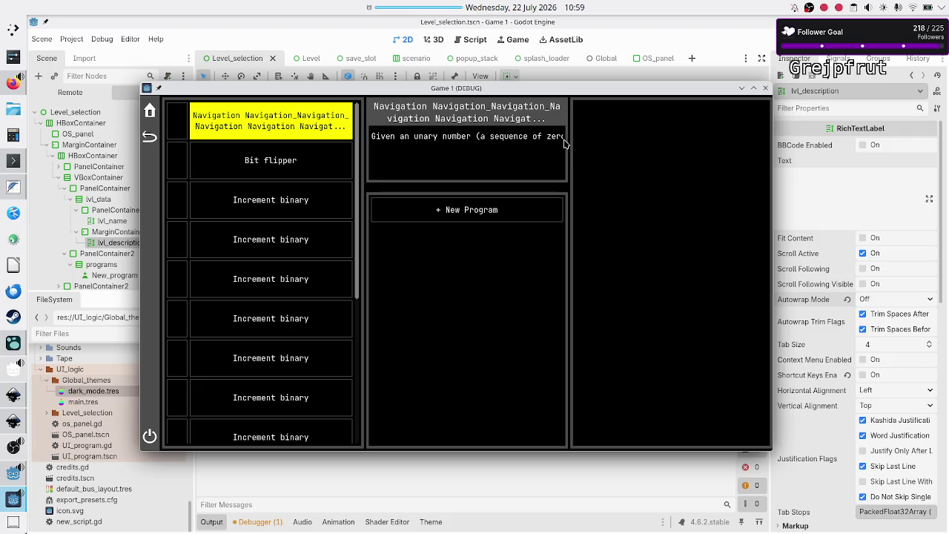
left_click(765, 88)
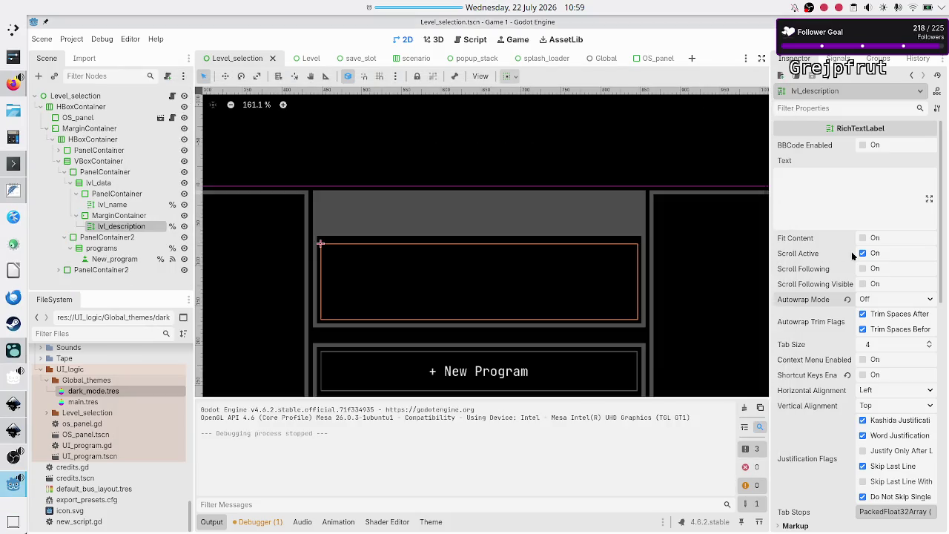
Dismiss the autowrap choices and the Time out! notification, leaving autowrap Off
left_click(877, 300)
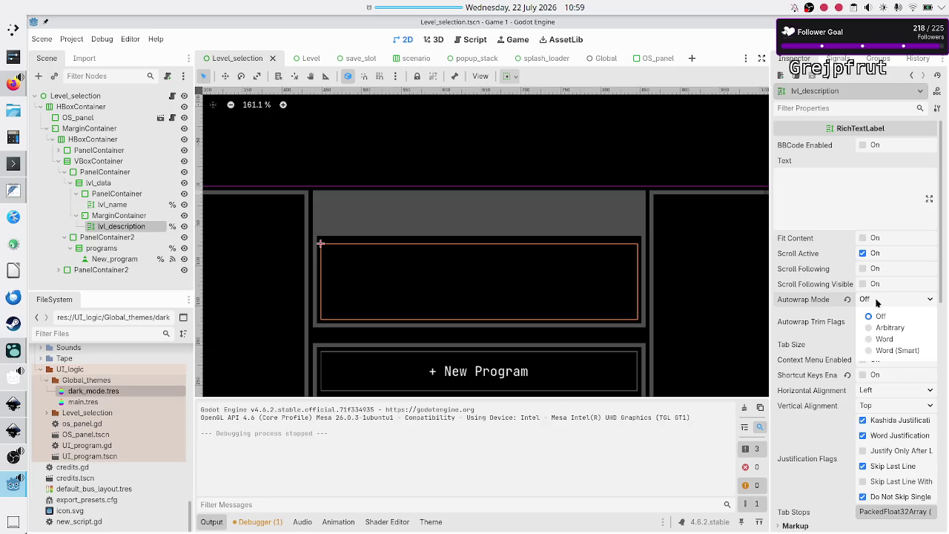
left_click(884, 317)
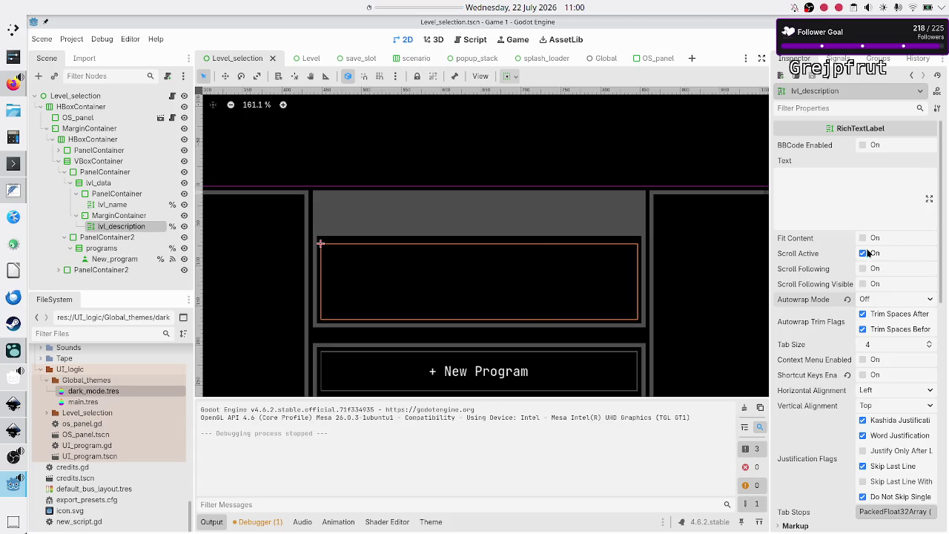
left_click(503, 298)
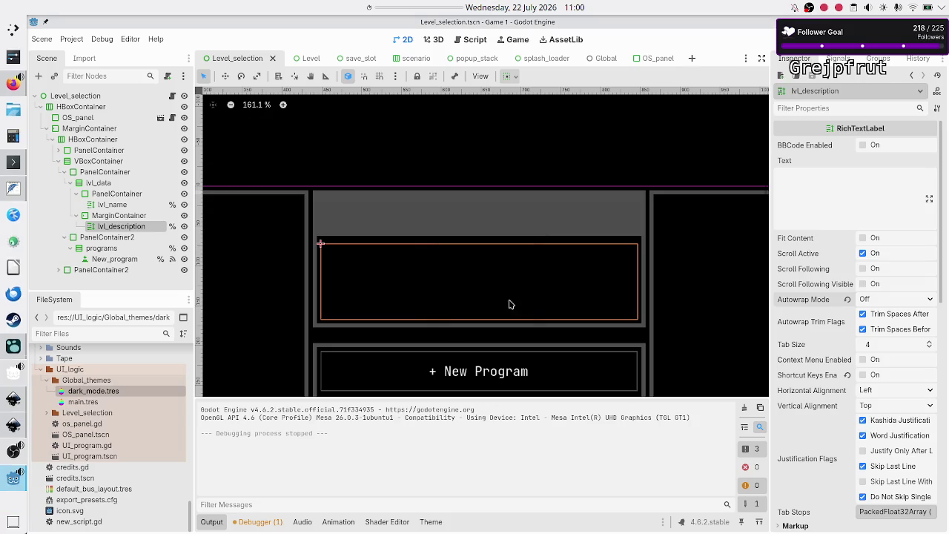
Try Arbitrary, then set lvl_description's Autowrap Mode to Word
left_click(875, 300)
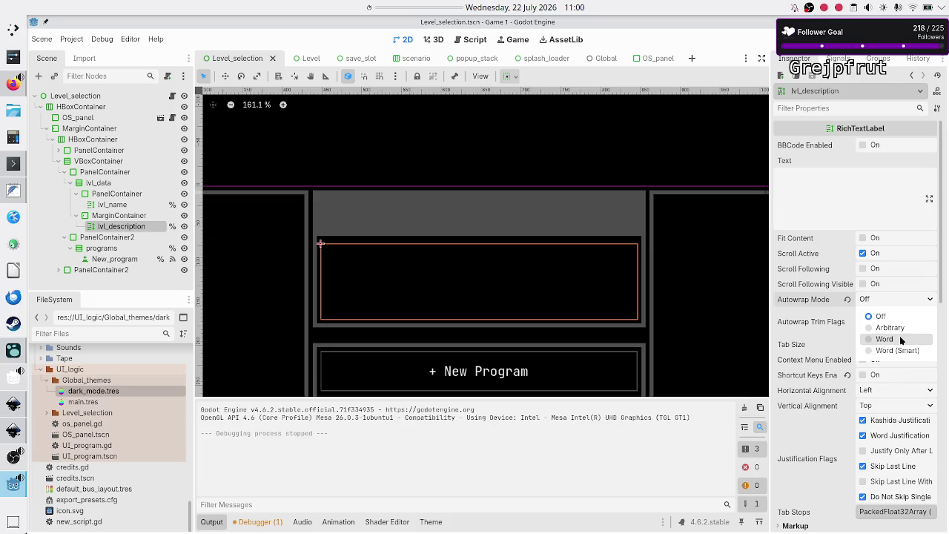
left_click(893, 328)
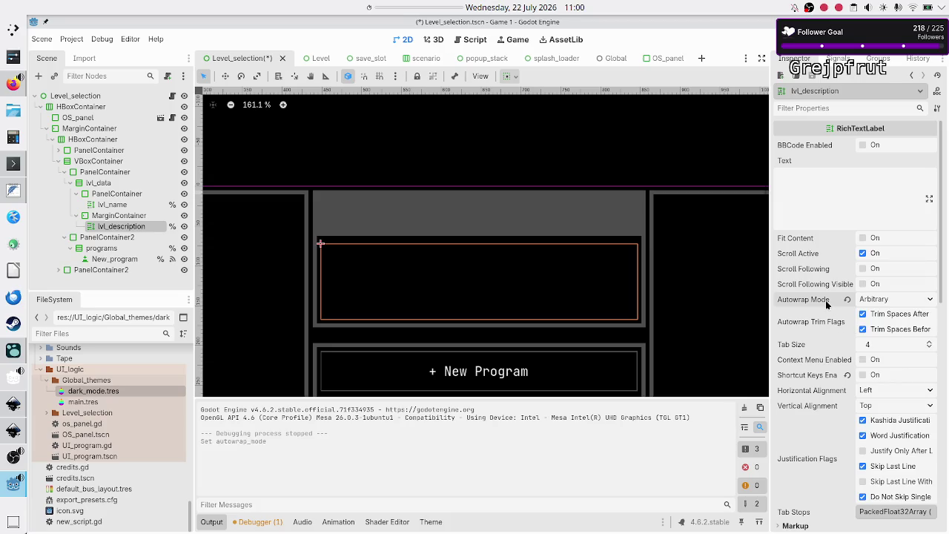
mouse_move(828, 304)
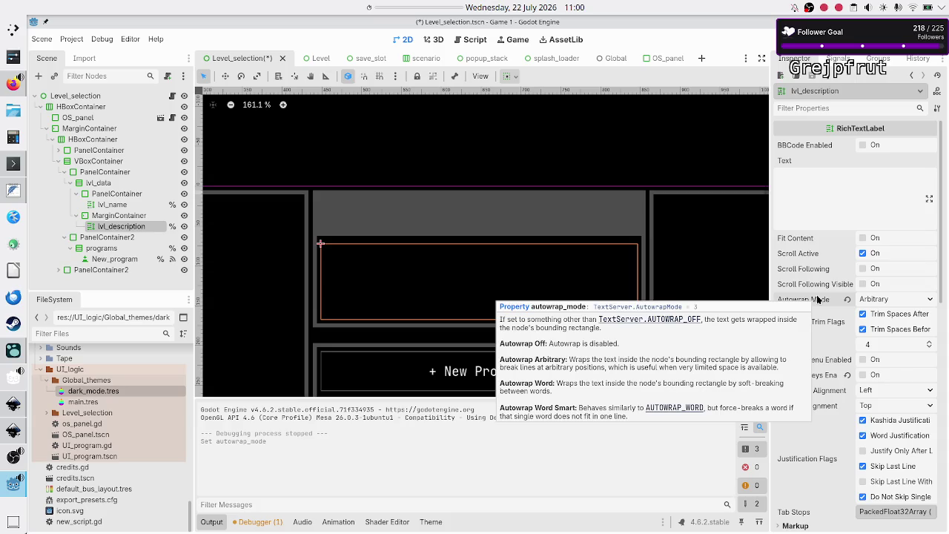
left_click(875, 298)
left_click(884, 339)
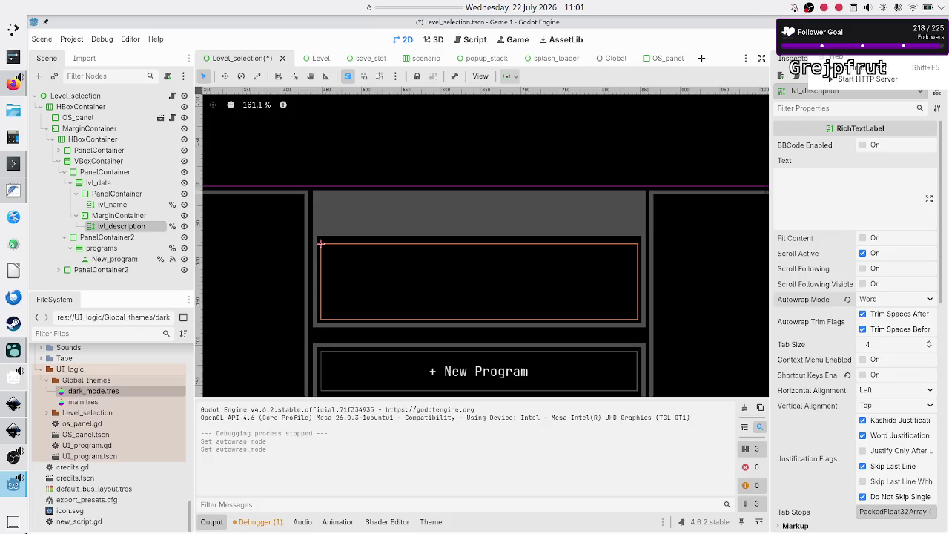
Save and run with F5, then scroll the word-wrapped description to its last lines and back
key("F5")
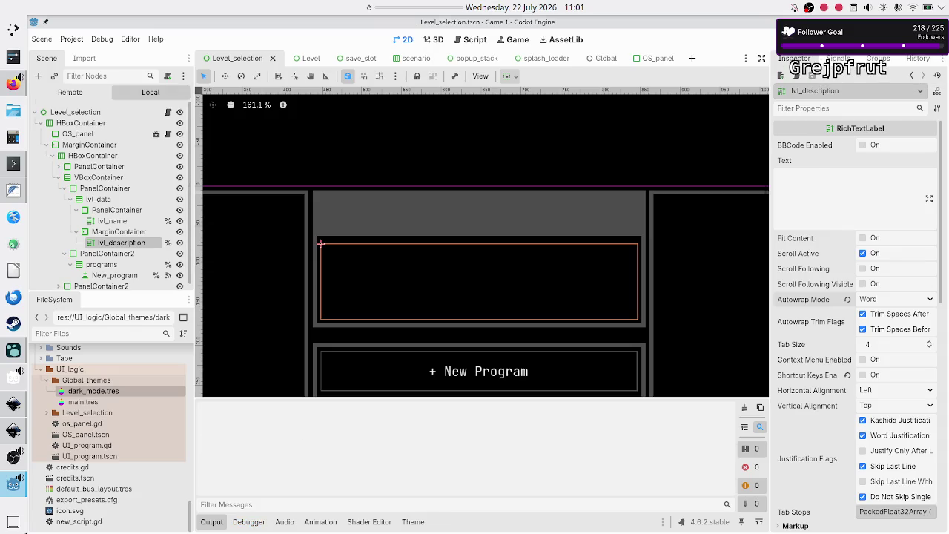
scroll(552, 161, "down", 2)
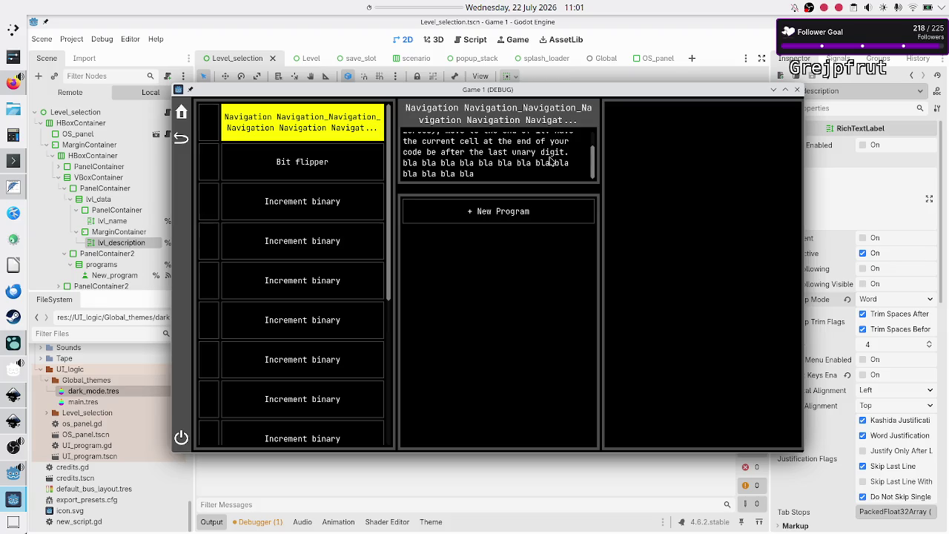
scroll(550, 161, "up", 1)
scroll(550, 162, "up", 1)
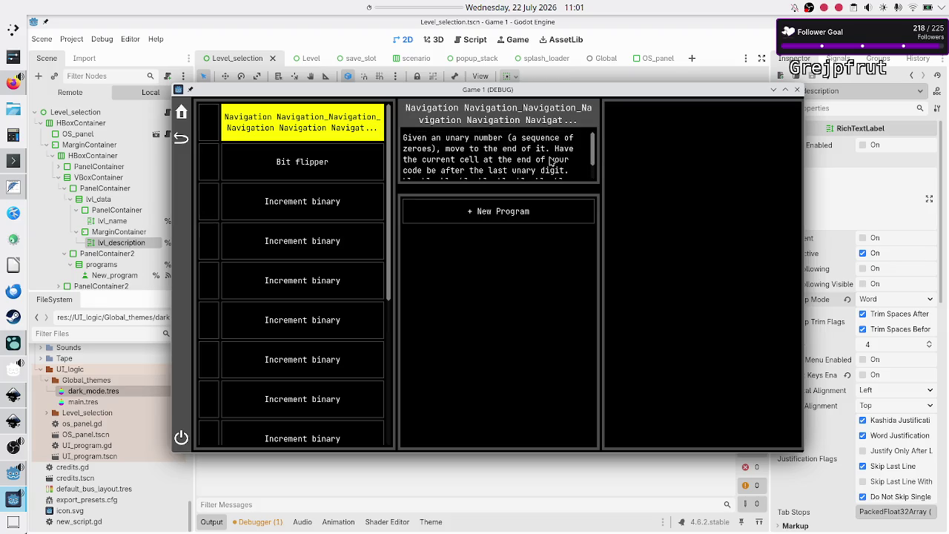
scroll(575, 164, "down", 2)
scroll(574, 165, "up", 2)
scroll(574, 164, "down", 2)
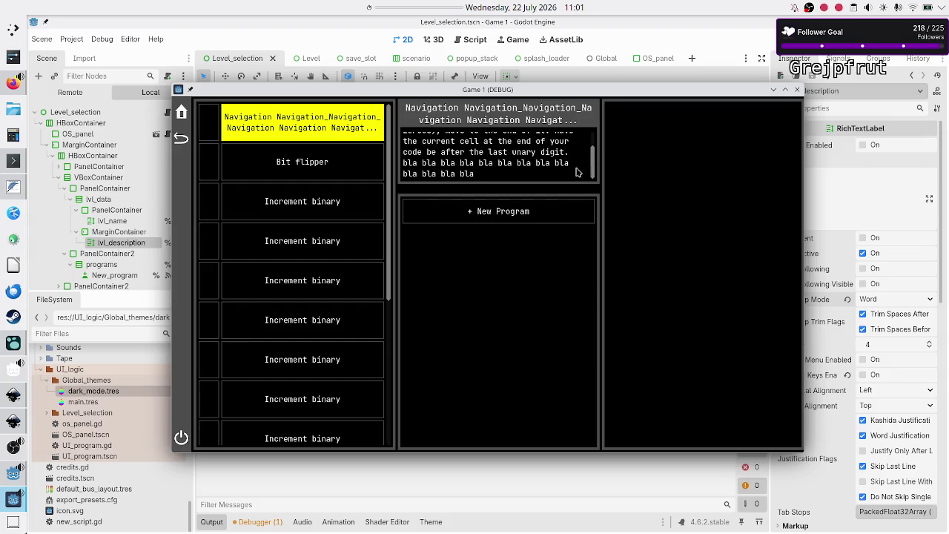
scroll(577, 160, "up", 3)
scroll(577, 161, "down", 1)
scroll(578, 161, "up", 1)
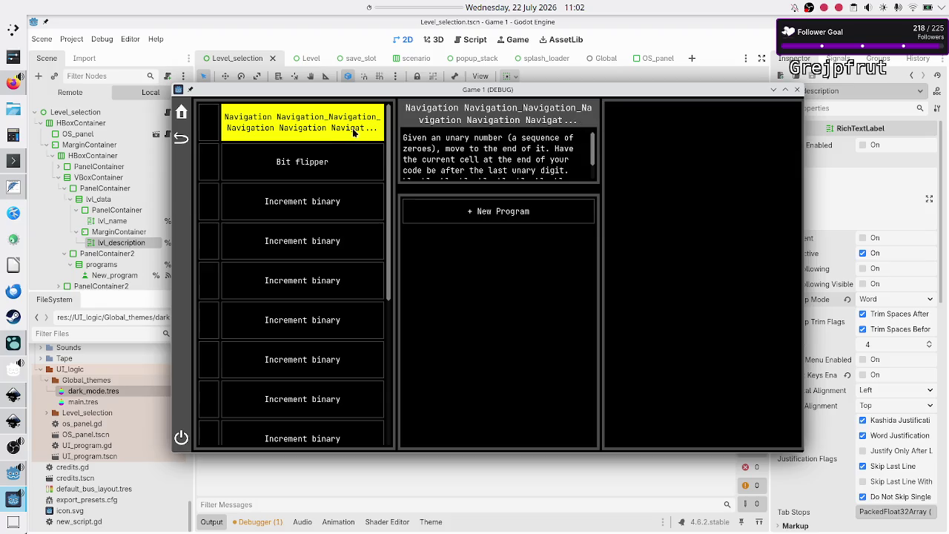
Paste a shorter name into the first default level's Lvl Name, save Global, and test-run with F6
left_click(797, 89)
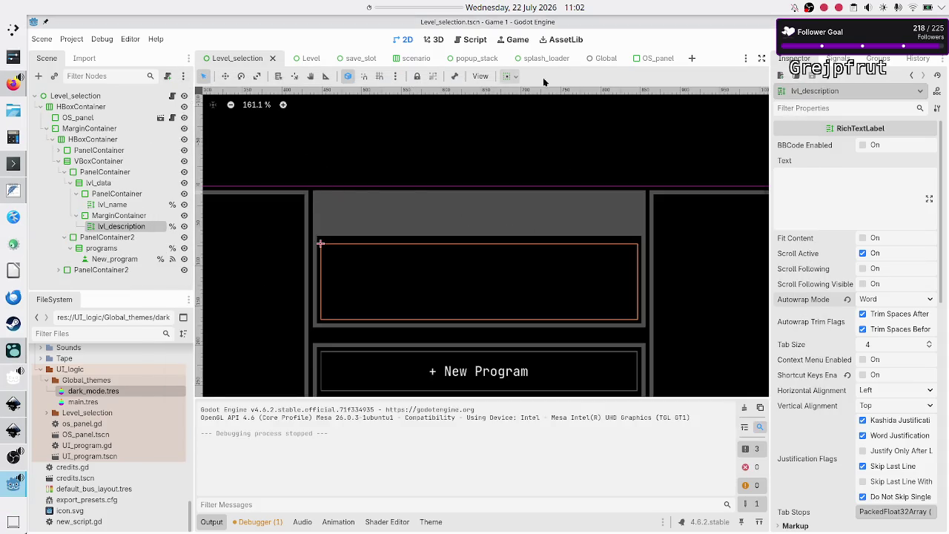
left_click(595, 58)
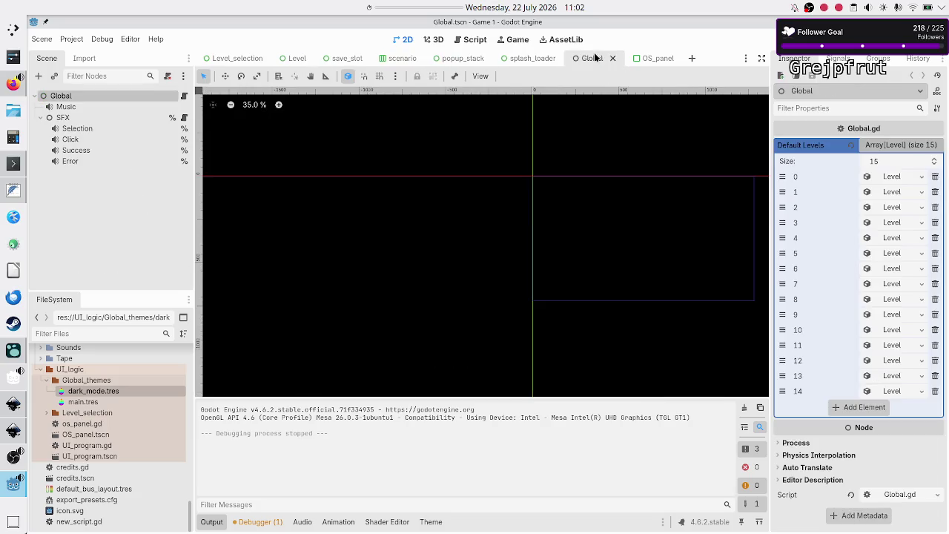
left_click(897, 177)
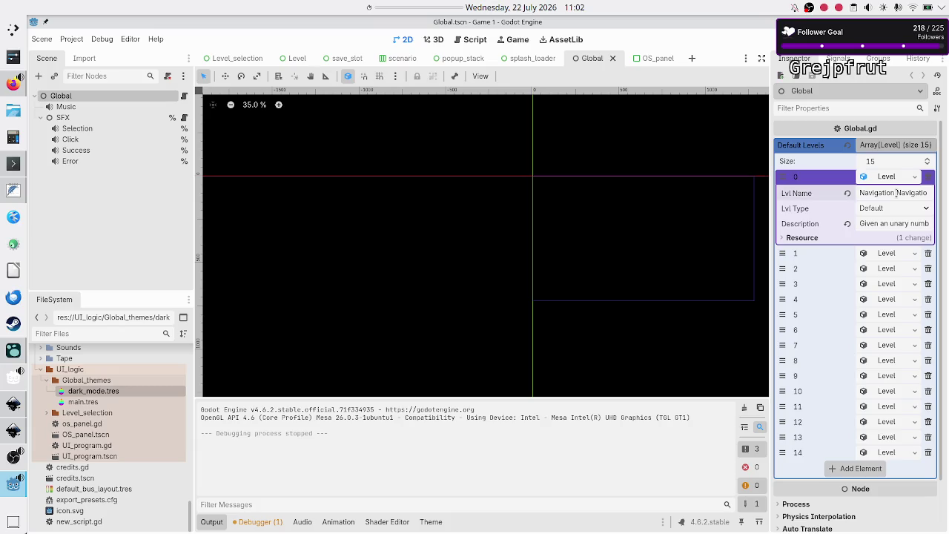
left_click(897, 193)
key("ctrl+v")
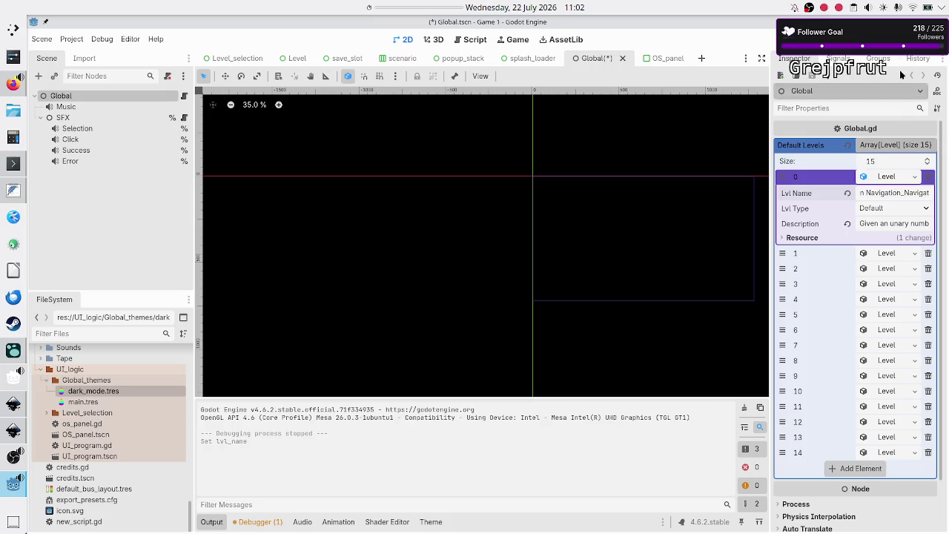
key("ctrl+s")
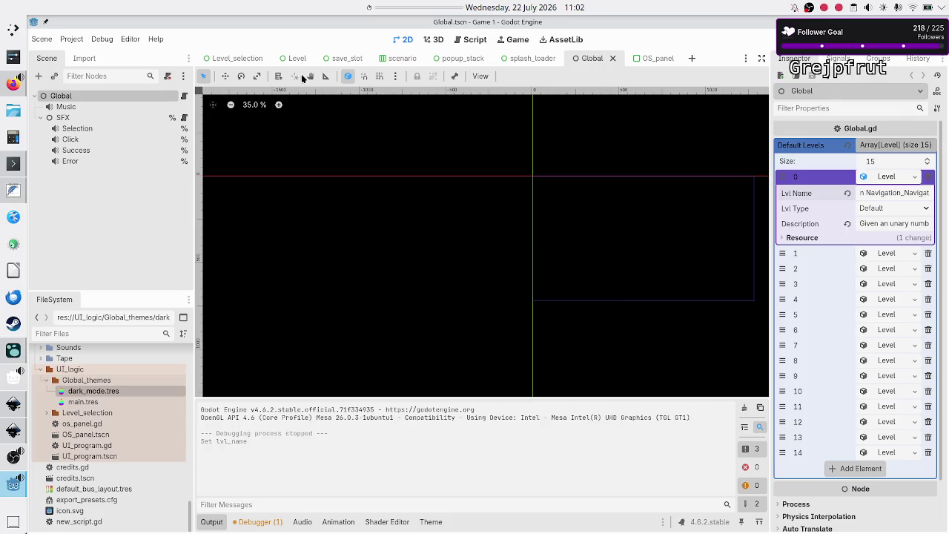
left_click(244, 58)
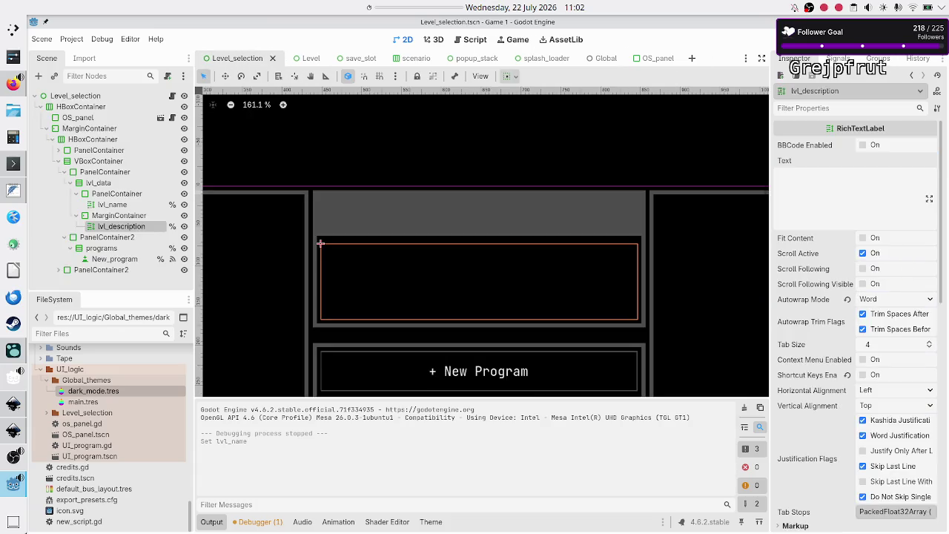
key("F6")
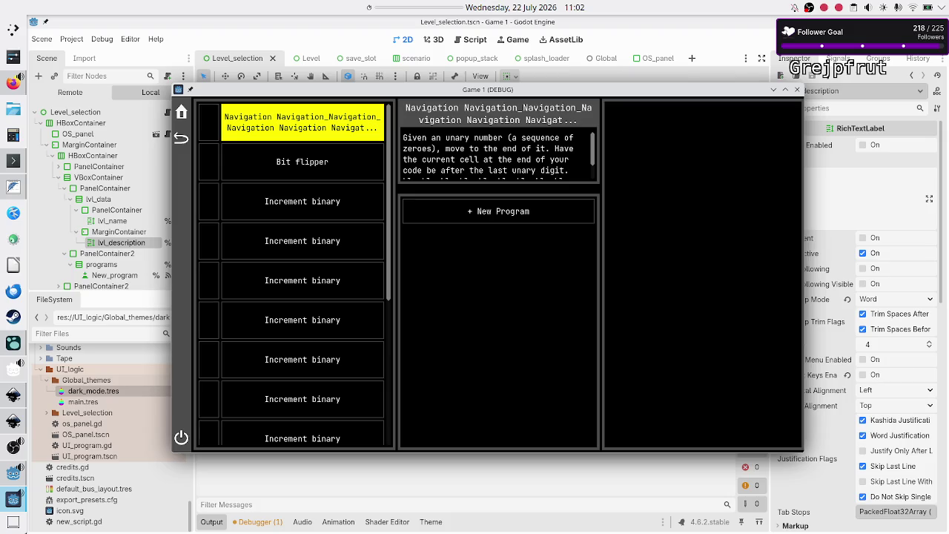
Trim trailing characters from the first level's name, save Global, and test-run from Level_selection
left_click(795, 90)
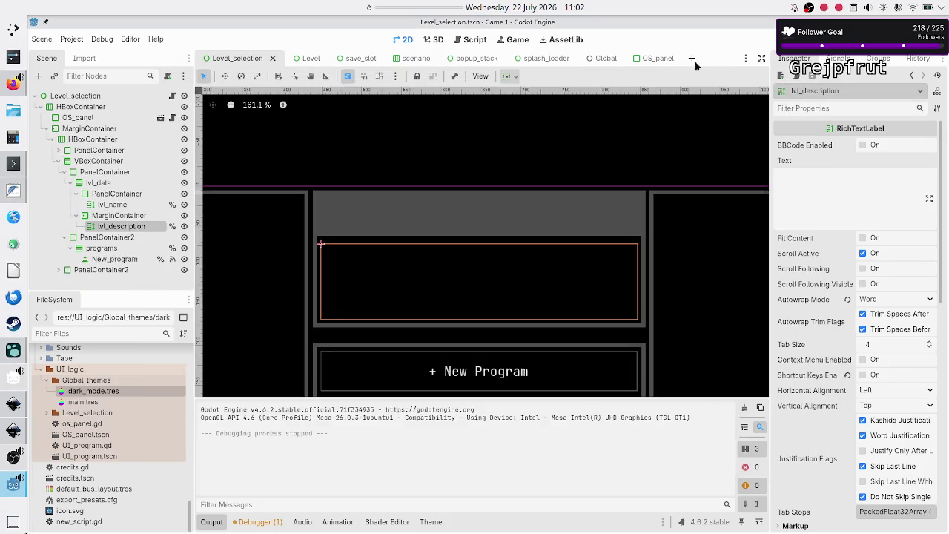
left_click(601, 58)
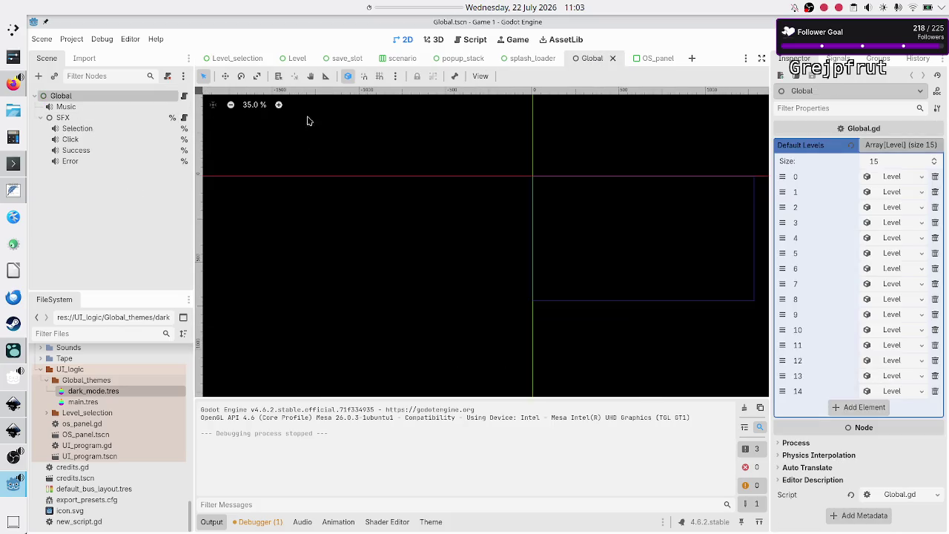
left_click(894, 180)
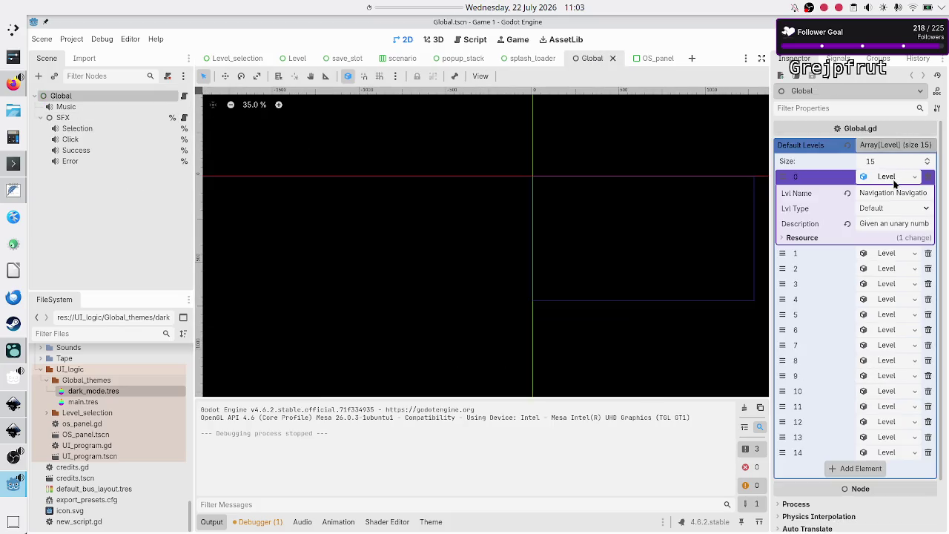
left_click(887, 195)
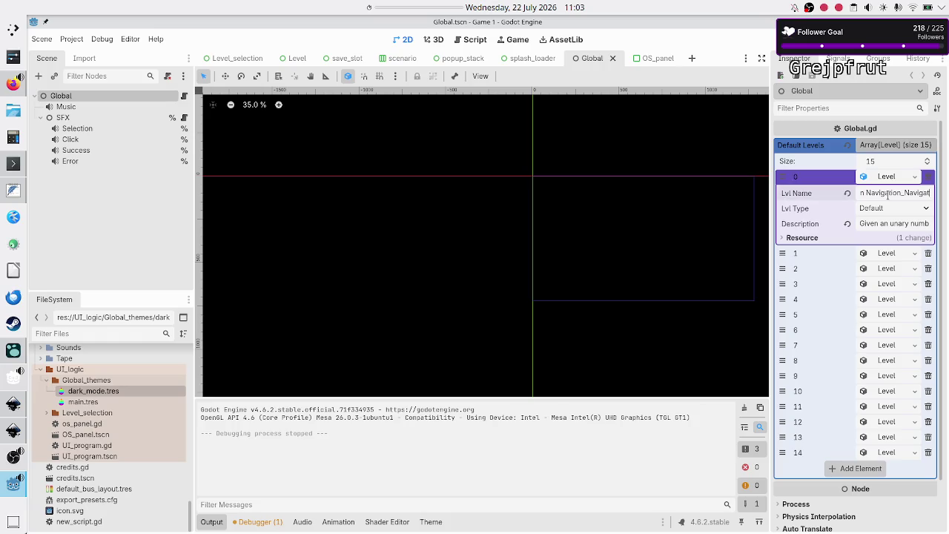
key("Return")
key("BackSpace")
key("BackSpace")
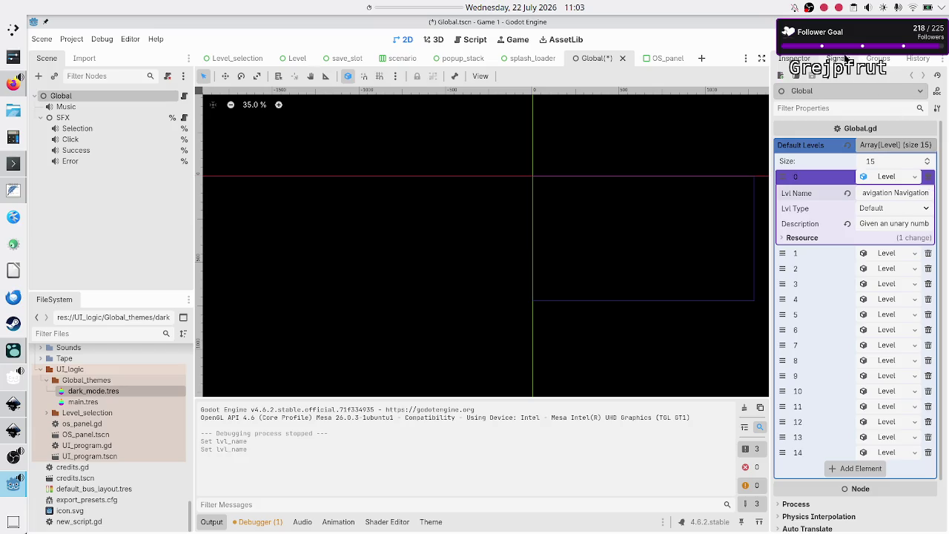
key("ctrl+s")
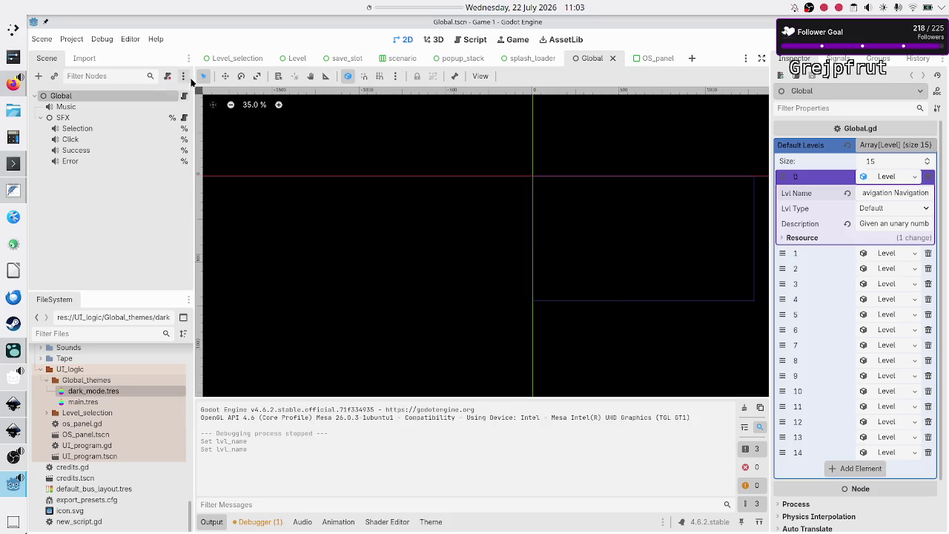
left_click(222, 58)
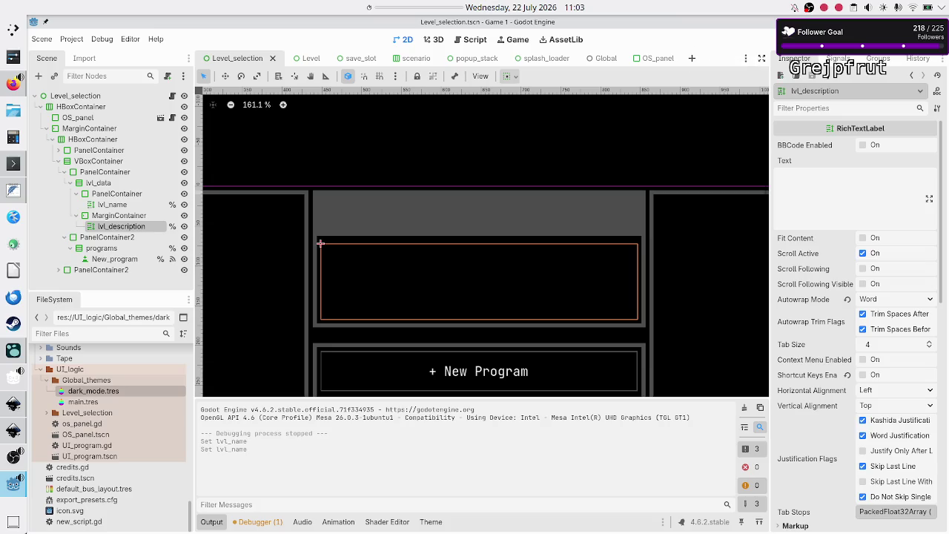
key("F5")
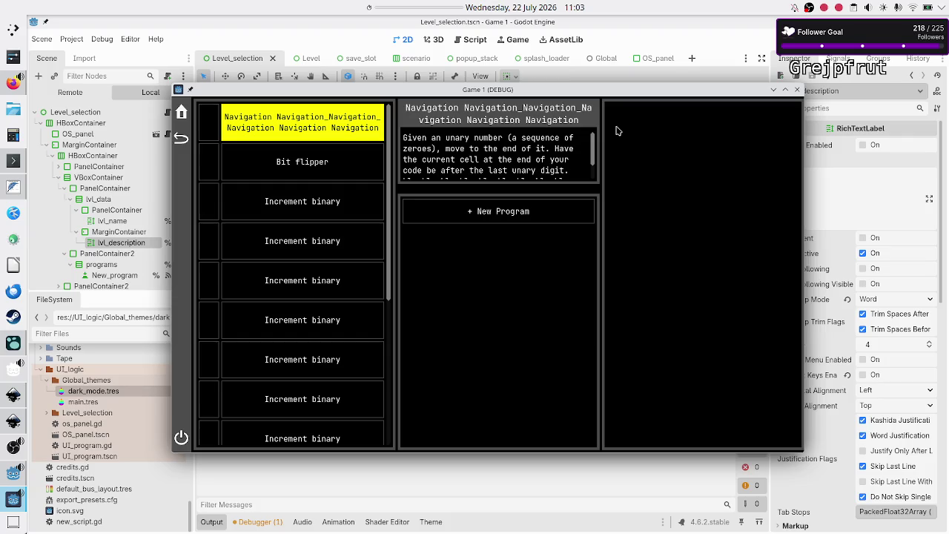
left_click(797, 89)
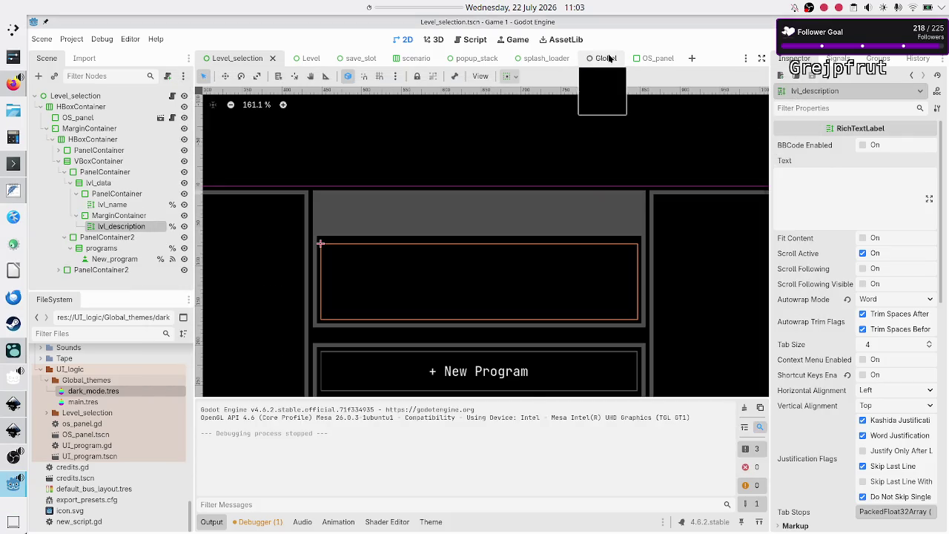
Edit the first level's Lvl Name so each Navigation is joined by underscores instead of spaces
left_click(599, 59)
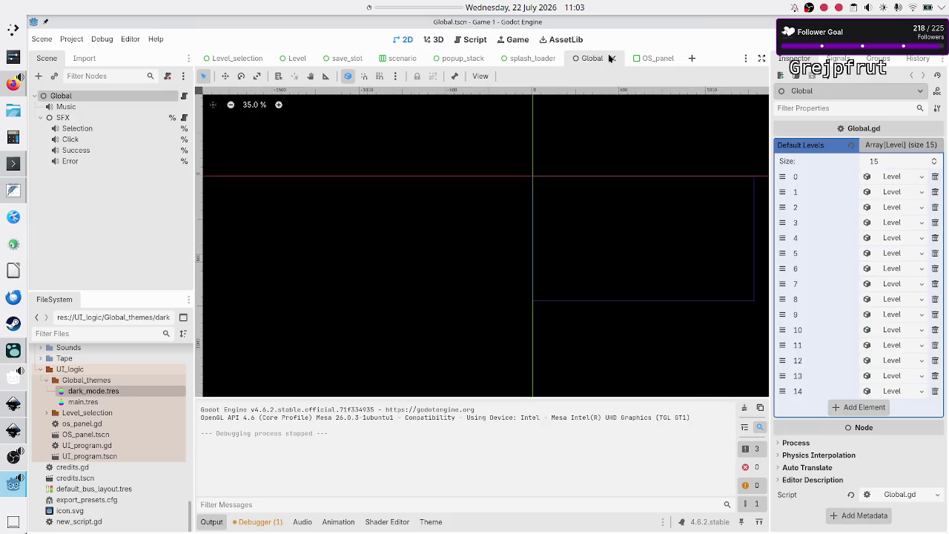
left_click(892, 177)
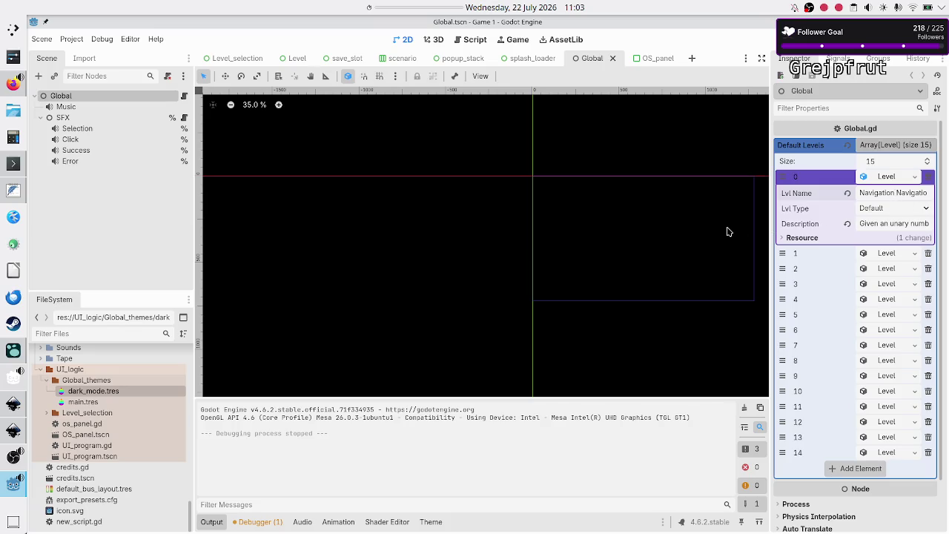
key("Return")
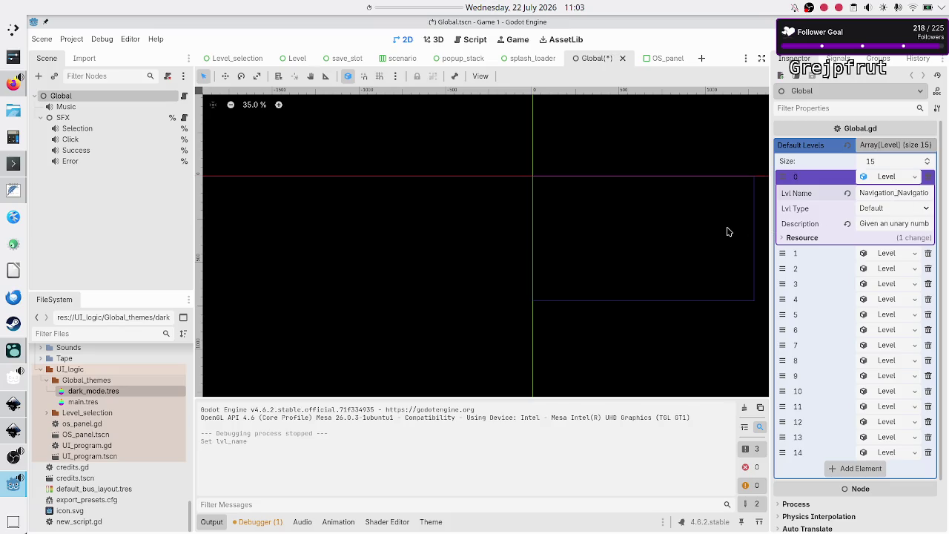
key("Right")
key("Right")
key("Right")
key("Left")
key("Left")
key("Left")
key("Right")
key("Right")
key("Right")
key("Right")
key("Right")
type("Na")
type("i")
type("vigation")
key("BackSpace")
type("_")
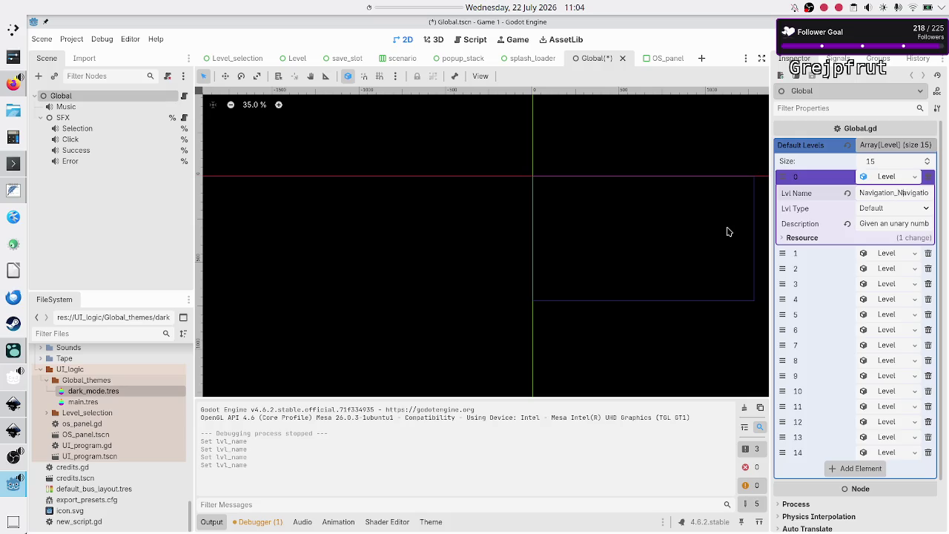
key("End")
type("_Navigatio")
Save the Global scene and test-run the game from Level_selection
key("ctrl+s")
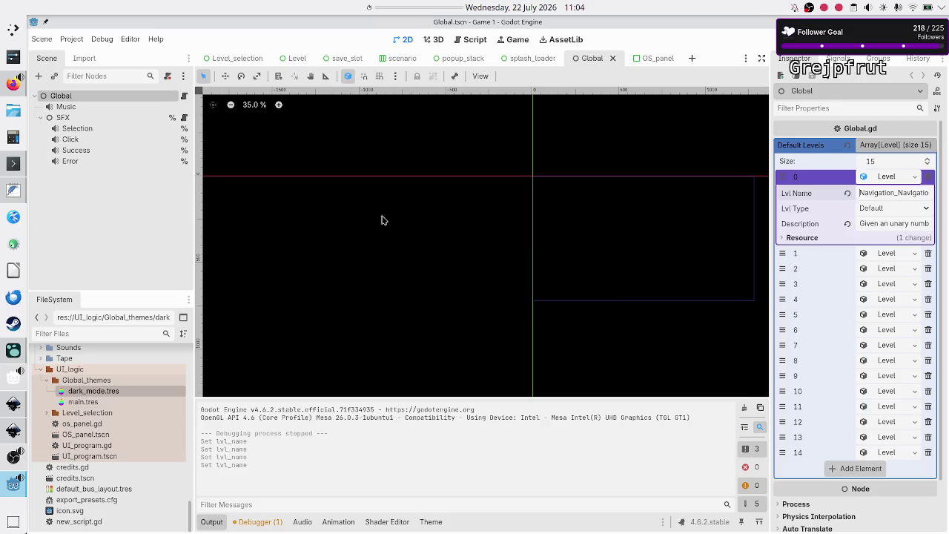
left_click(243, 60)
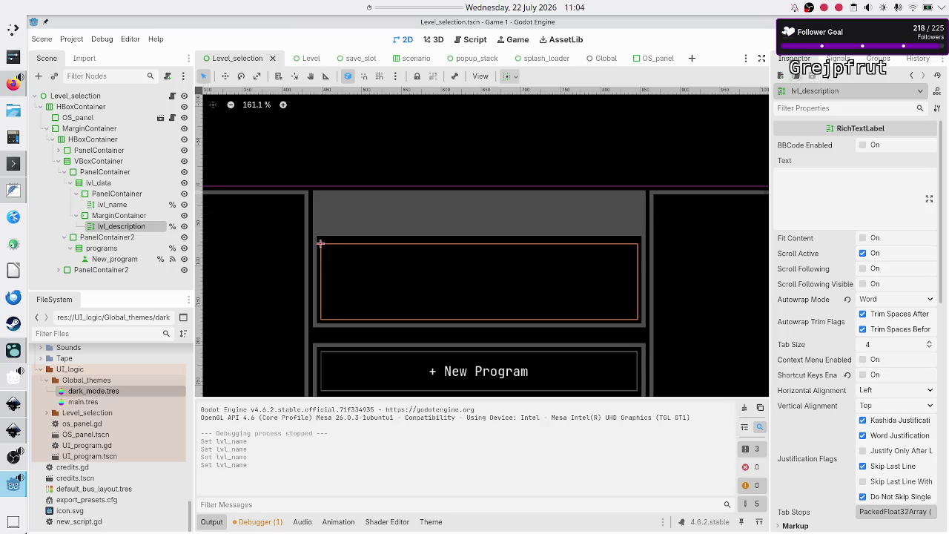
key("F5")
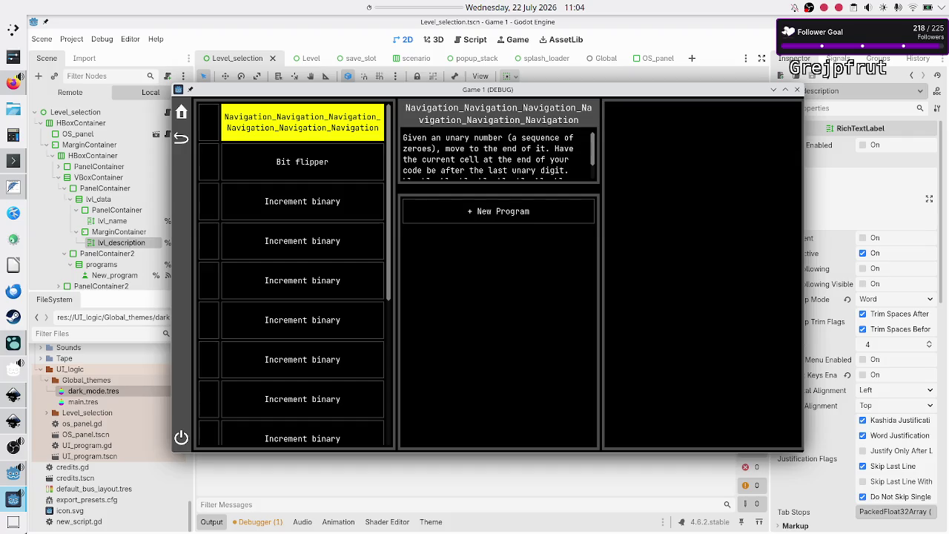
left_click(797, 90)
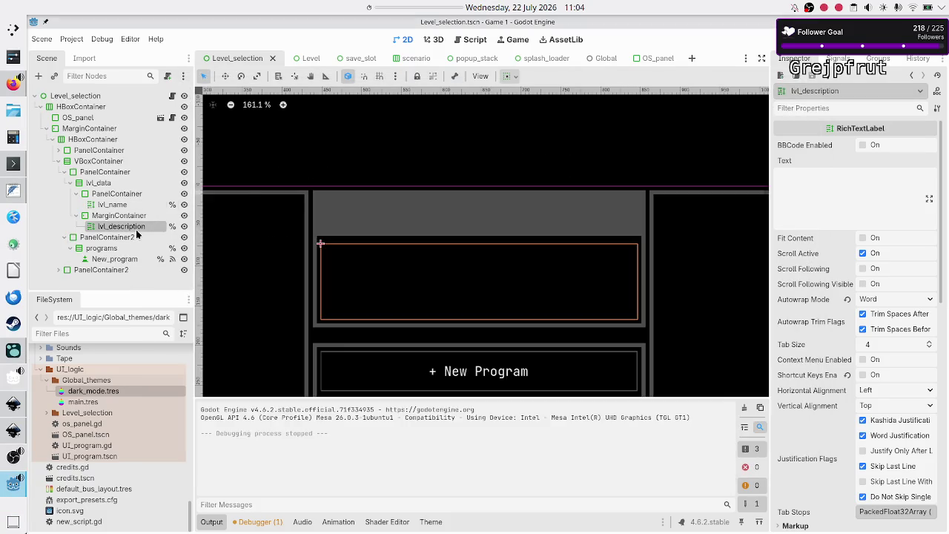
Set lvl_description's Autowrap Mode to Word (Smart) and test-run the game
left_click(877, 300)
left_click(882, 350)
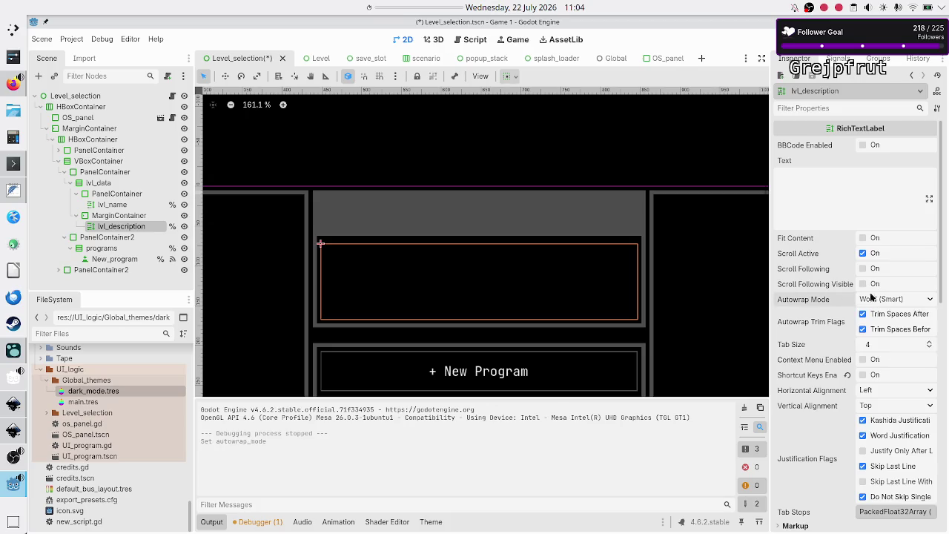
key("F5")
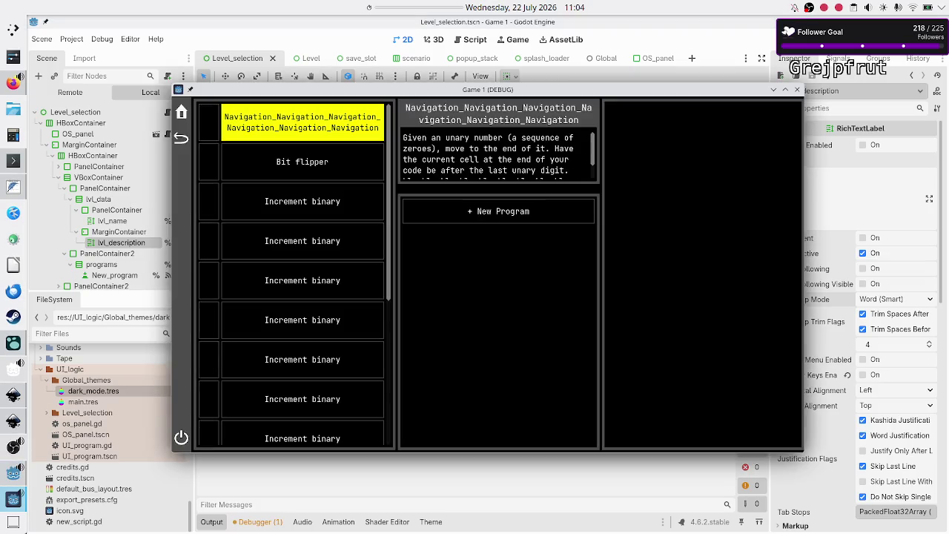
left_click(798, 92)
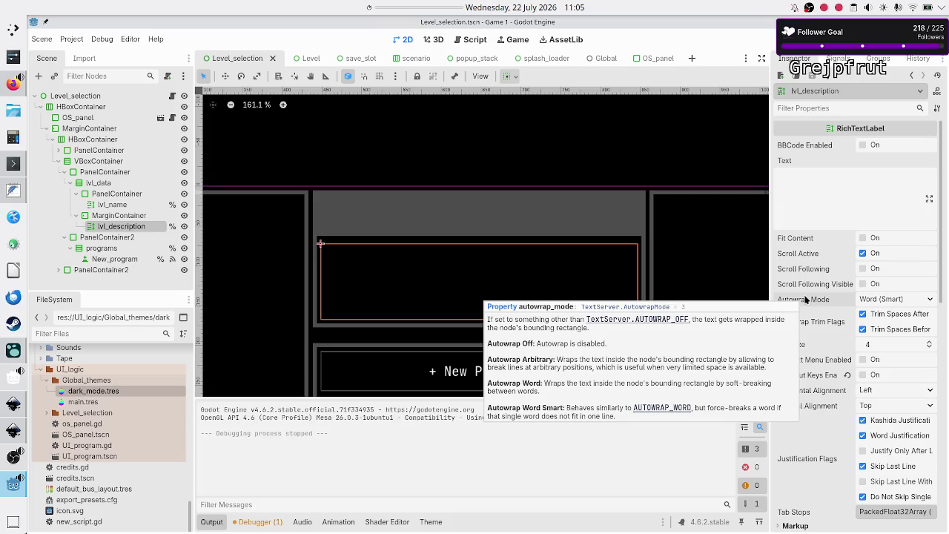
Try Autowrap Mode Arbitrary on the description and test-run the game
left_click(884, 300)
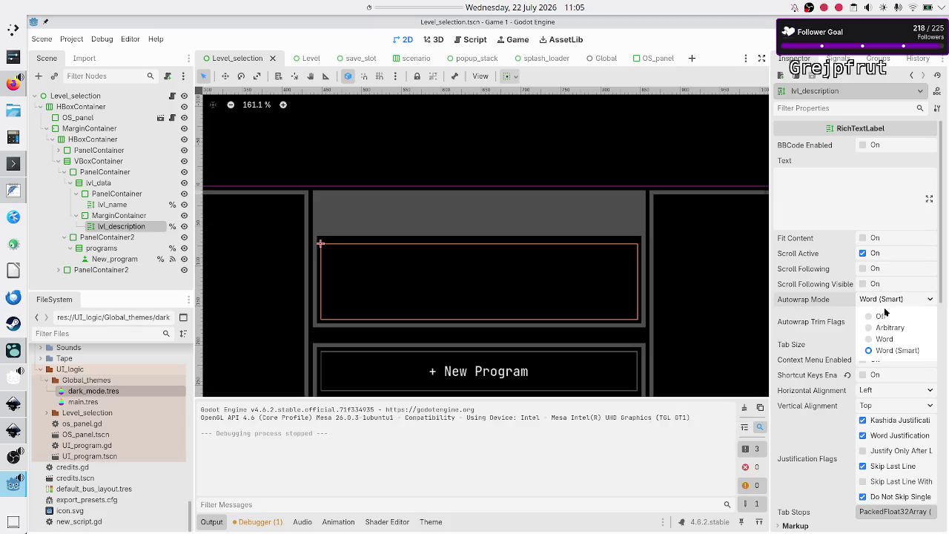
left_click(887, 329)
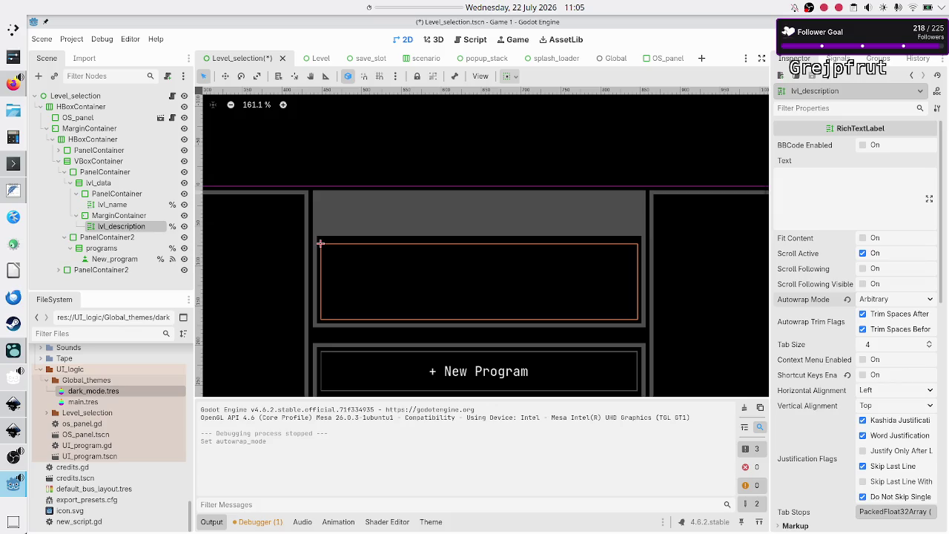
key("F5")
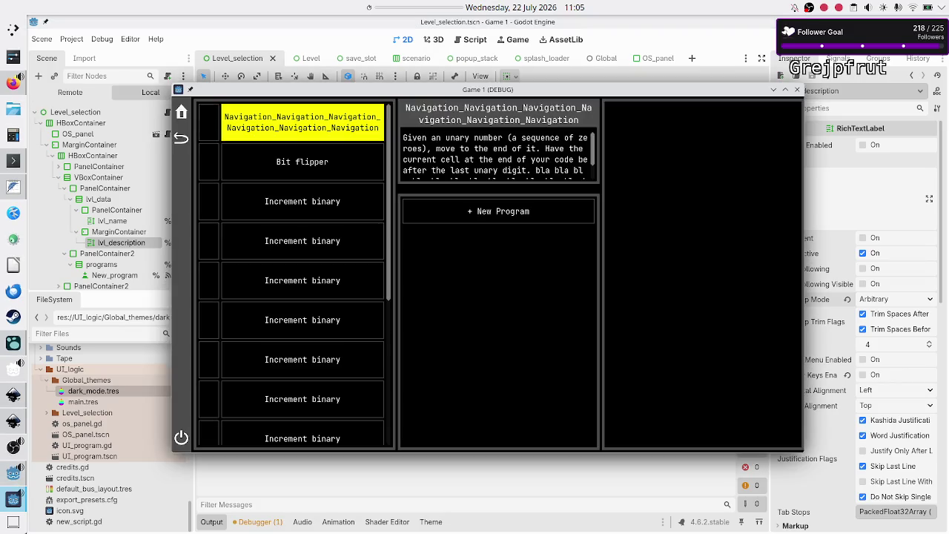
left_click(797, 90)
Switch the description's Autowrap Mode back to Word and run the game to confirm
left_click(877, 300)
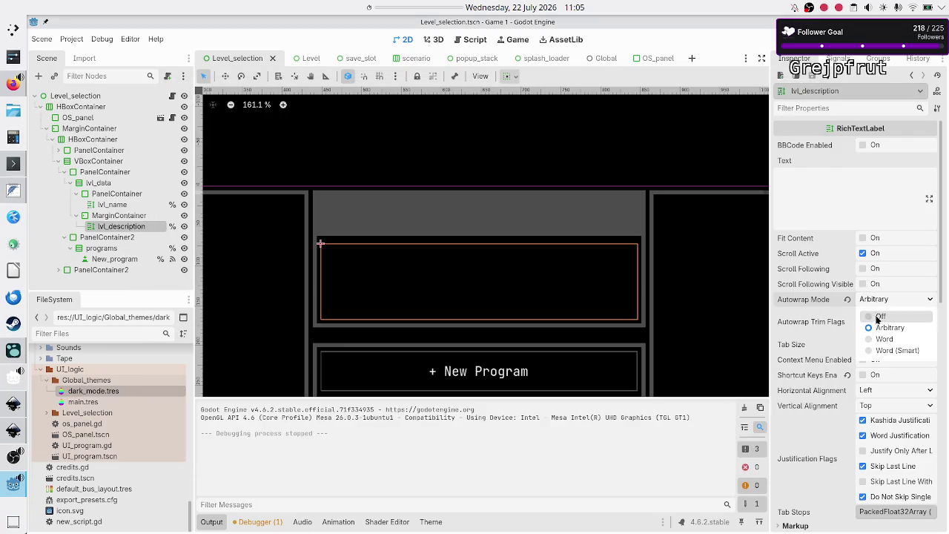
left_click(884, 339)
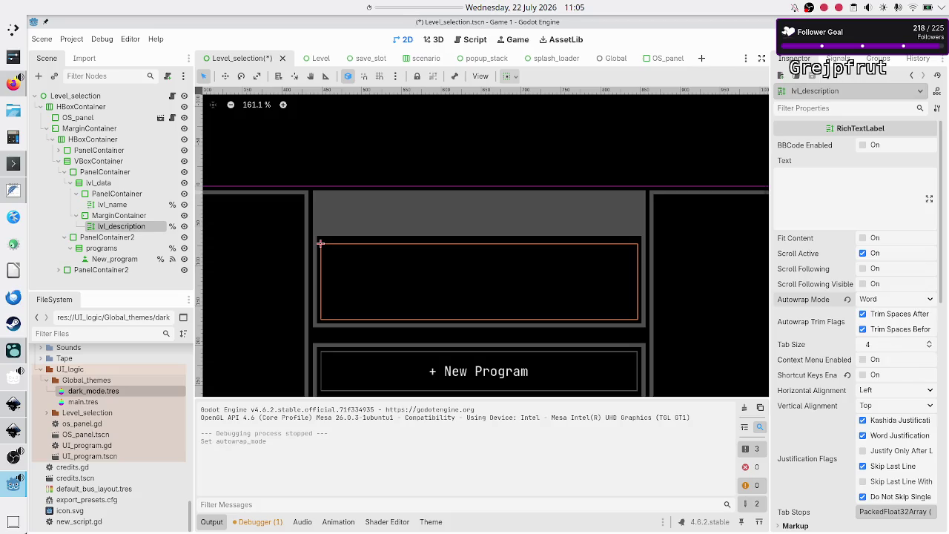
key("F6")
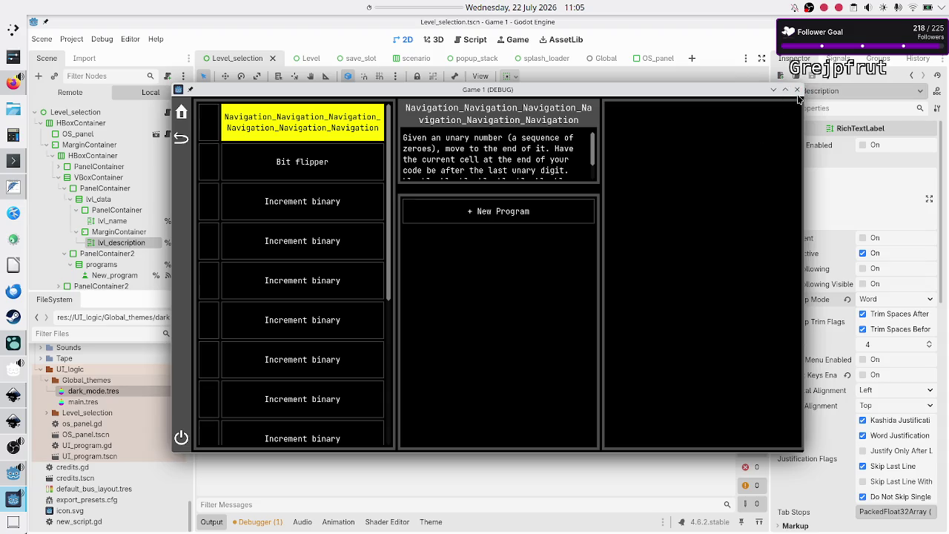
left_click(797, 90)
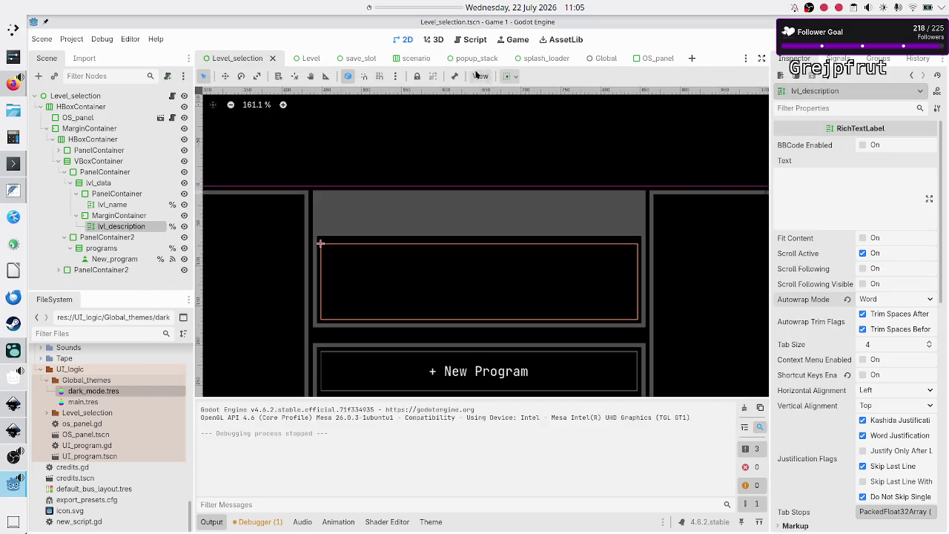
In the Global scene, expand Default Levels element 0 and select its full Lvl Name
left_click(647, 59)
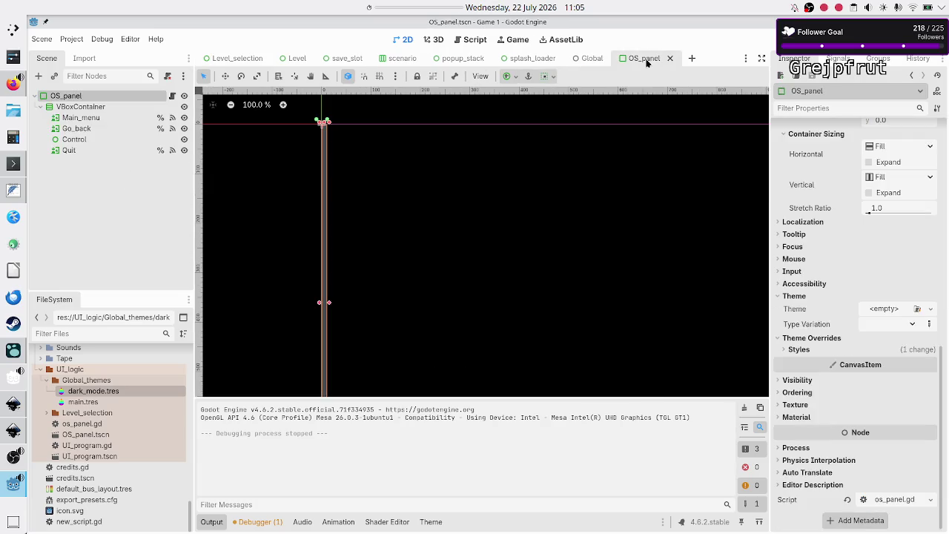
left_click(591, 59)
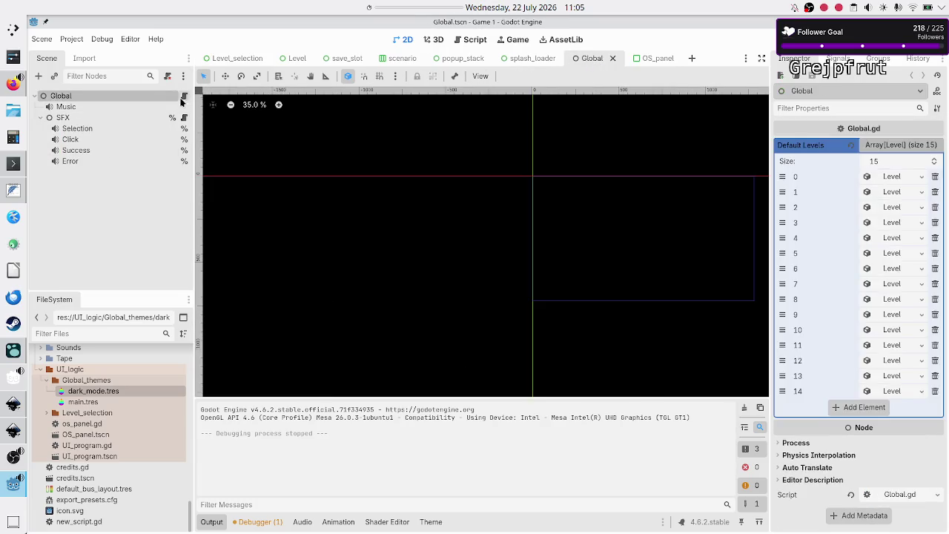
left_click(897, 175)
left_click(895, 191)
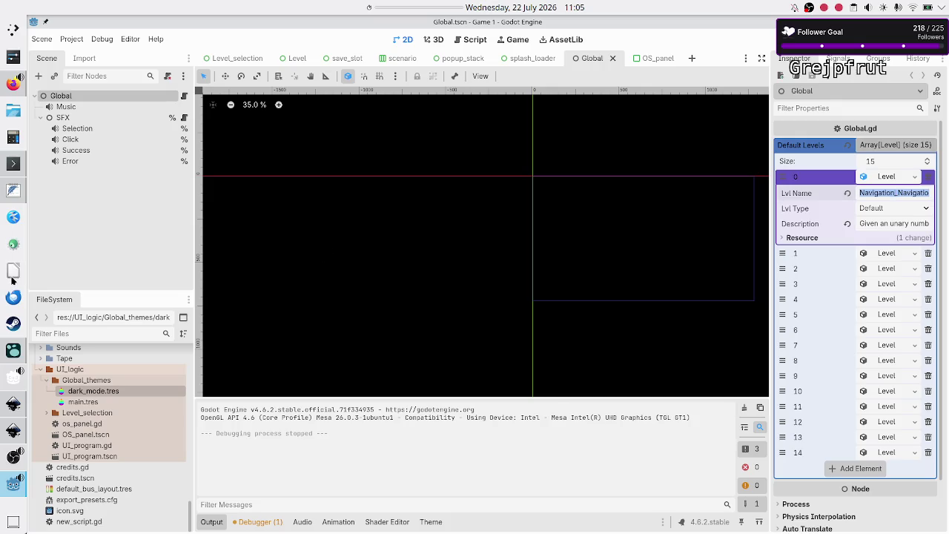
Close the accidentally opened mail client and return to the Godot editor
left_click(13, 298)
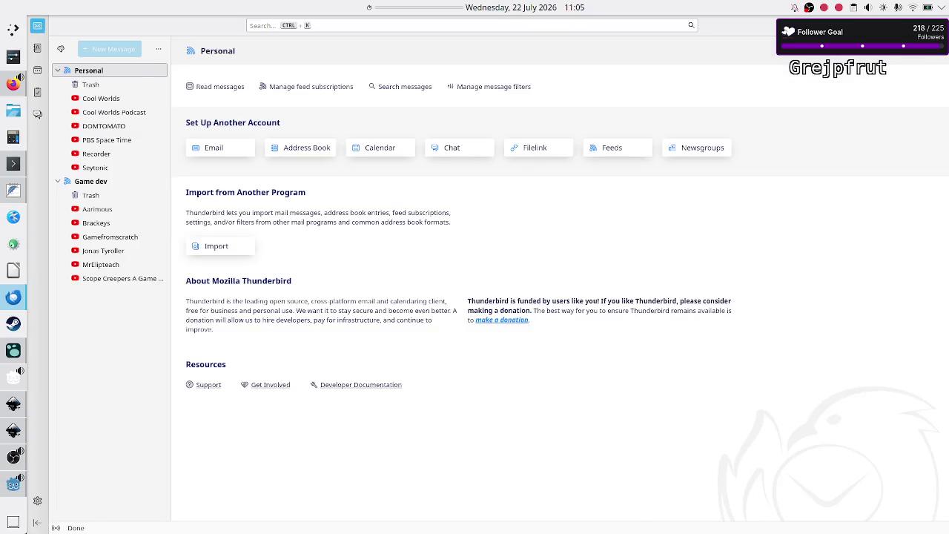
left_click(14, 297)
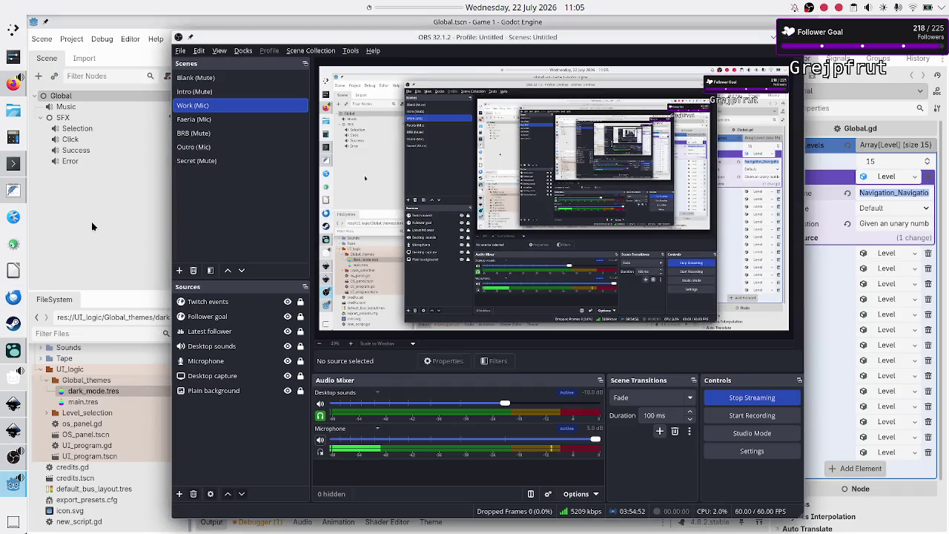
left_click(92, 226)
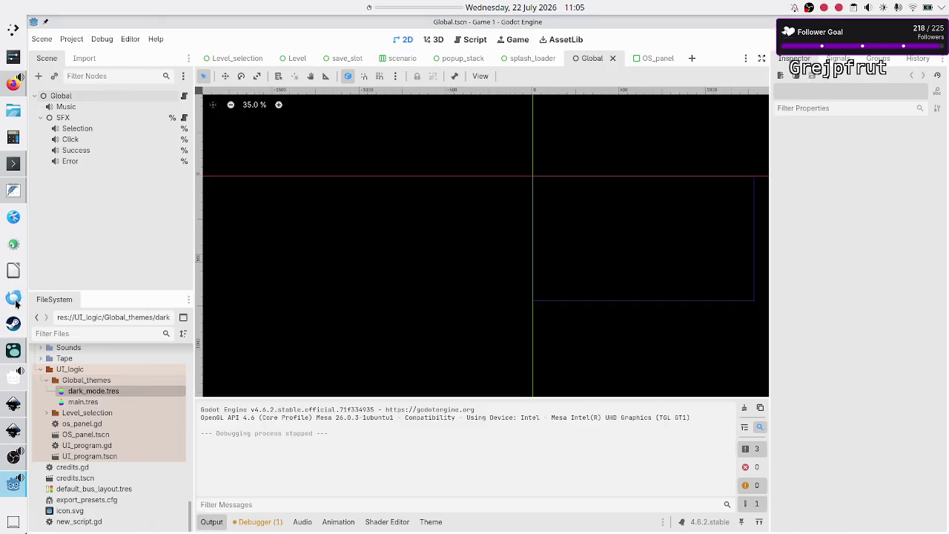
Measure the six-times-repeated Navigation name's length in a Kate scratch document, then discard it
left_click(13, 219)
type("Navigation_Navigation_Navigation_Navigation_Navigation_Navigation")
key("Home")
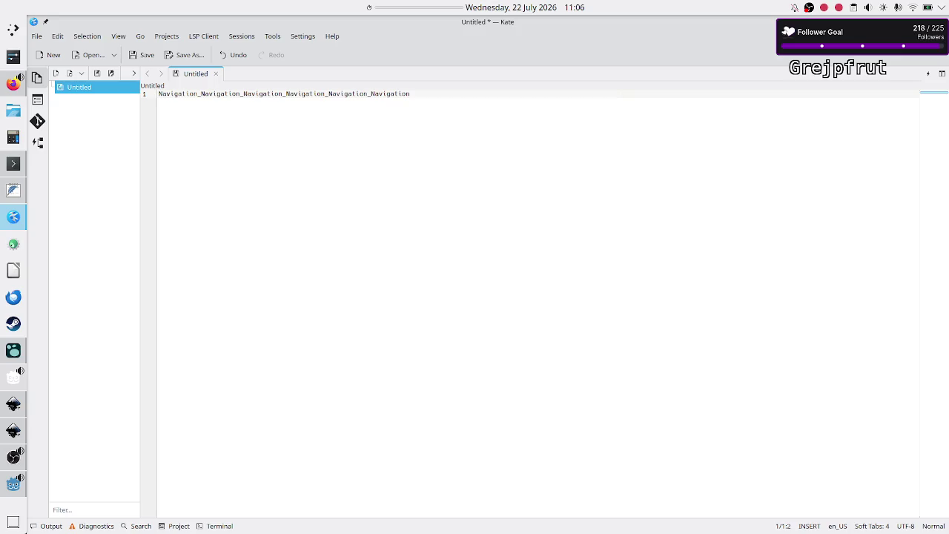
key("End")
key("ctrl+w")
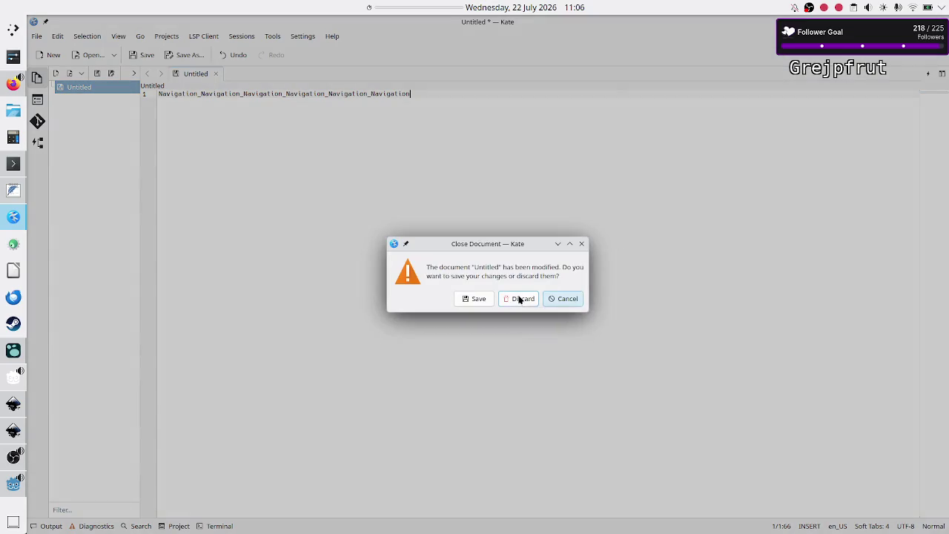
left_click(519, 299)
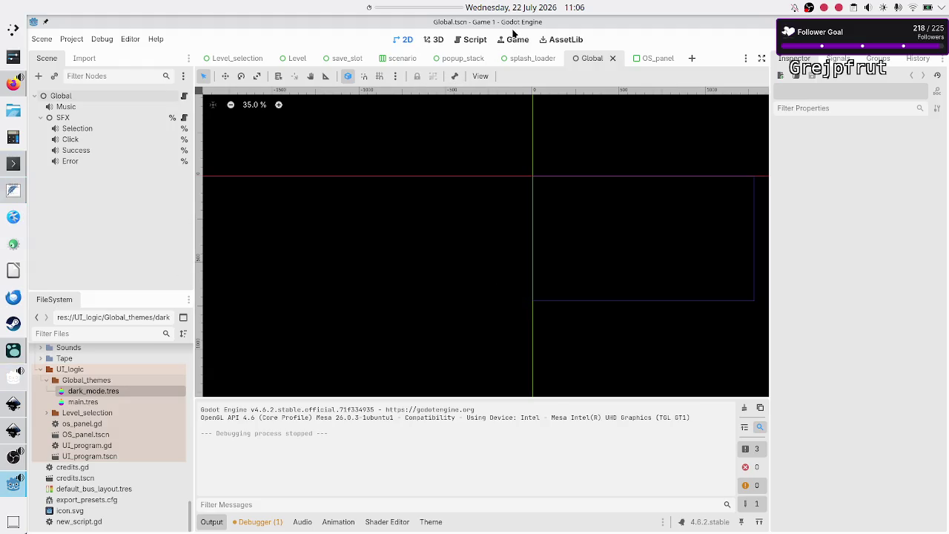
left_click(475, 39)
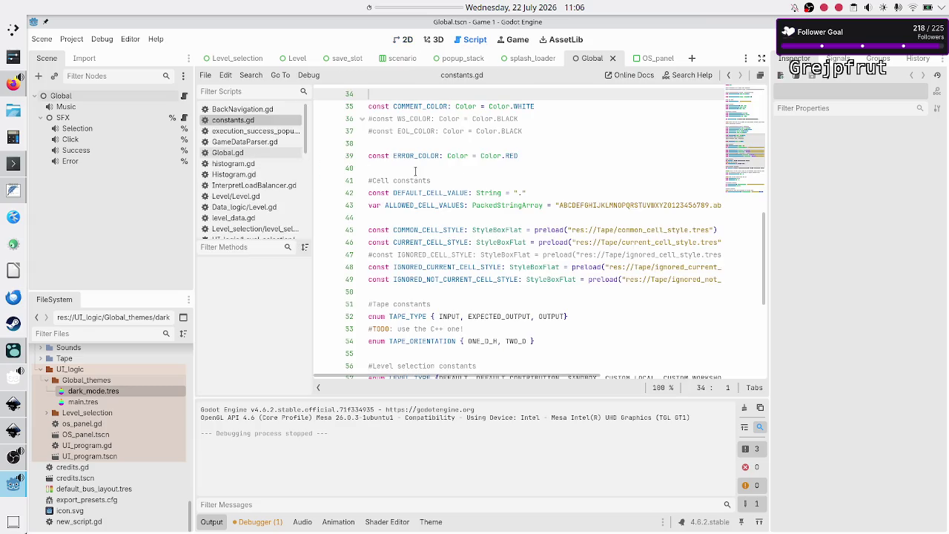
Check that LEVEL_NAME_CHAR_LIMIT is 65 on line 61 of constants.gd and save the project
scroll(581, 244, "up", 10)
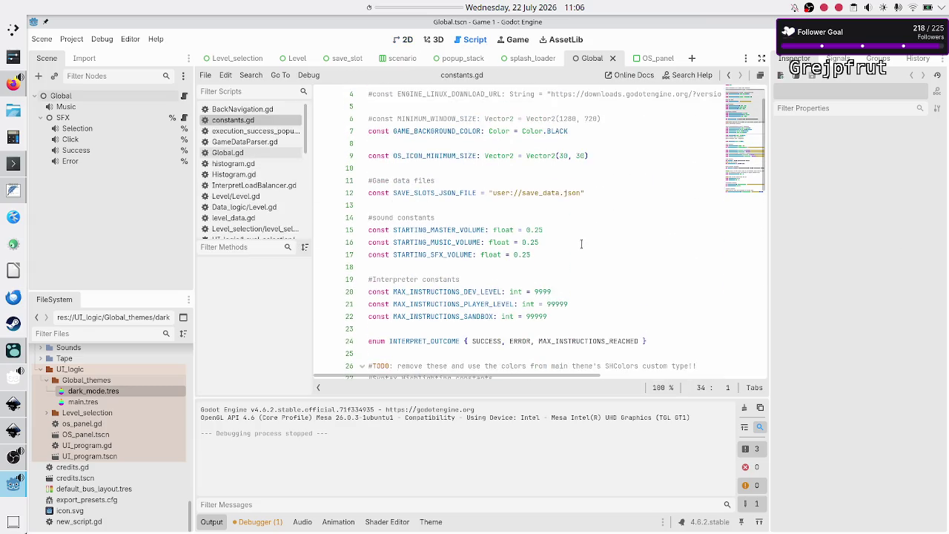
scroll(582, 243, "up", 2)
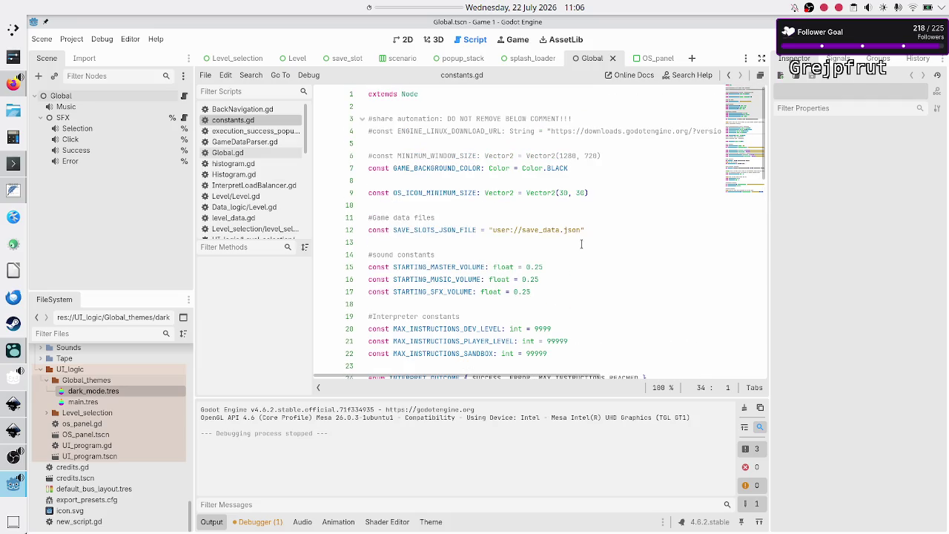
scroll(581, 243, "down", 6)
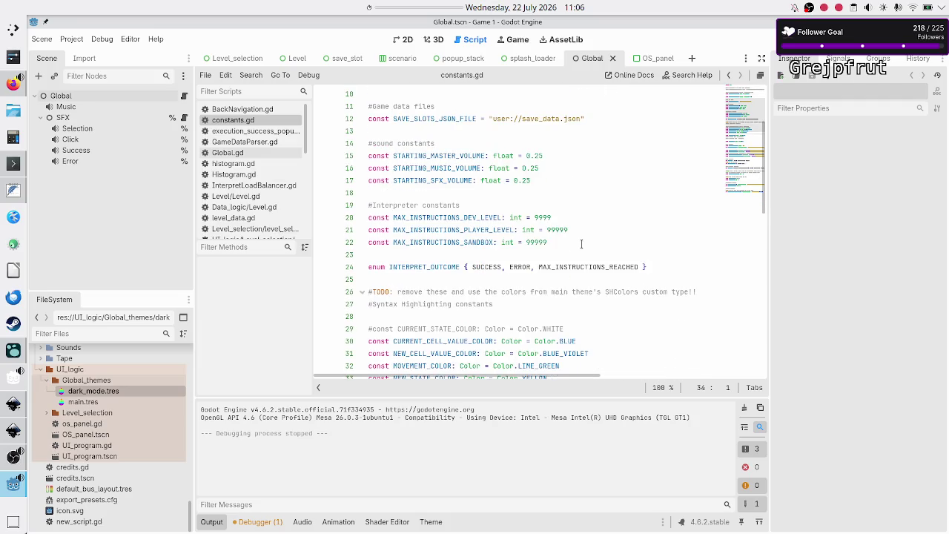
scroll(581, 243, "down", 9)
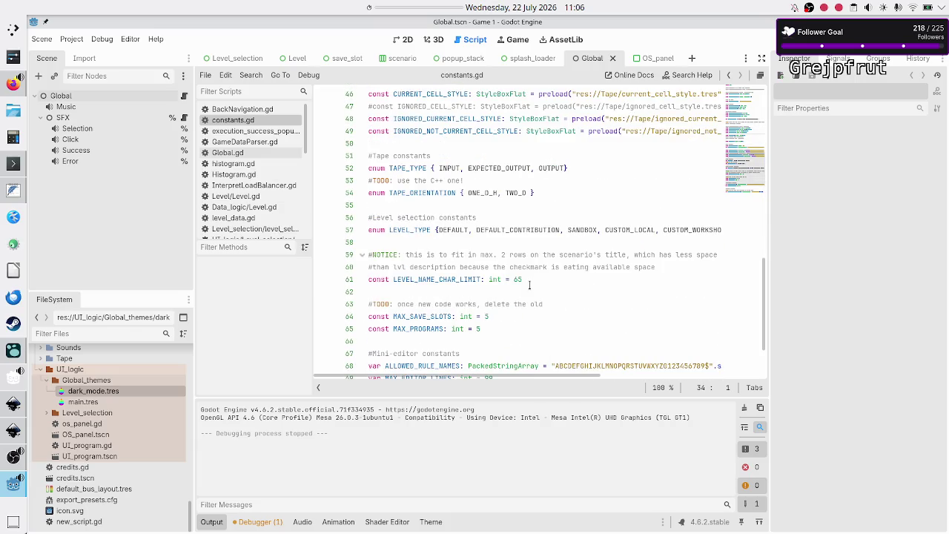
left_click(531, 279)
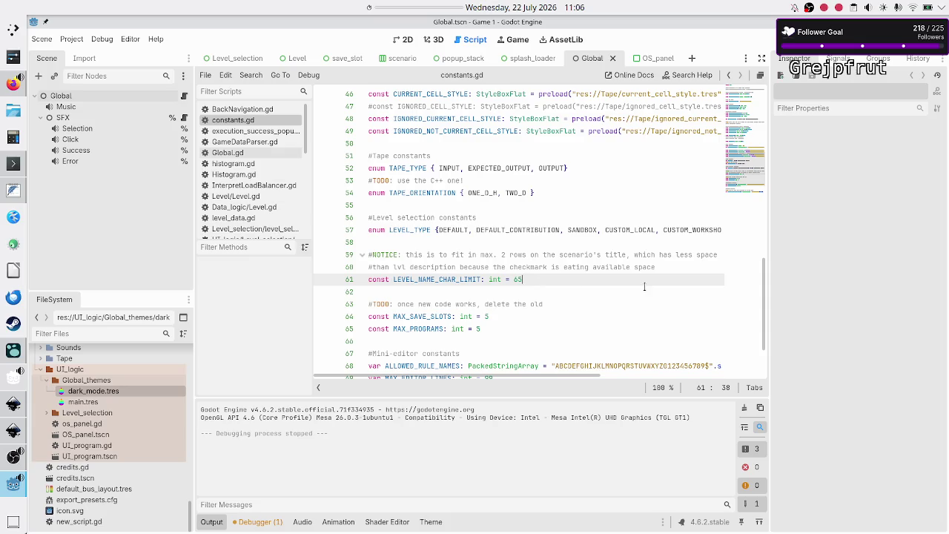
key("shift+Left")
key("shift+Left")
key("shift+Left")
key("Right")
key("Right")
key("Down")
key("ctrl+s")
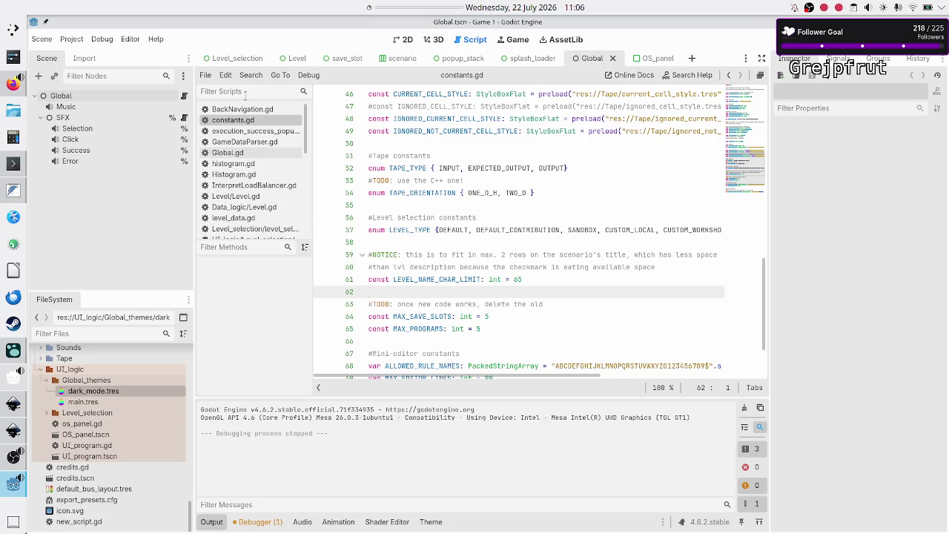
left_click(407, 41)
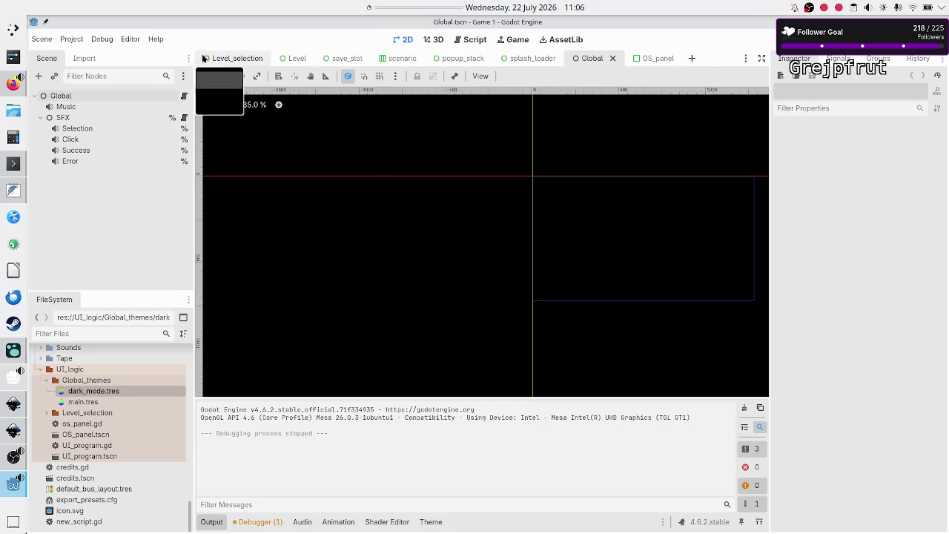
Run the game from the Level_selection scene with F5, then close it
left_click(223, 63)
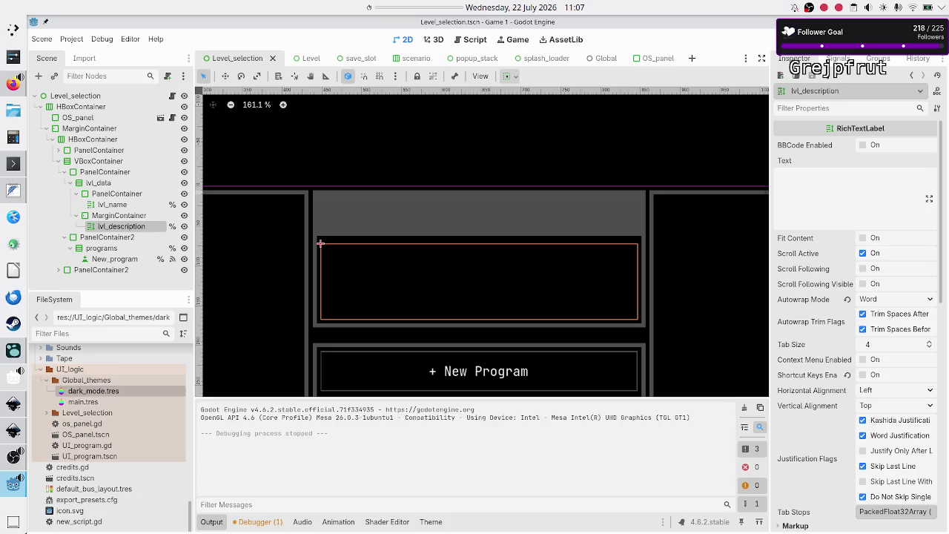
key("F5")
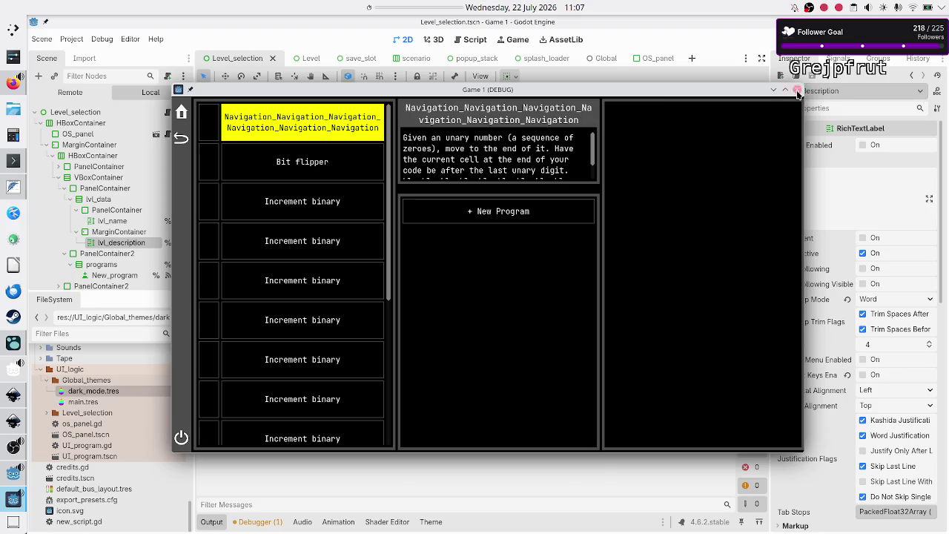
left_click(797, 89)
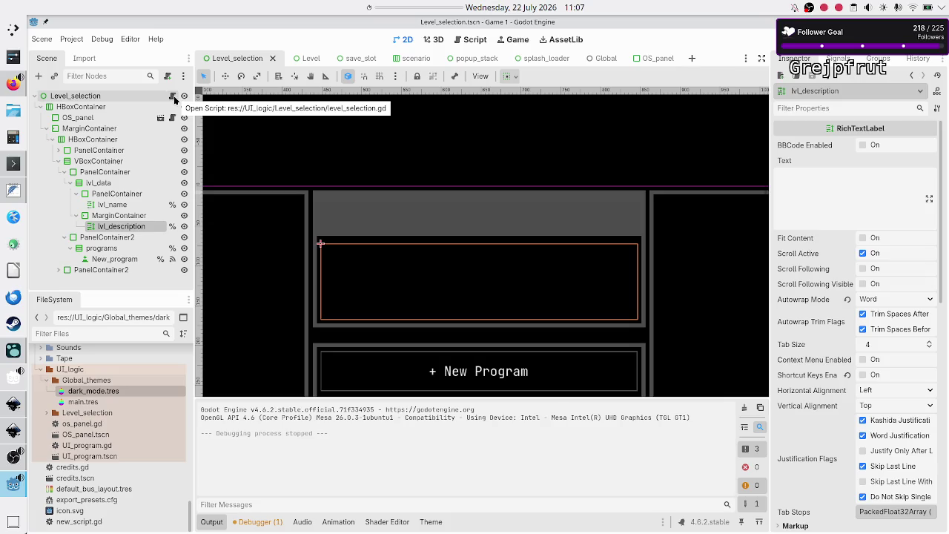
Append 'hallo hallo' to the first level's name in Global, then run the game from Level_selection
left_click(599, 64)
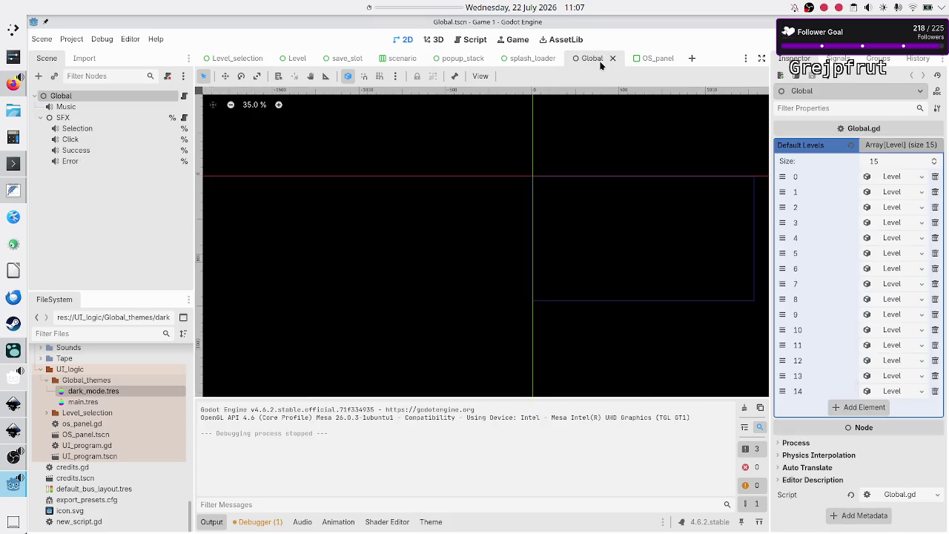
left_click(902, 176)
left_click(888, 195)
type("te")
key("BackSpace")
key("BackSpace")
key("BackSpace")
type("hallo hallo")
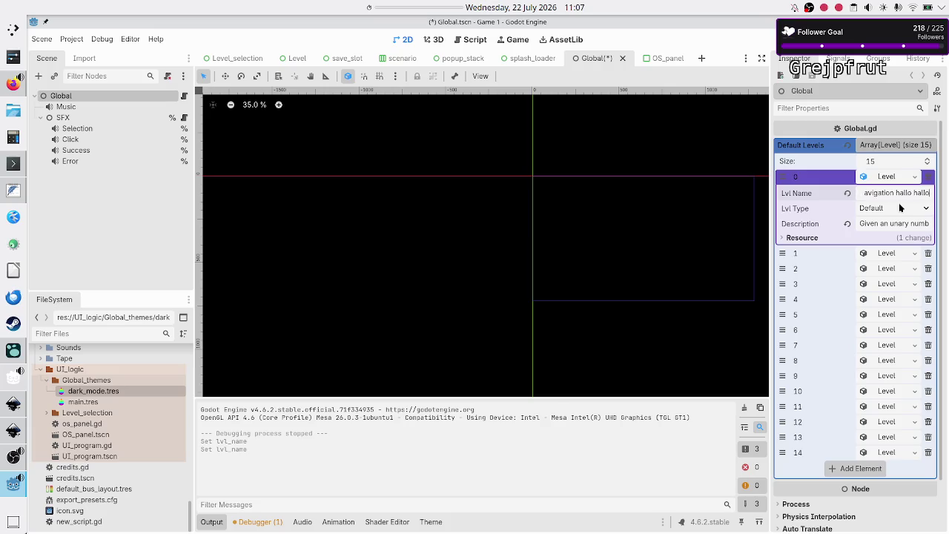
key("F5")
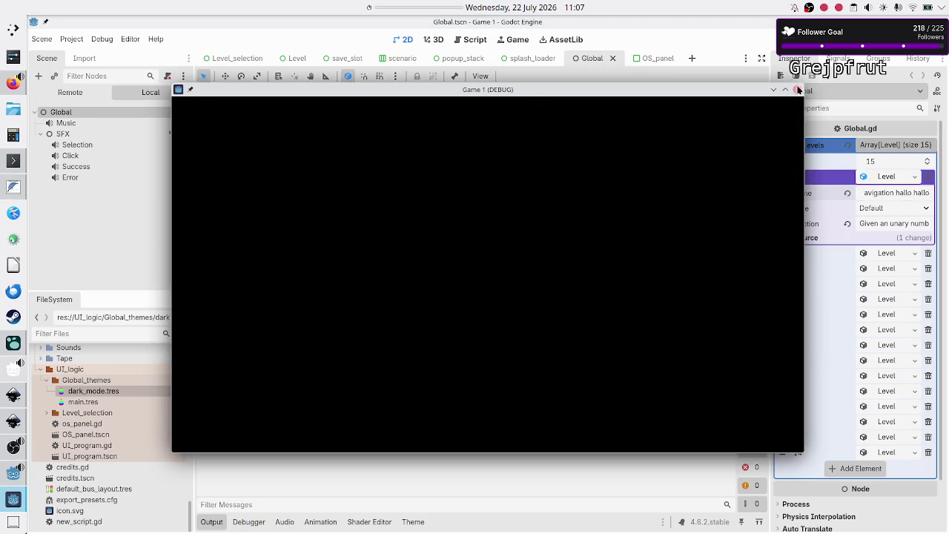
left_click(797, 90)
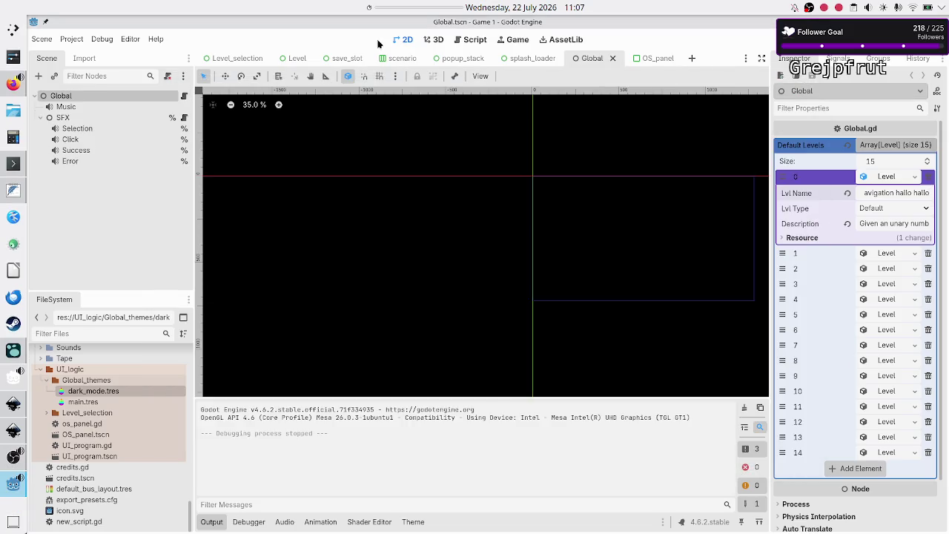
left_click(238, 59)
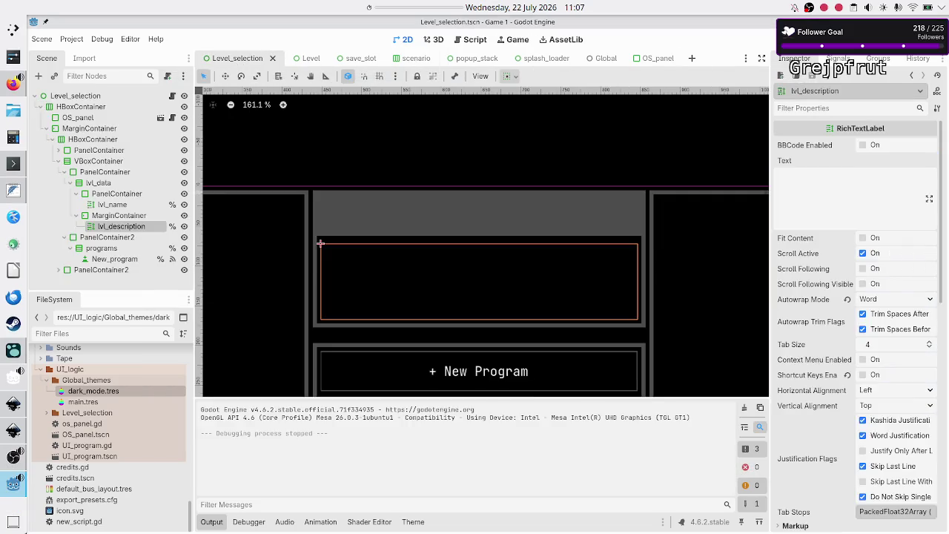
key("F5")
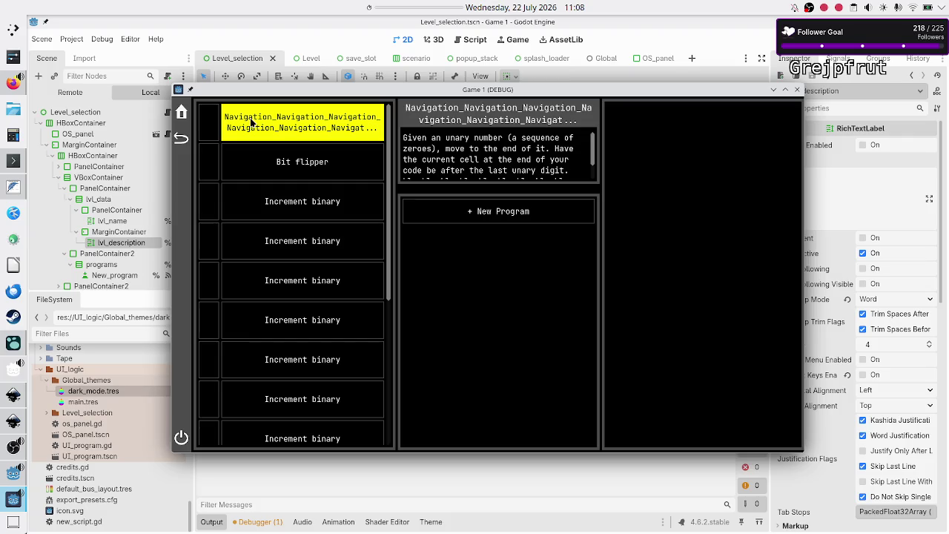
Review level_selection_UI.svg and level_UI_concepts.svg in Inkscape, then bring Firefox forward
left_click(14, 420)
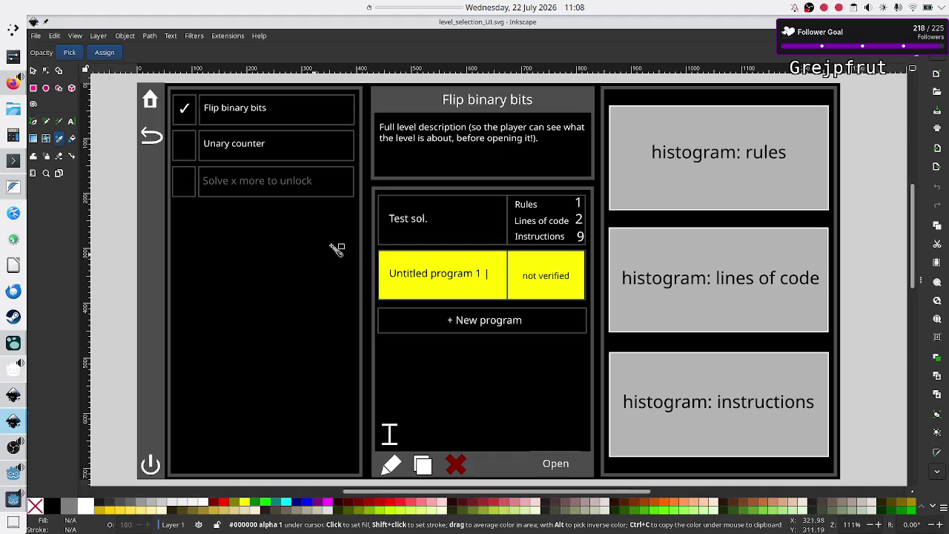
left_click(14, 400)
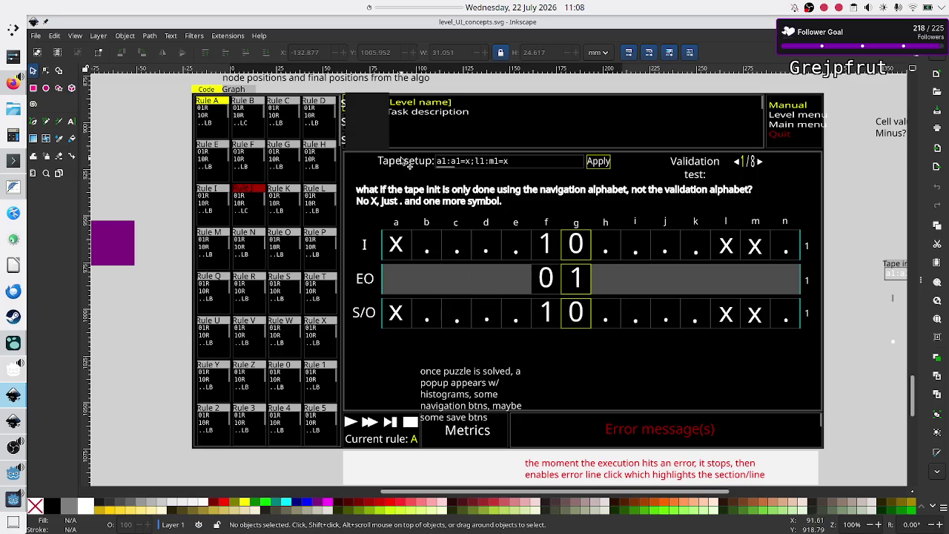
left_click(12, 82)
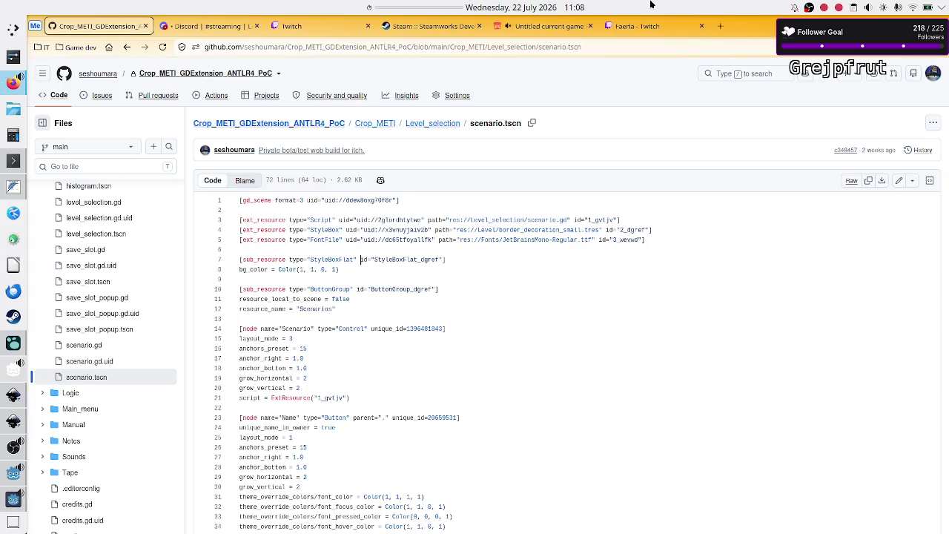
On the current game's itch.io page run the Navigation puzzle, then view the Discord schedule
left_click(556, 28)
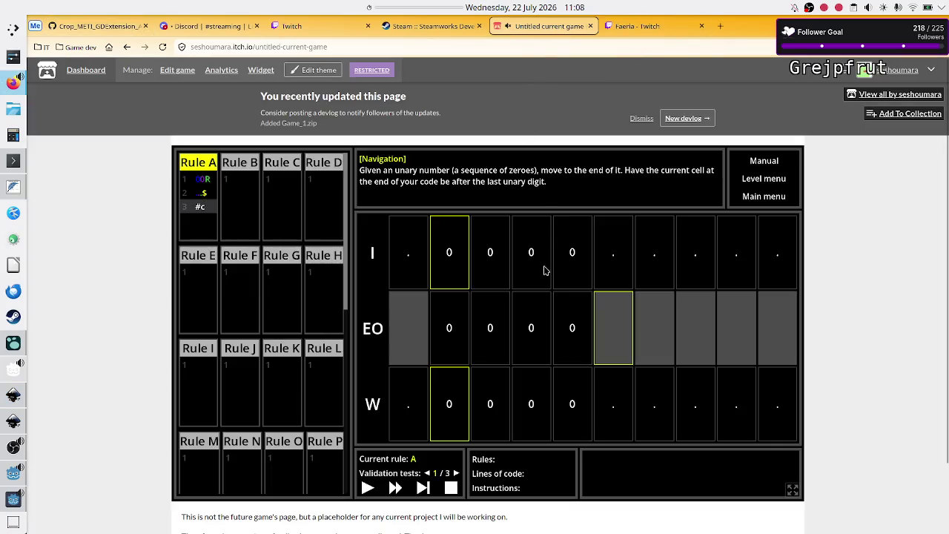
left_click(394, 488)
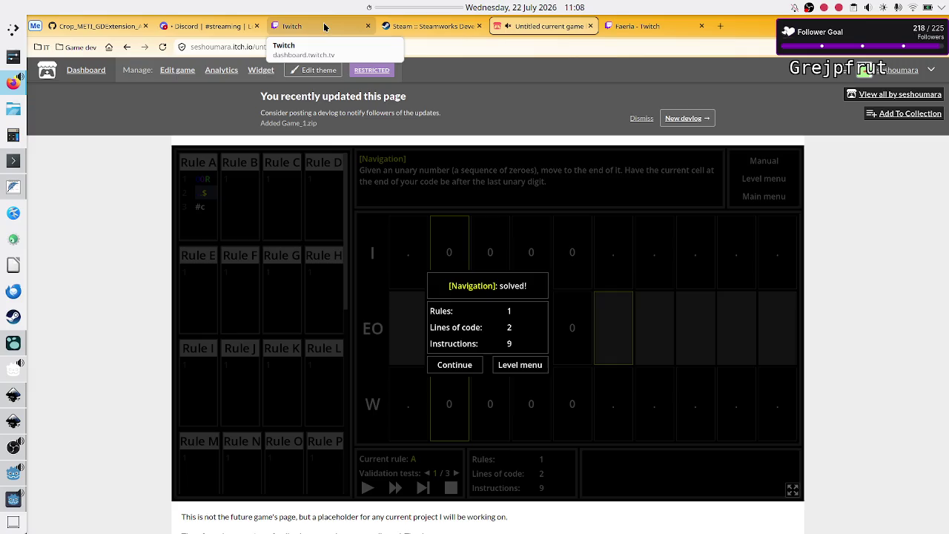
left_click(223, 30)
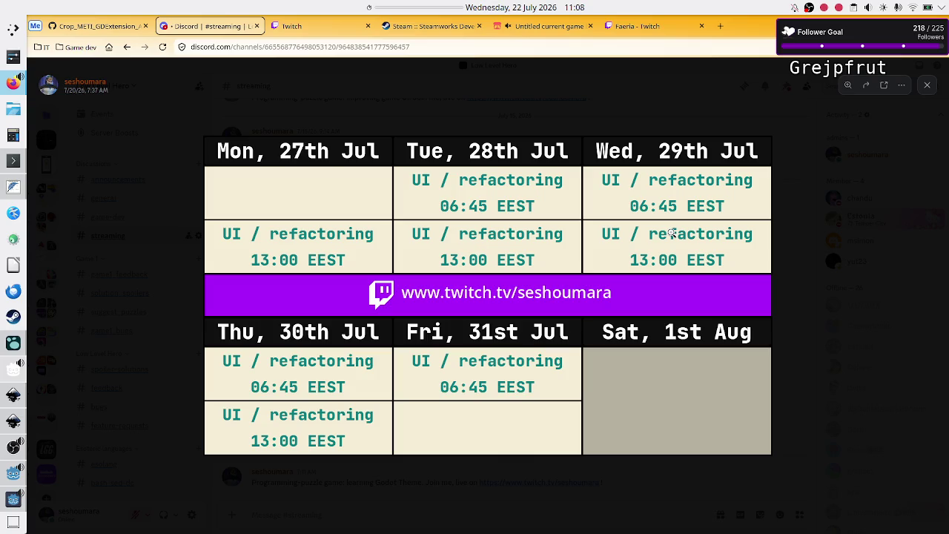
Start a 3-minute countdown on the desktop timer, then stop it and restart at 45 minutes
right_click(429, 9)
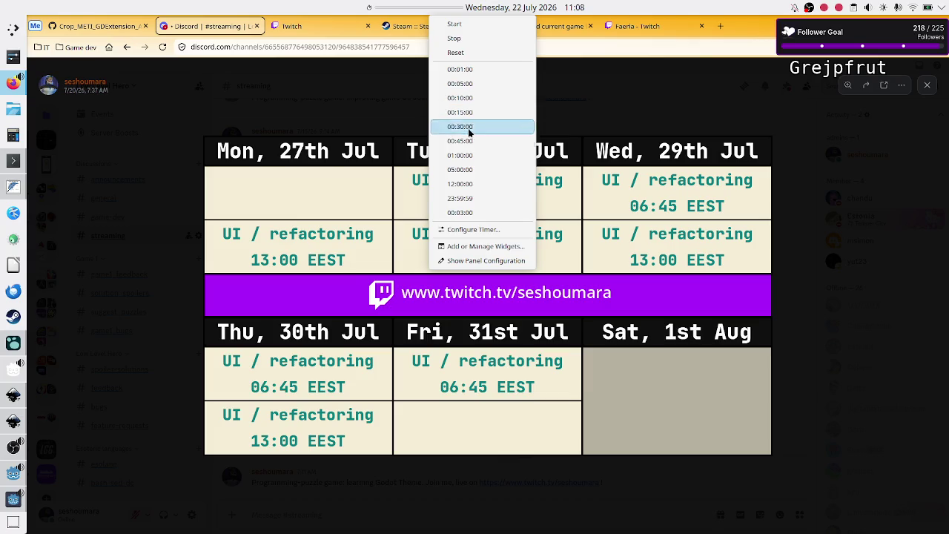
left_click(465, 215)
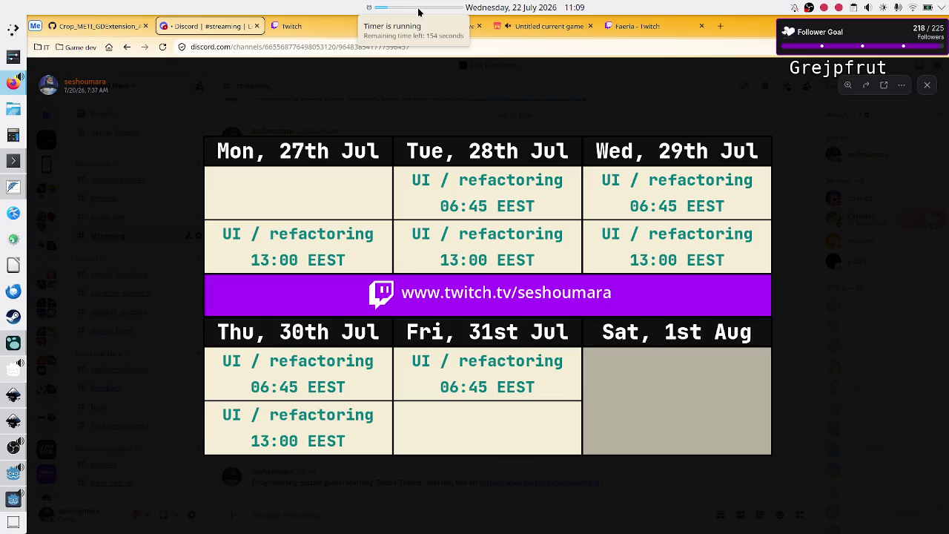
right_click(418, 12)
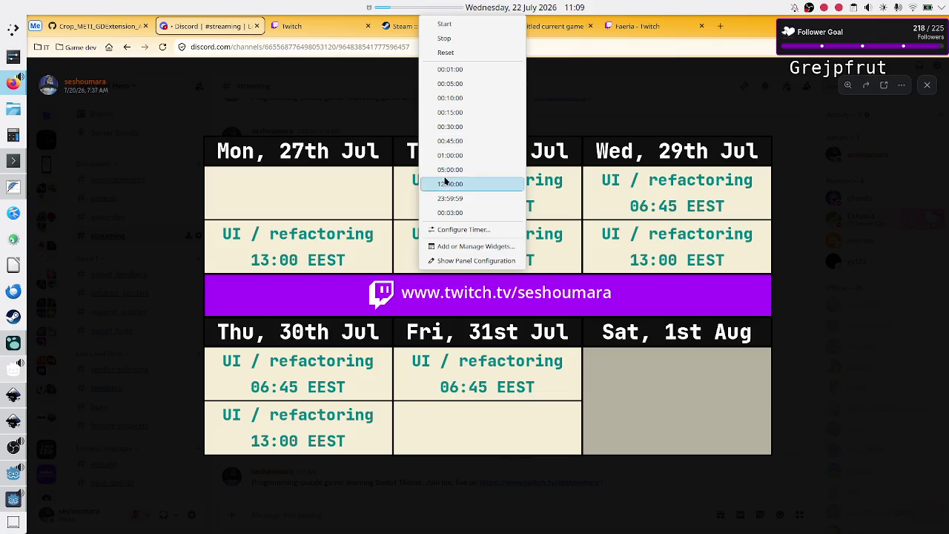
left_click(468, 37)
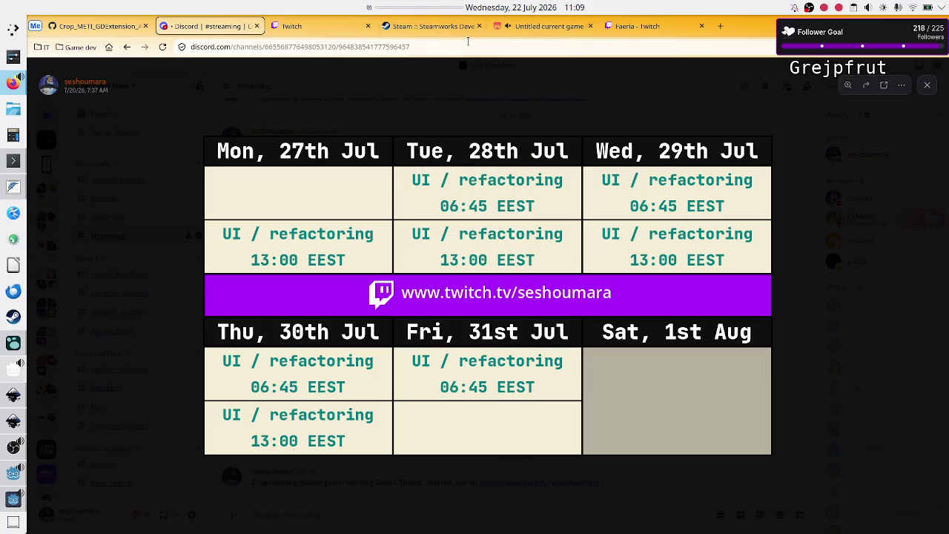
right_click(424, 7)
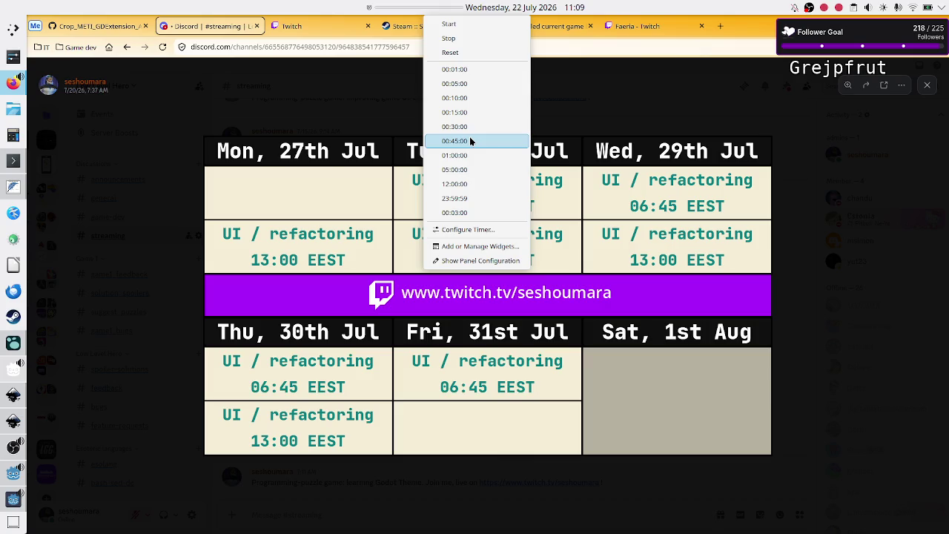
left_click(469, 140)
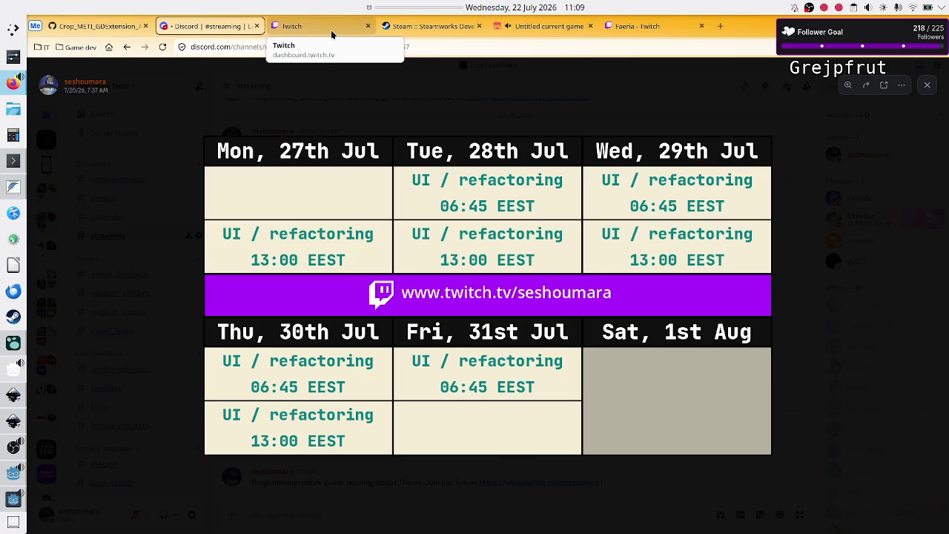
In the running game, add Untitled Program 1 to the Navigation level and scroll the level list
left_click(4, 500)
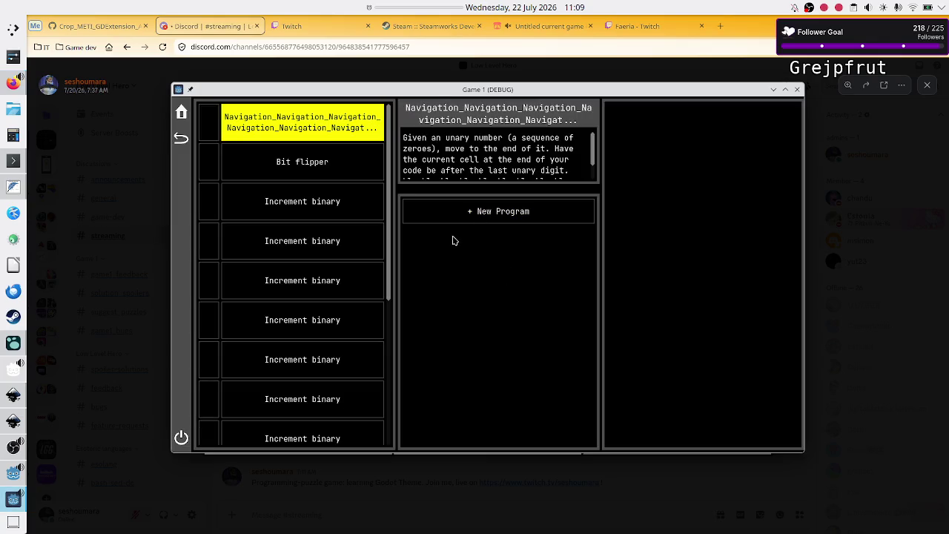
left_click(487, 216)
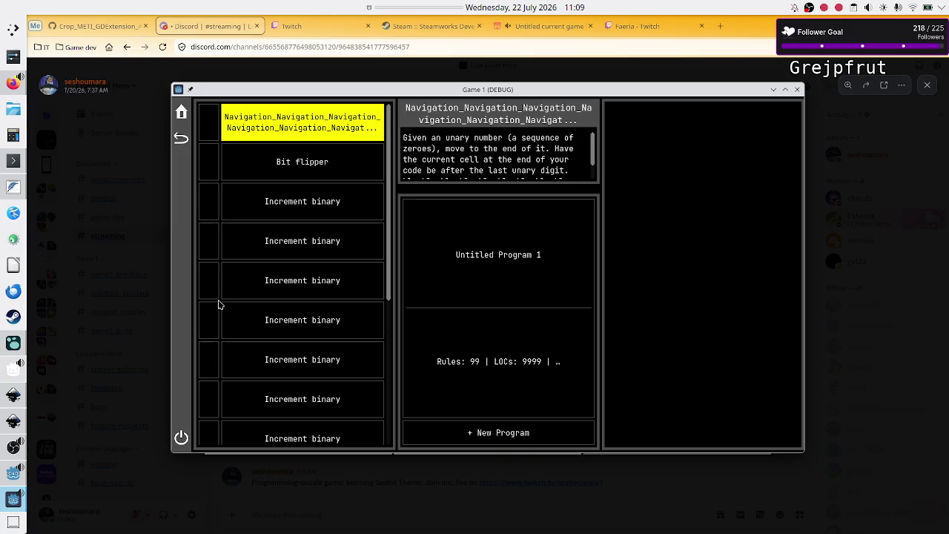
scroll(332, 289, "down", 3)
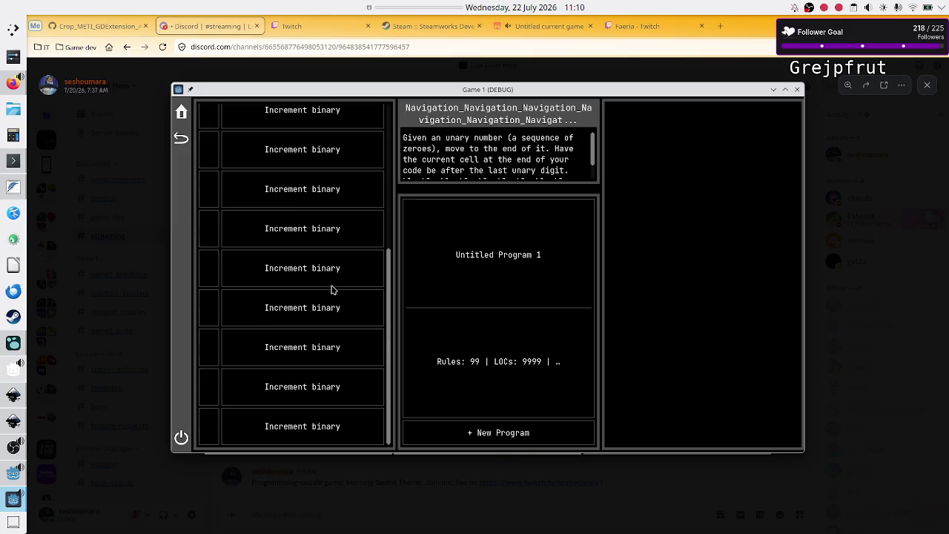
scroll(332, 289, "up", 3)
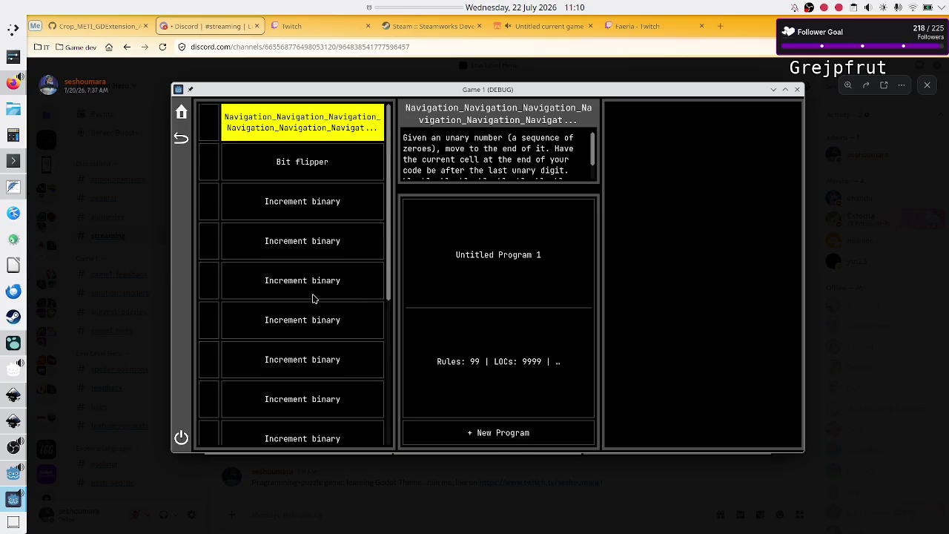
scroll(314, 296, "down", 3)
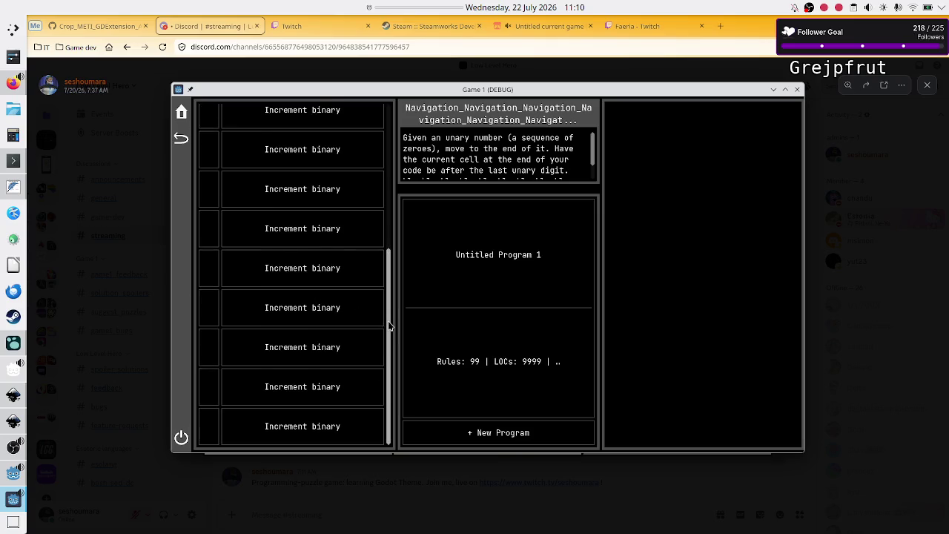
scroll(388, 323, "up", 3)
scroll(320, 193, "down", 3)
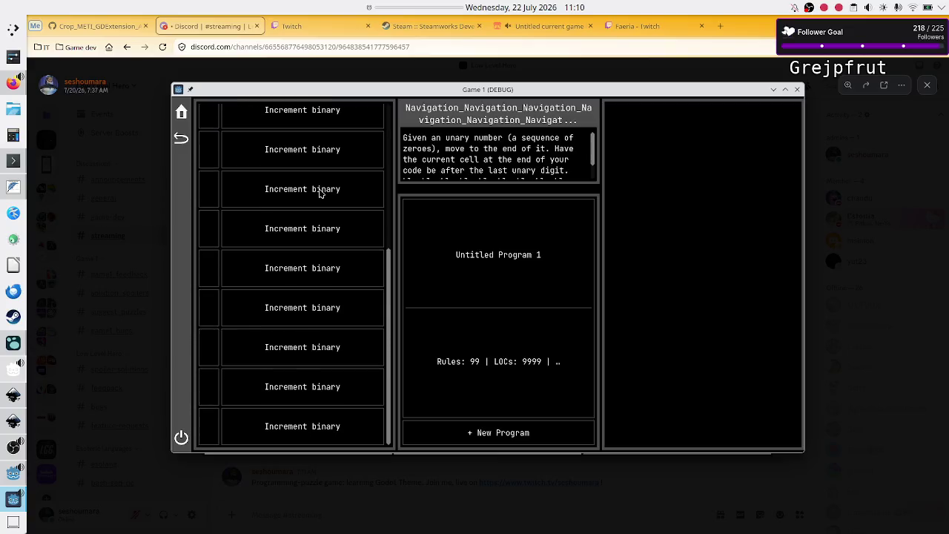
scroll(371, 282, "up", 3)
scroll(373, 282, "down", 1)
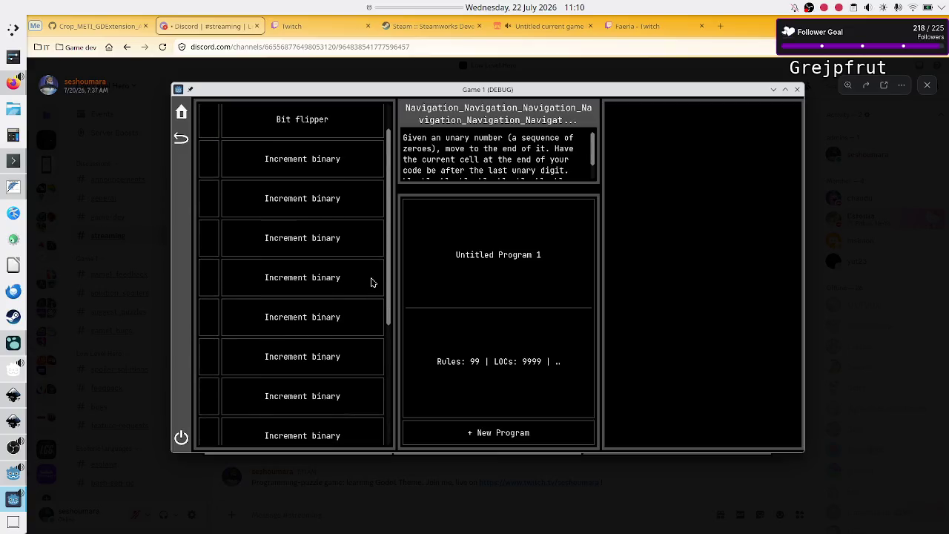
scroll(372, 282, "up", 1)
scroll(372, 282, "down", 1)
scroll(372, 282, "up", 1)
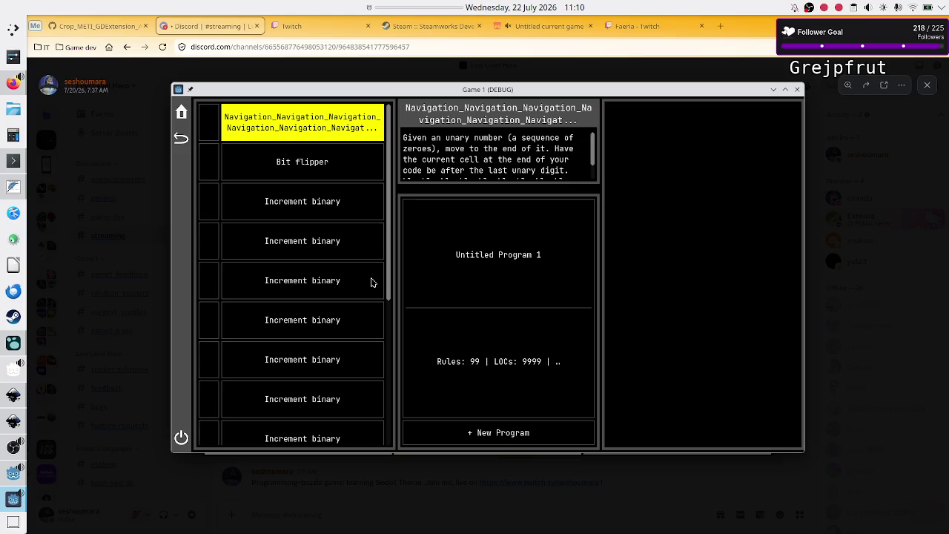
Select the Increment binary rows to view their description, then close the game window
left_click(304, 309)
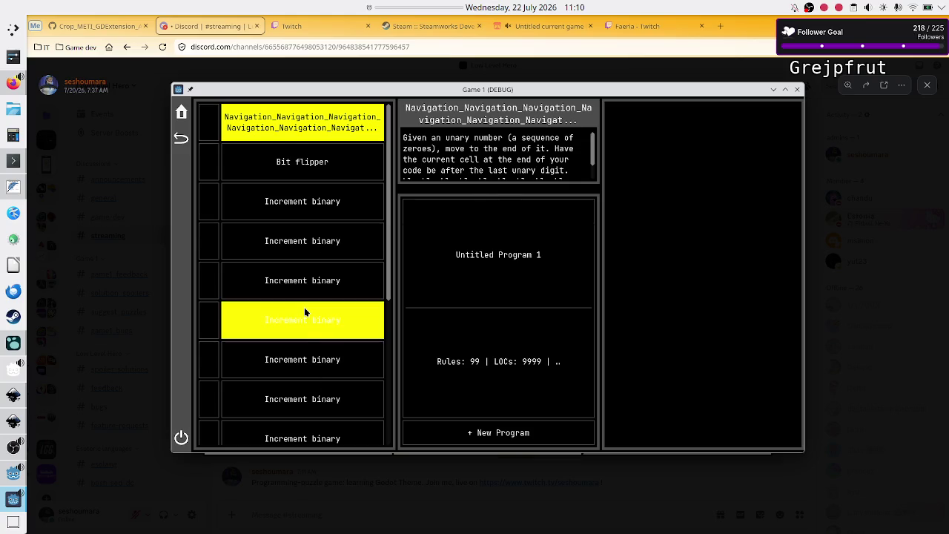
left_click(311, 356)
left_click(310, 359)
left_click(305, 386)
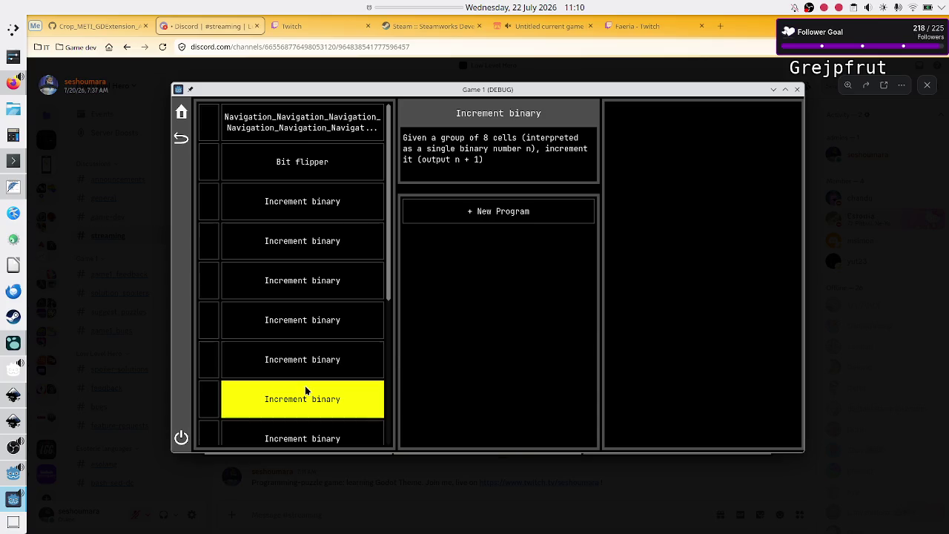
left_click(798, 92)
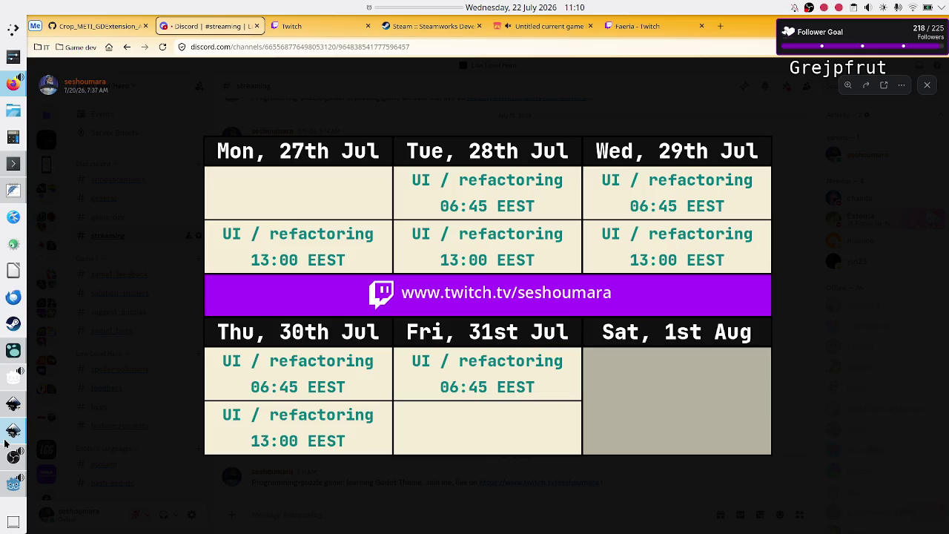
Open the Global scene and inspect Default Levels entries 1 to 3, including Bit flipper
left_click(14, 483)
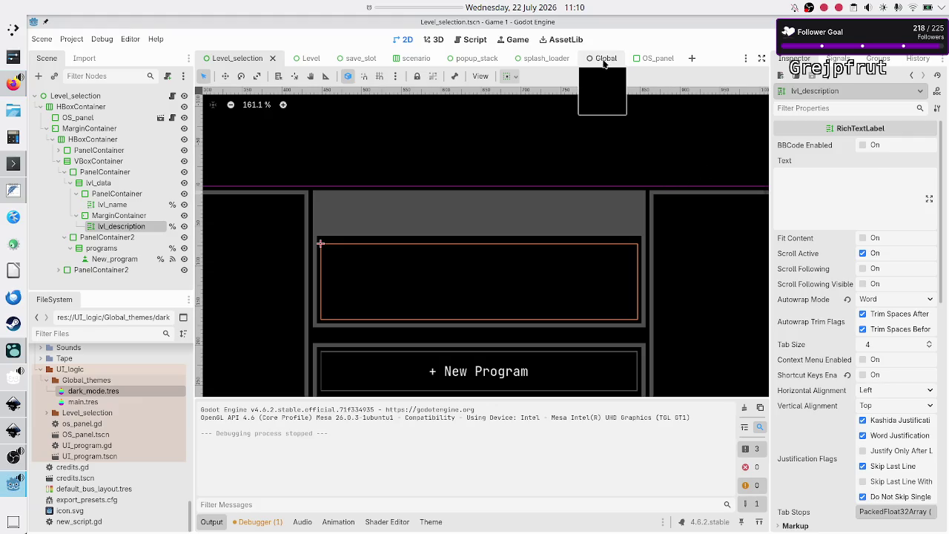
left_click(602, 59)
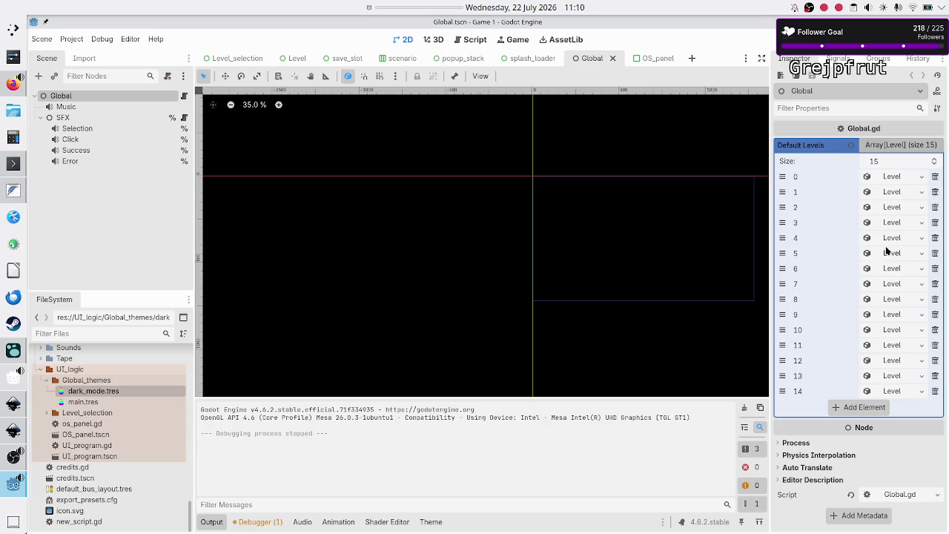
left_click(891, 210)
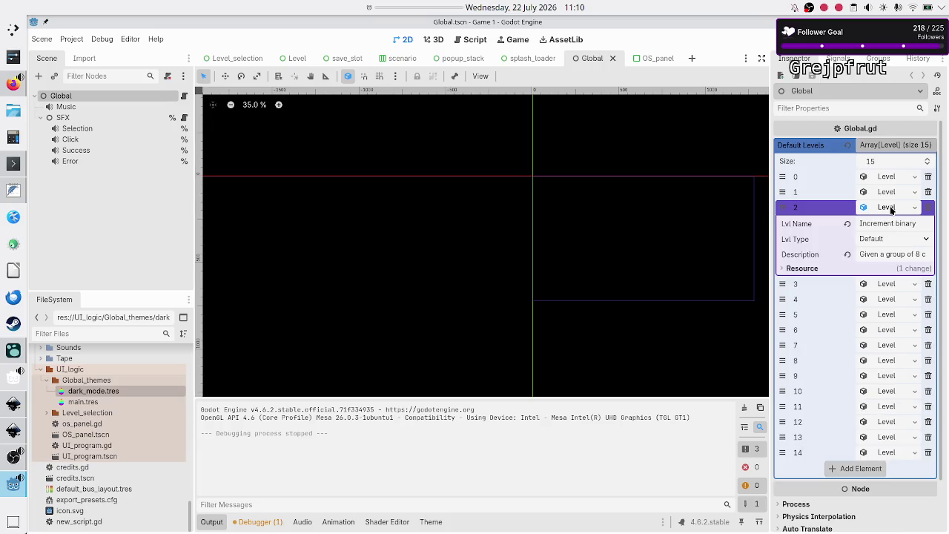
left_click(891, 286)
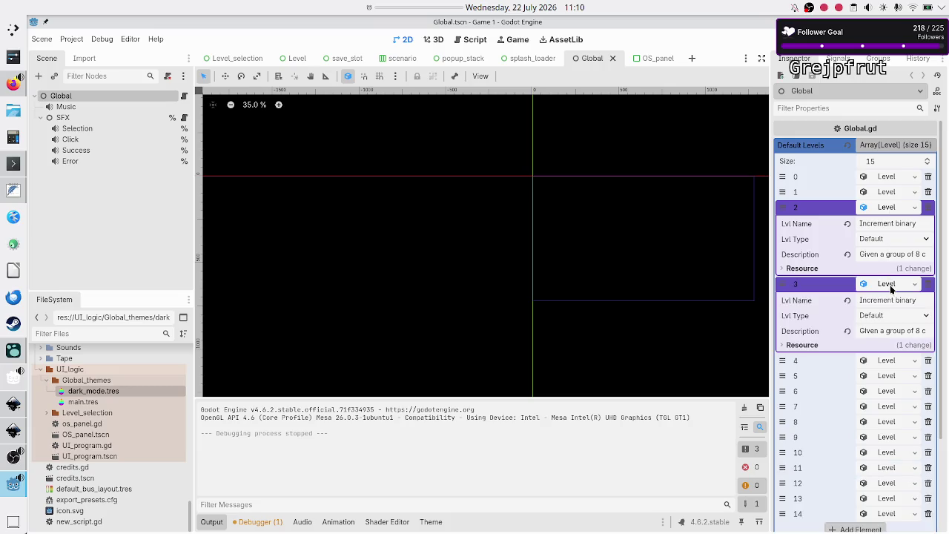
left_click(892, 192)
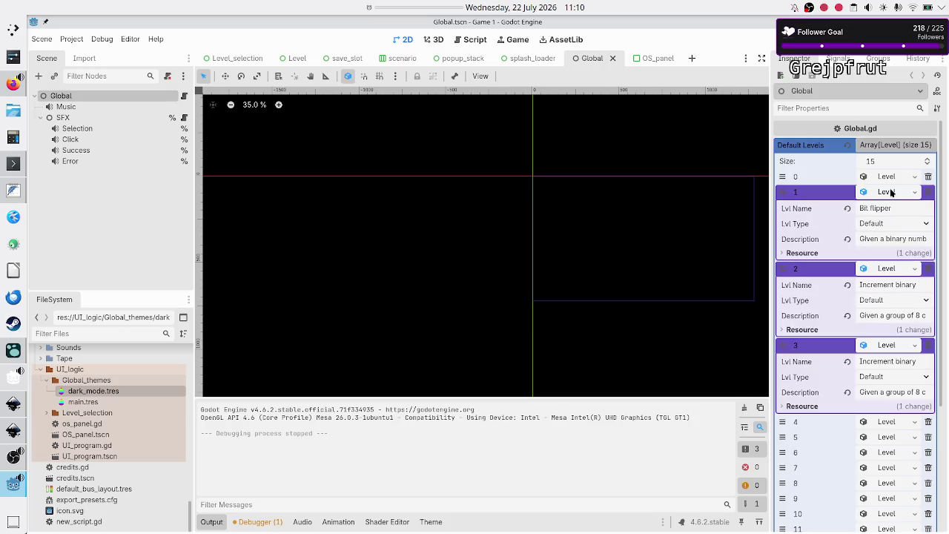
left_click(891, 192)
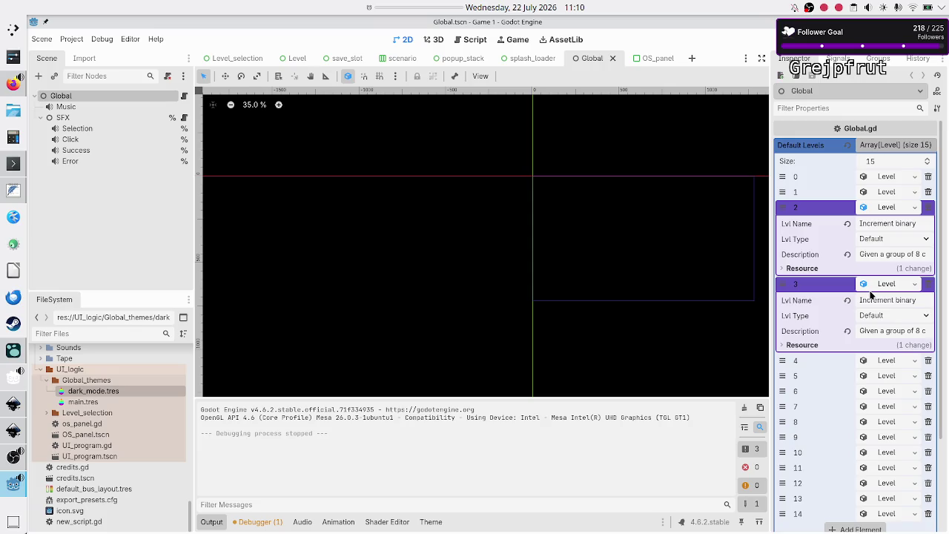
Delete trailing Default Levels entries until Size is 3, then collapse level 2
left_click(929, 286)
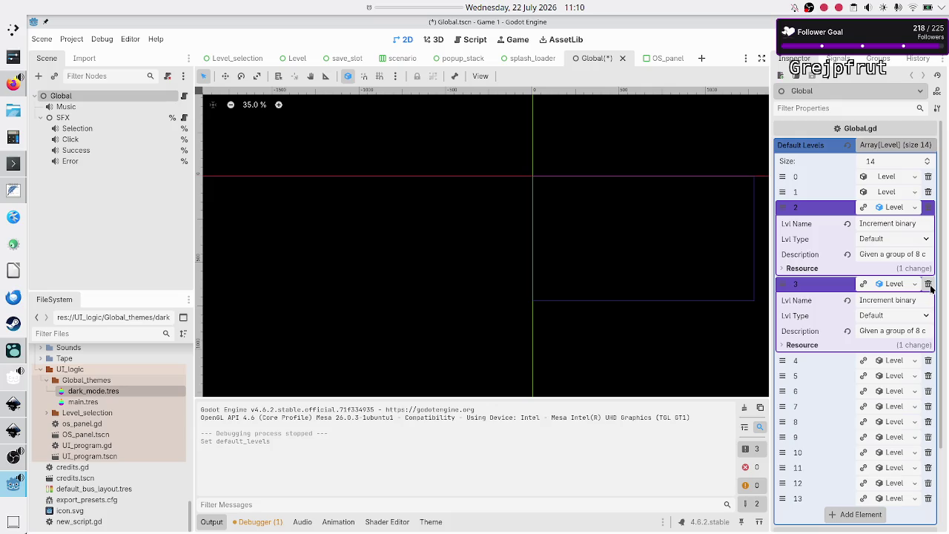
left_click(929, 286)
left_click(929, 286)
left_click(929, 285)
left_click(929, 285)
left_click(930, 286)
left_click(930, 286)
left_click(930, 286)
left_click(930, 286)
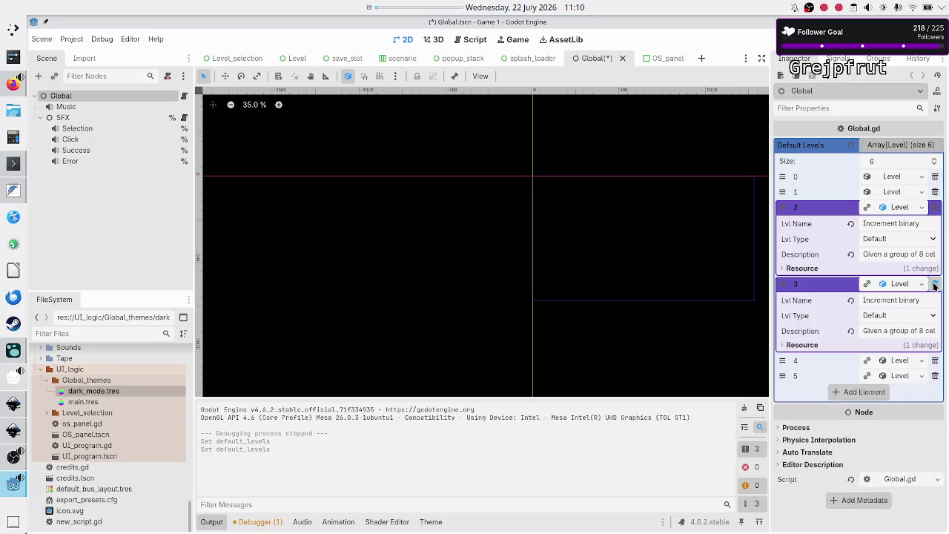
left_click(932, 286)
left_click(932, 285)
left_click(933, 286)
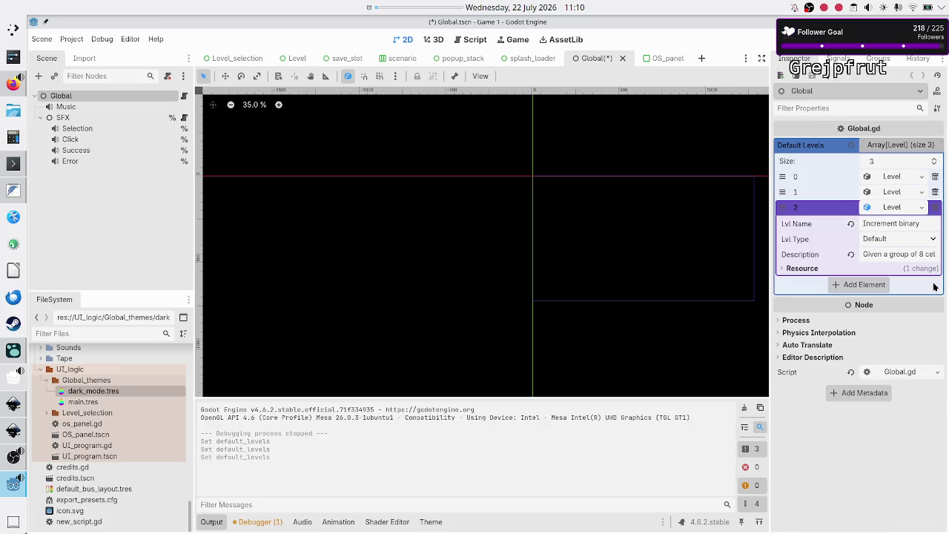
left_click(910, 208)
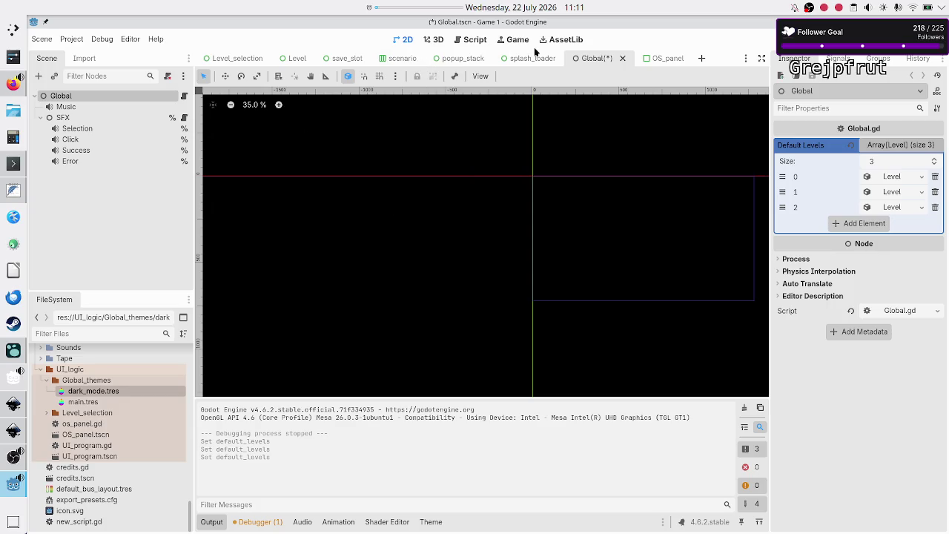
left_click(475, 40)
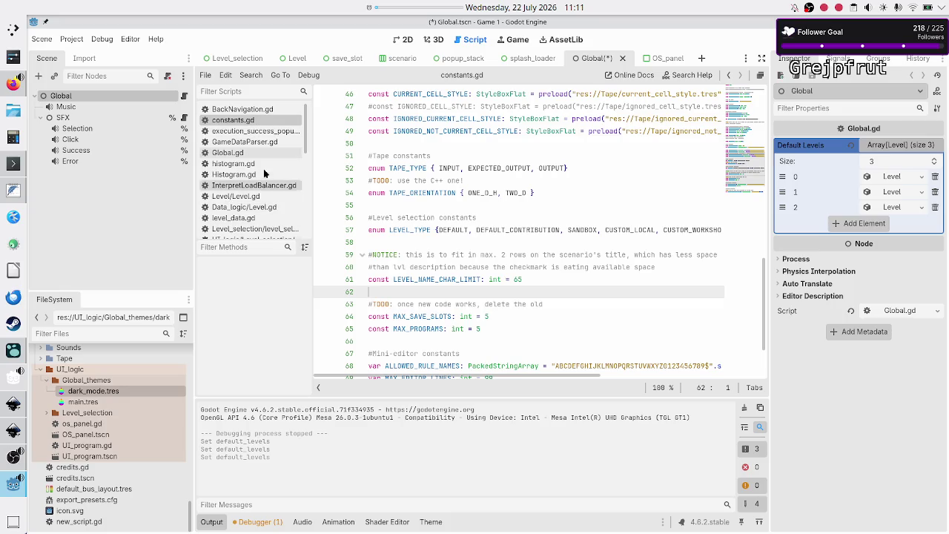
Open level_data.gd by filtering the script list for 'level_da'
left_click(264, 91)
type("leve")
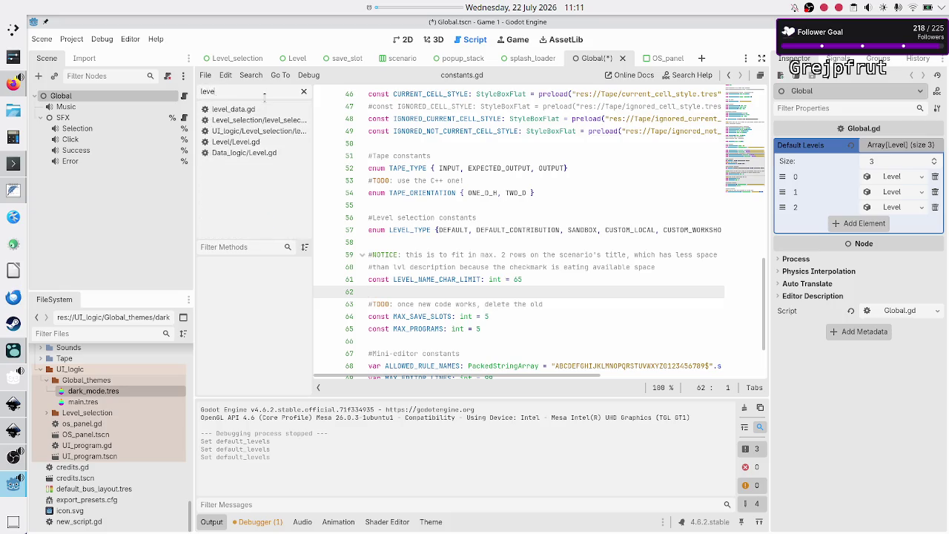
type("l_da")
left_click(264, 109)
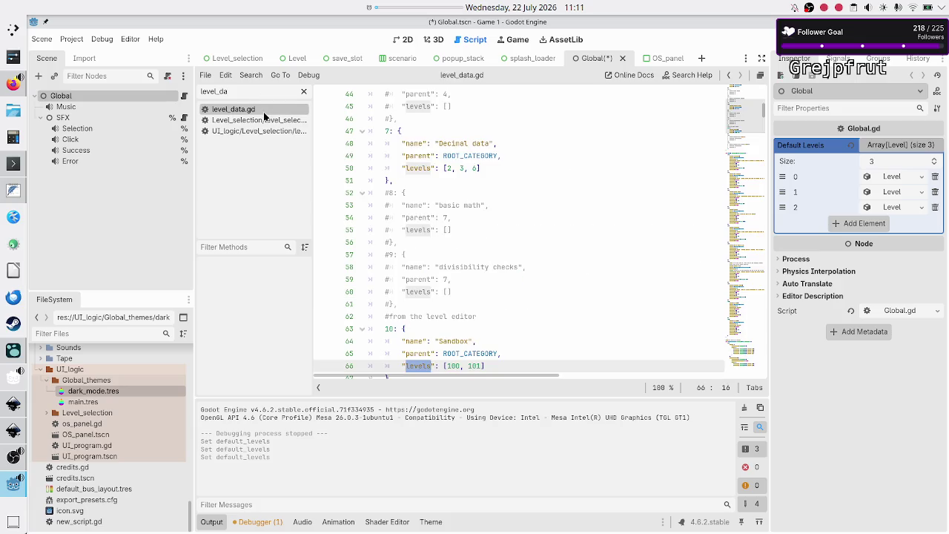
left_click(511, 266)
scroll(489, 252, "down", 10)
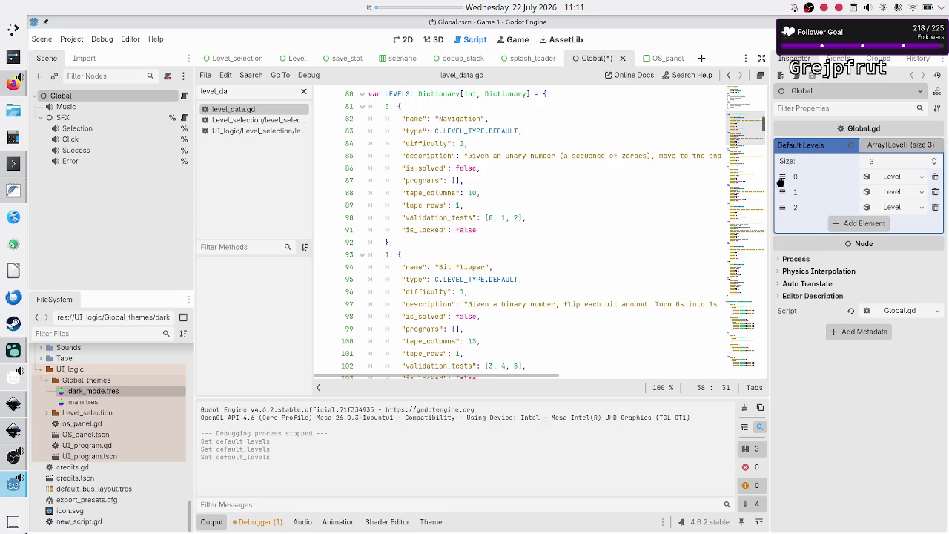
Expand level 0 and append 'bla bla' filler text to the Navigation entry
left_click(913, 176)
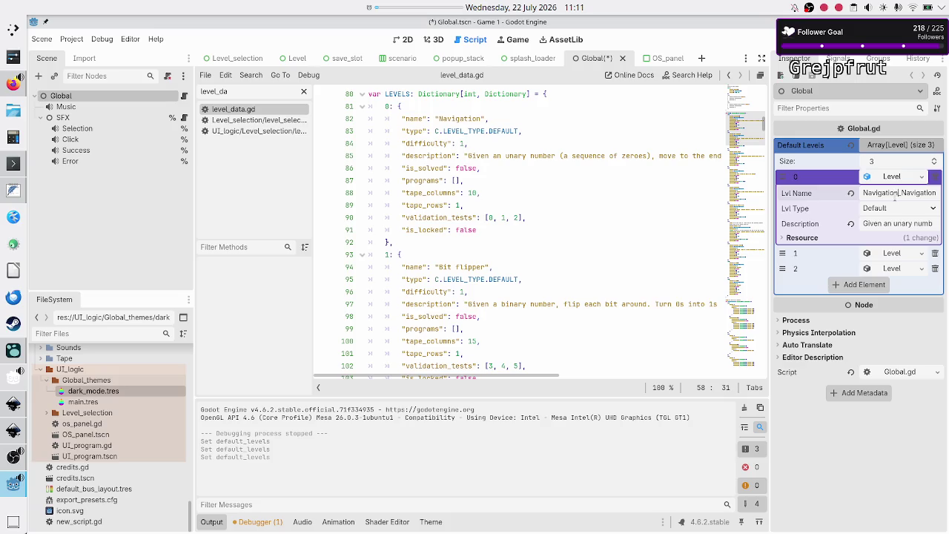
type("_")
key("ctrl+a")
type("Navigation hallo hallo")
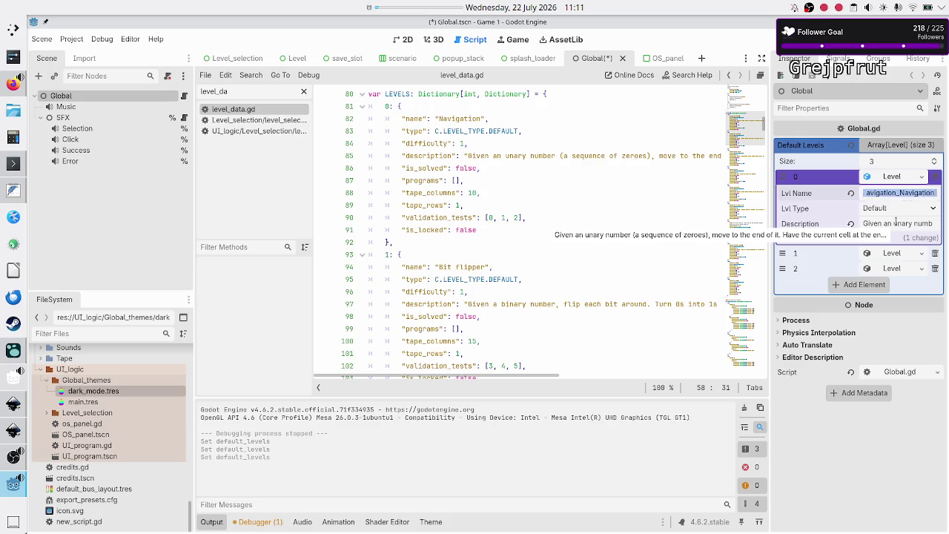
type("Navigation")
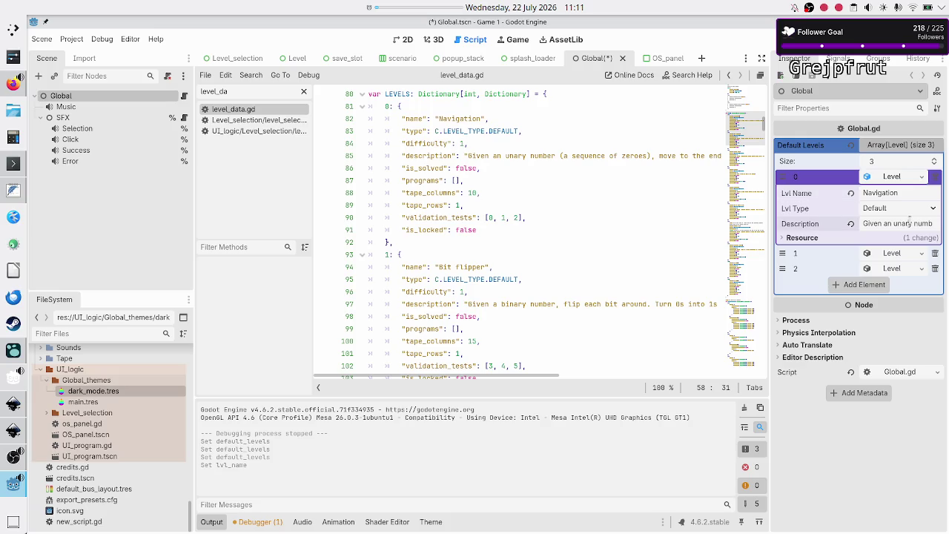
type("bla bla bla bla bla bla")
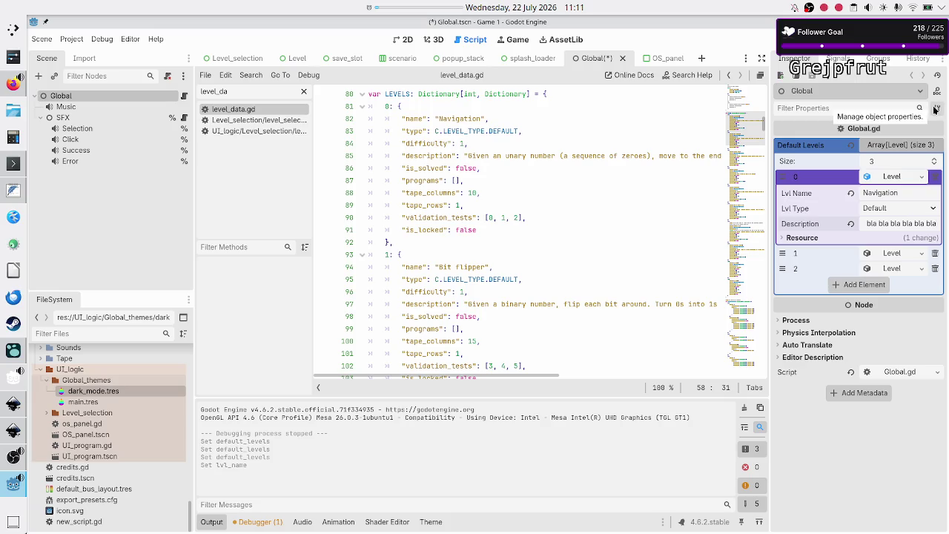
Save the Global scene, switch to Level_selection and run it with F6
key("ctrl+s")
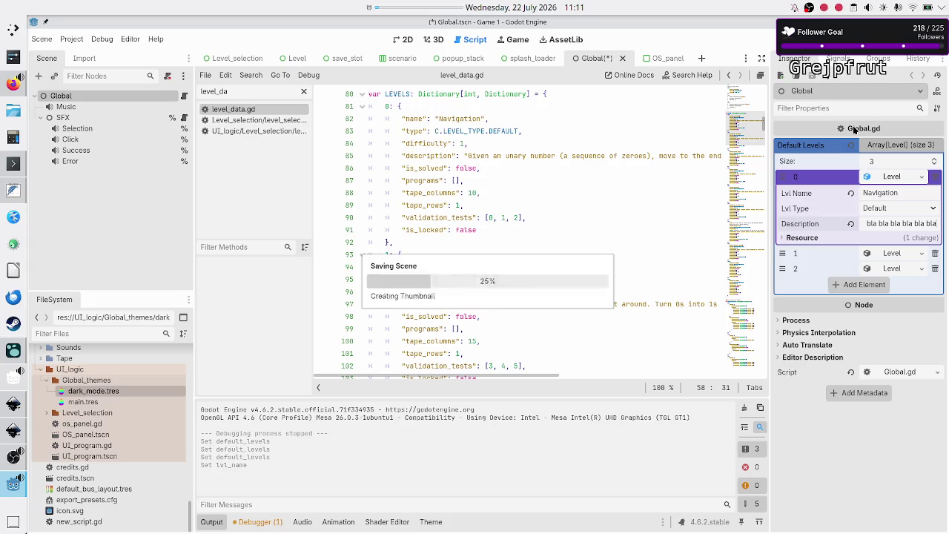
left_click(249, 58)
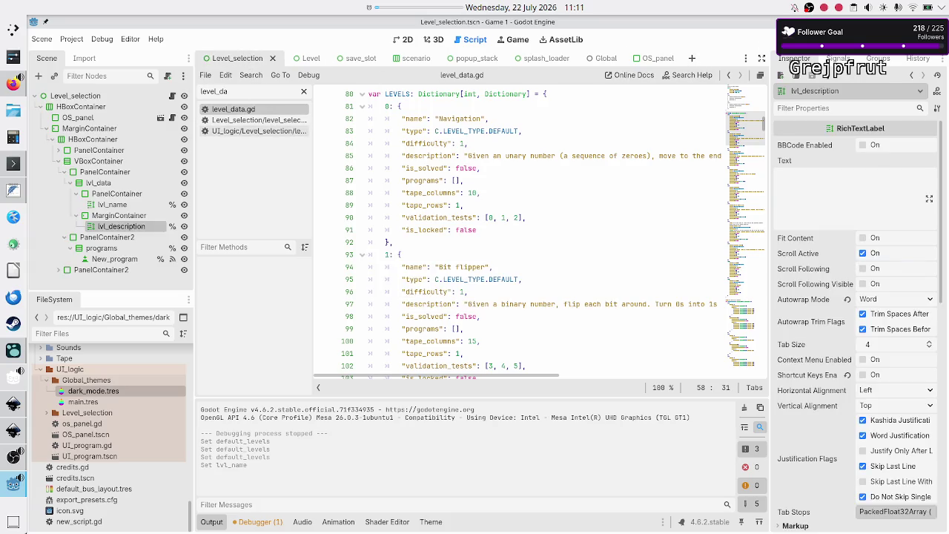
key("F6")
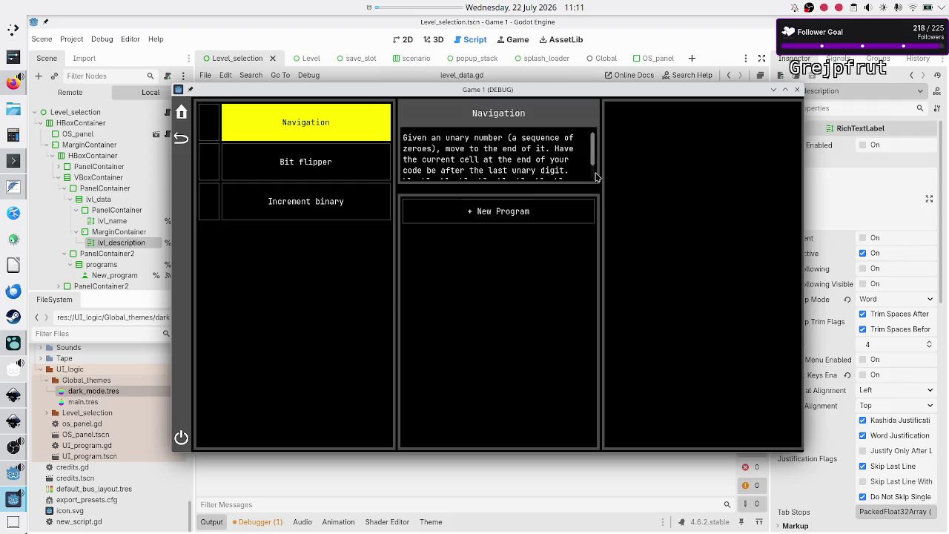
Scroll the Navigation description in the running game, close it, and return to the Global scene
scroll(595, 148, "down", 2)
scroll(593, 137, "up", 2)
scroll(592, 136, "down", 2)
scroll(592, 149, "up", 2)
scroll(591, 172, "down", 2)
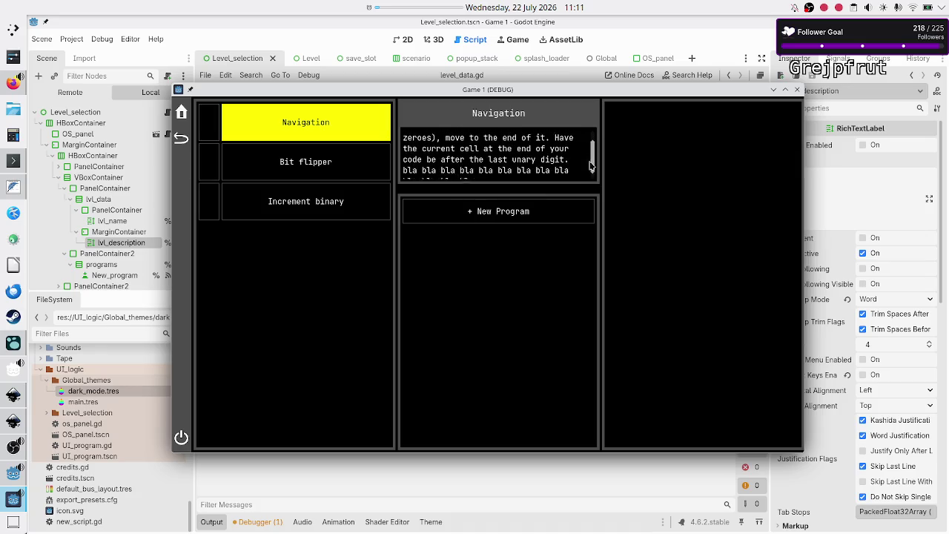
mouse_move(591, 172)
left_mouse_down()
mouse_move(591, 148)
mouse_move(587, 186)
mouse_move(593, 143)
mouse_move(591, 193)
mouse_move(591, 139)
left_mouse_up()
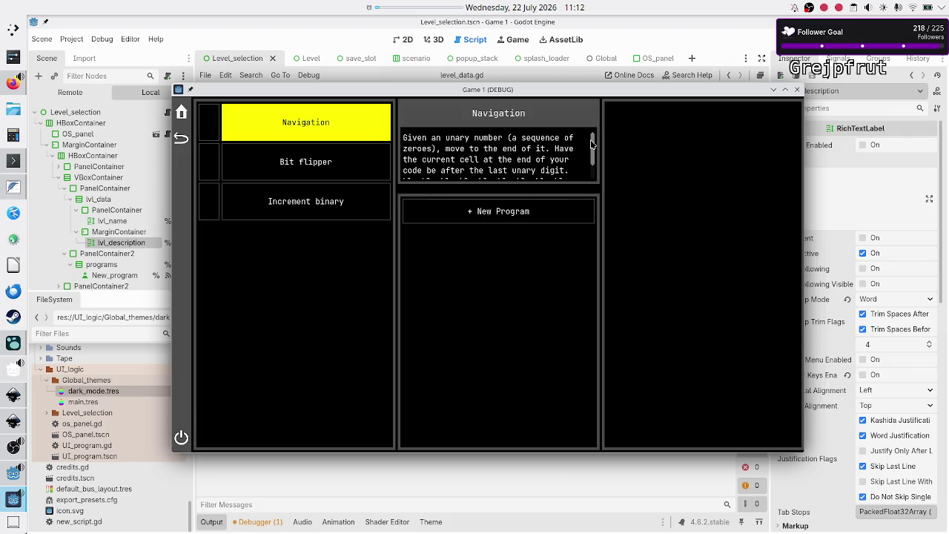
left_click(797, 90)
left_click(601, 59)
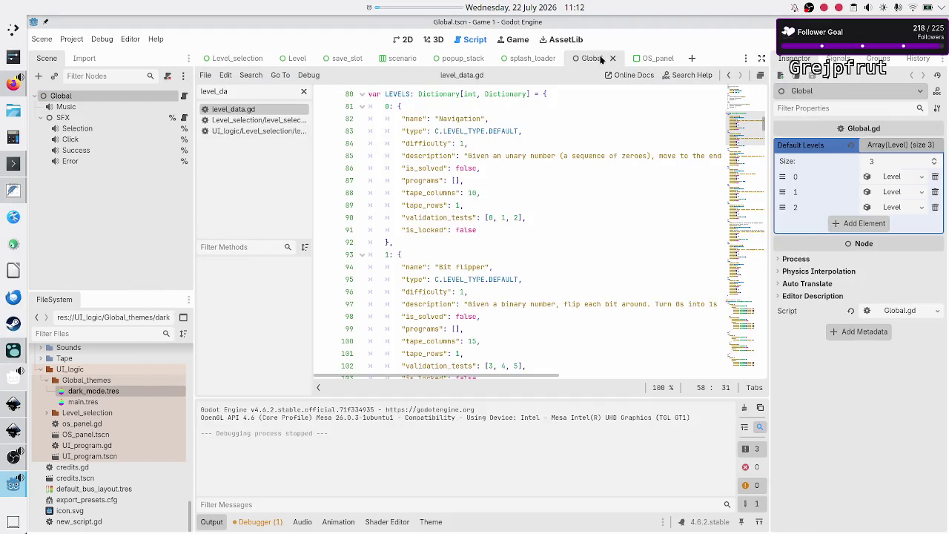
Restore level 0's original Navigation description by pasting it from line 85 of the script
left_click(898, 178)
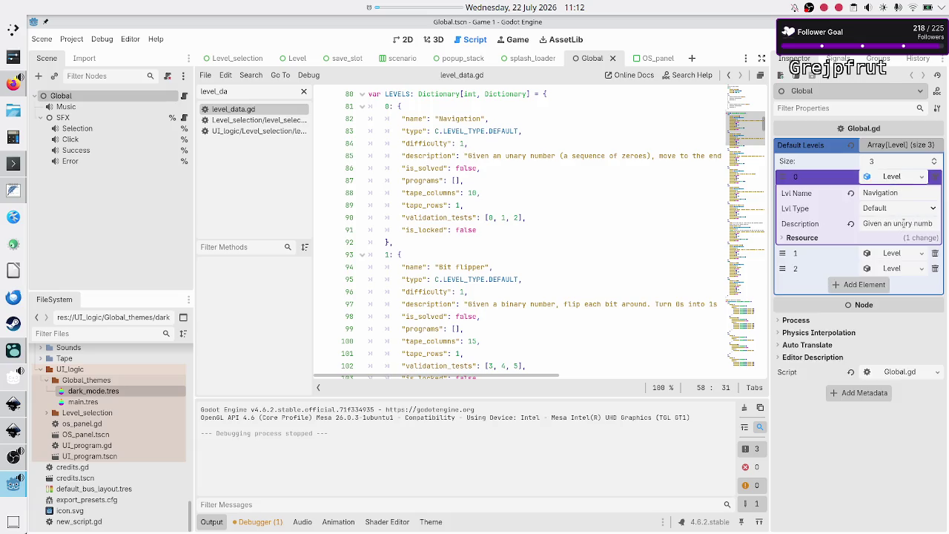
left_click(903, 223)
key("BackSpace")
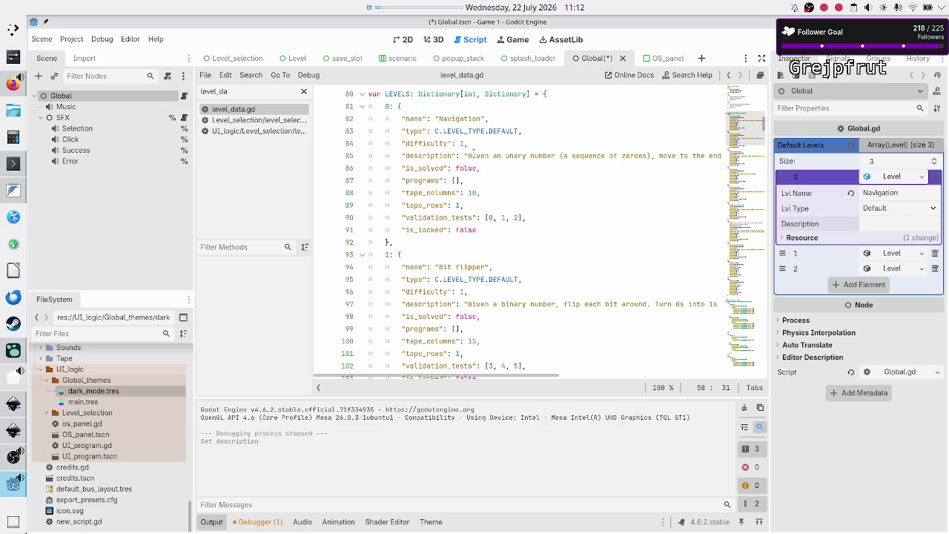
left_click(469, 155)
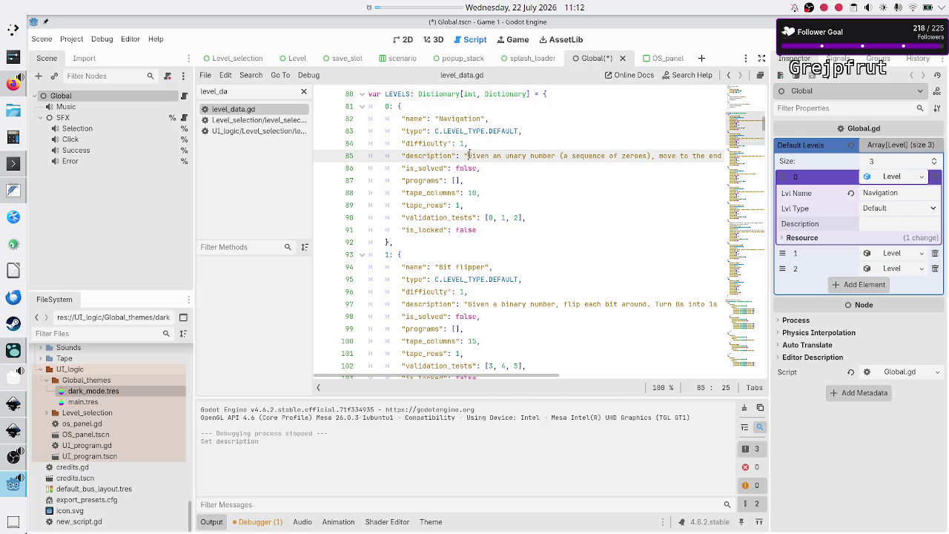
key("shift+End")
key("ctrl+c")
key("shift+Left")
key("shift+Left")
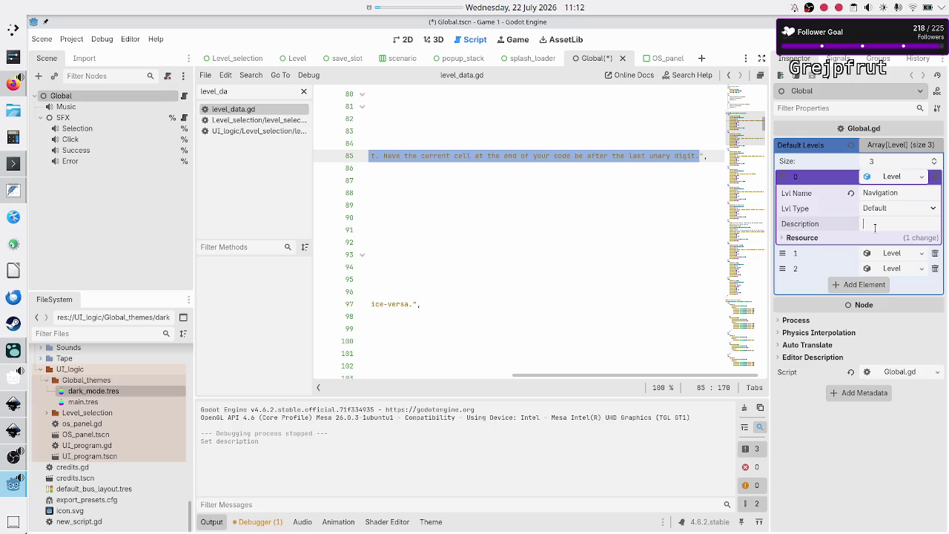
key("ctrl+v")
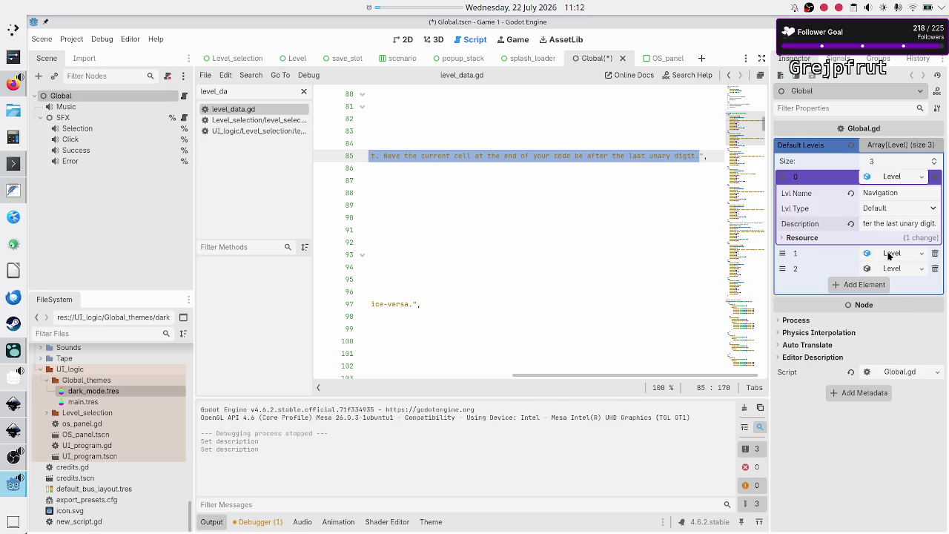
Expand levels 1 and 2 to check how the Bit flipper and Increment binary descriptions end
left_click(888, 254)
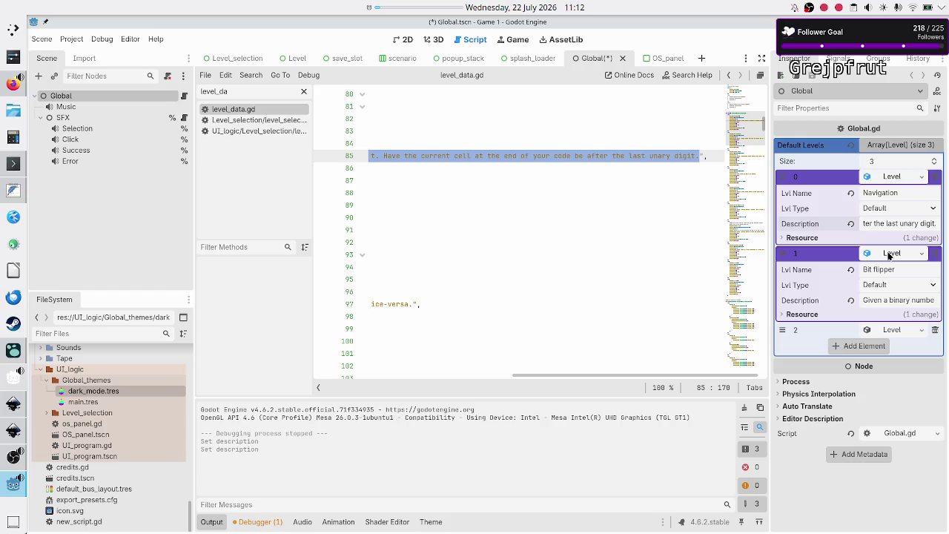
left_click(880, 300)
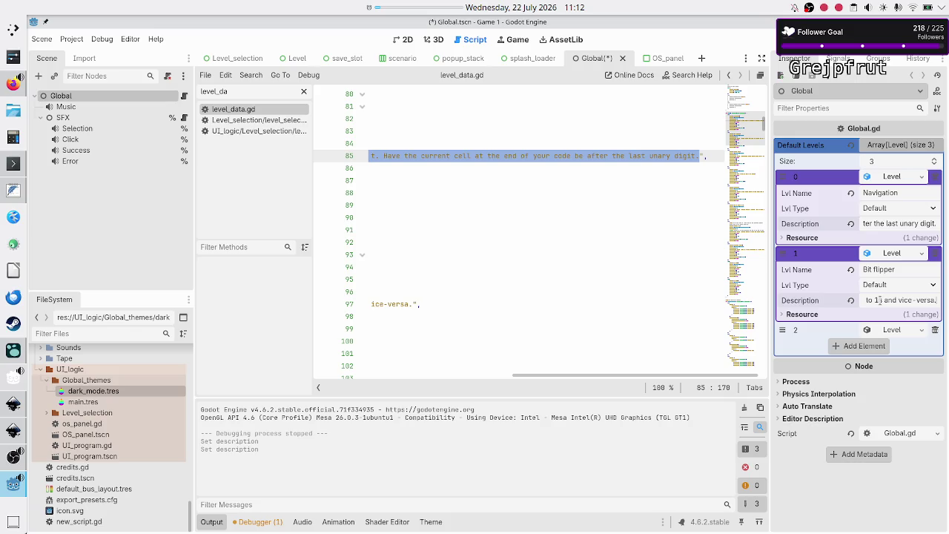
left_click(887, 329)
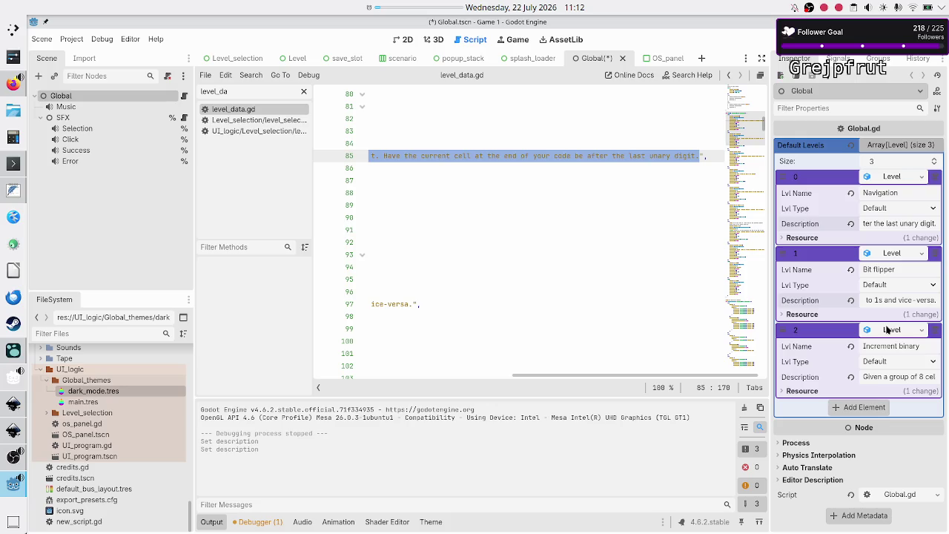
left_click(887, 377)
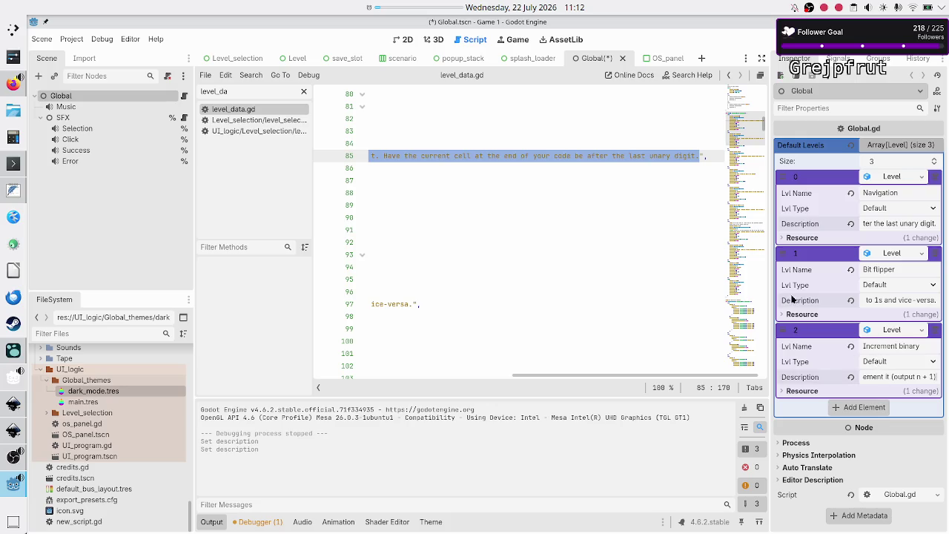
left_click(470, 156)
End Increment binary's description with a period and add a fourth Default Levels element
scroll(478, 254, "left", 10)
scroll(478, 254, "right", 3)
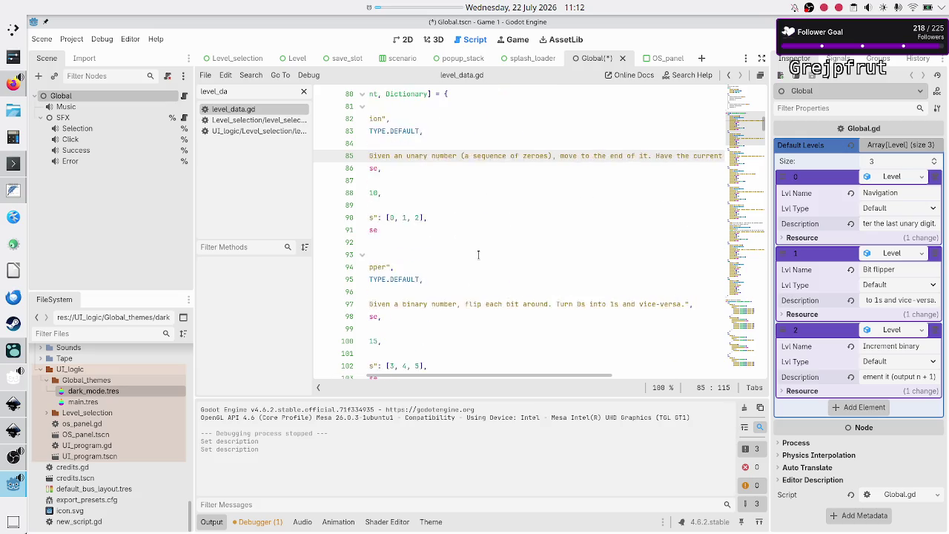
scroll(478, 254, "left", 3)
scroll(478, 254, "down", 1)
scroll(478, 254, "down", 3)
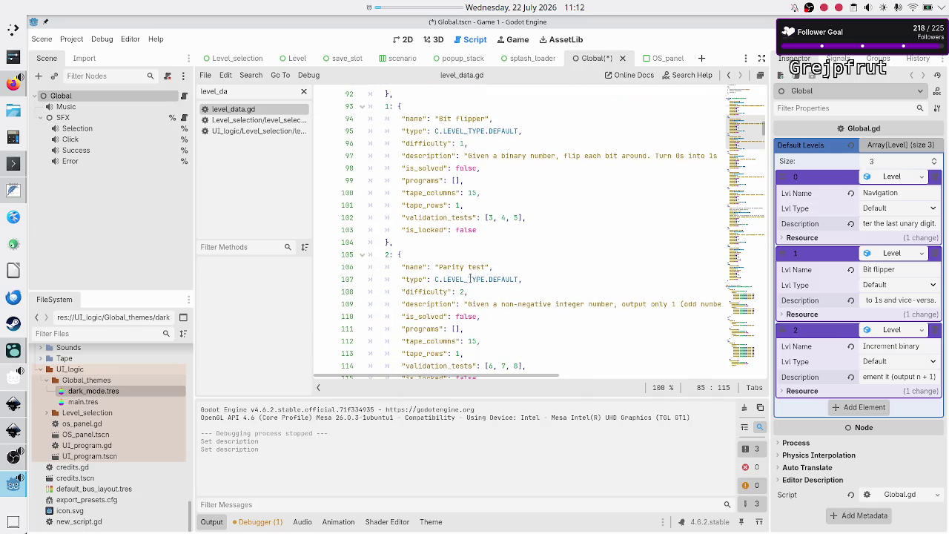
scroll(470, 279, "down", 1)
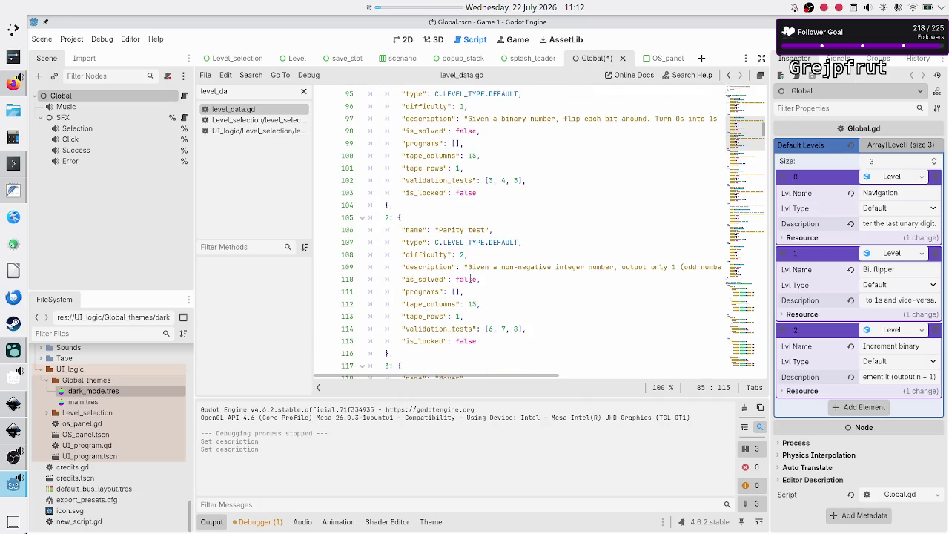
scroll(470, 279, "up", 1)
scroll(470, 278, "down", 1)
scroll(461, 290, "down", 6)
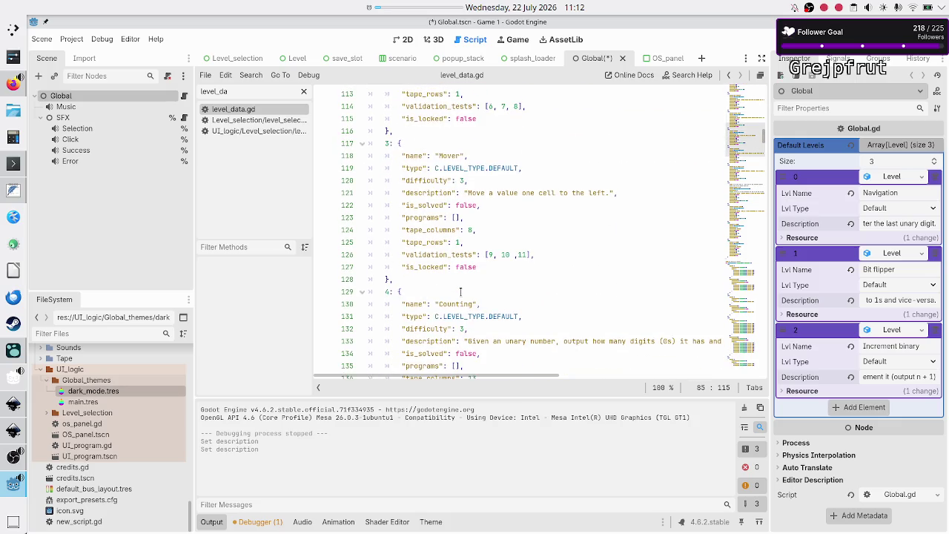
scroll(460, 291, "down", 6)
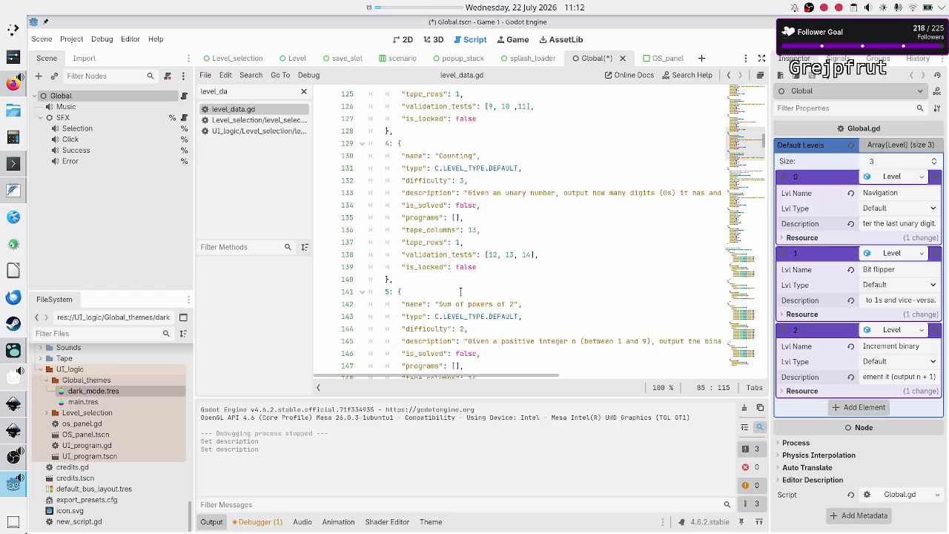
scroll(461, 290, "down", 9)
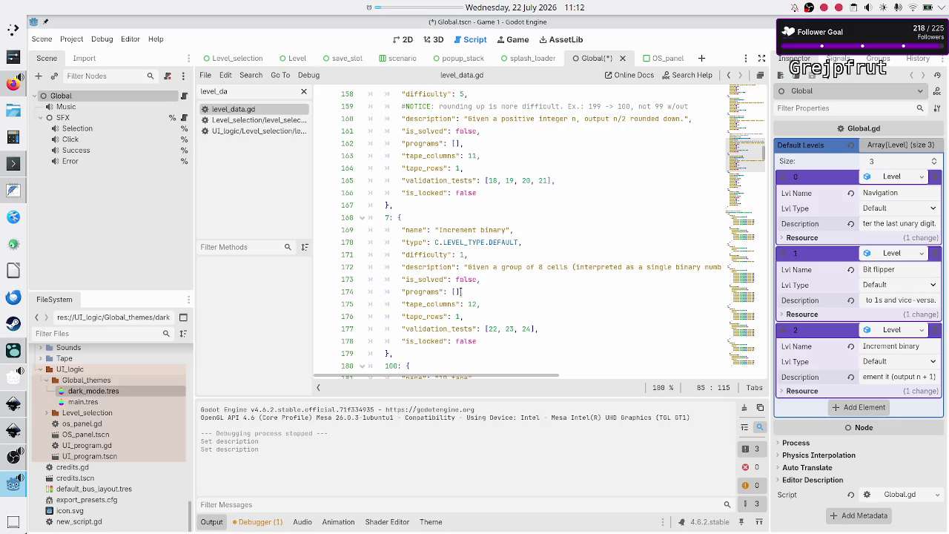
scroll(521, 287, "right", 10)
scroll(521, 288, "left", 5)
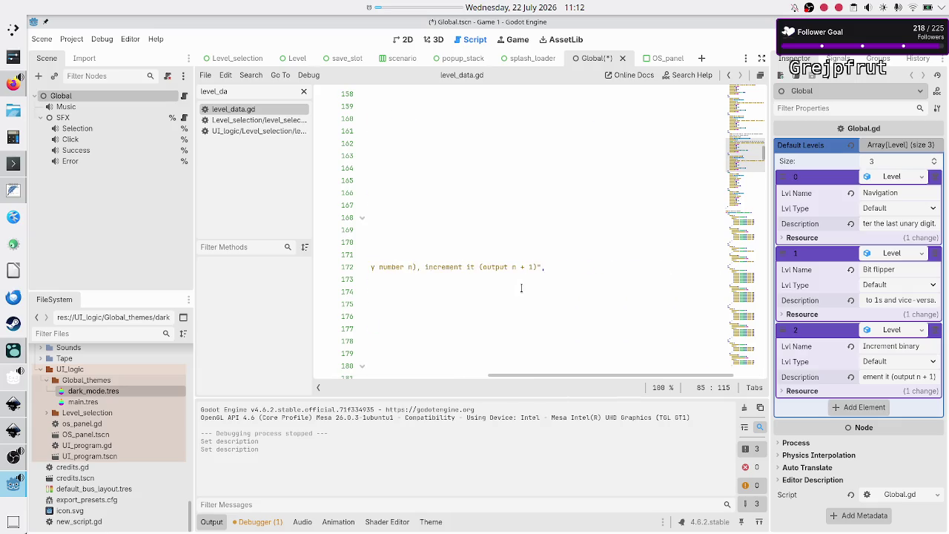
scroll(521, 288, "left", 2)
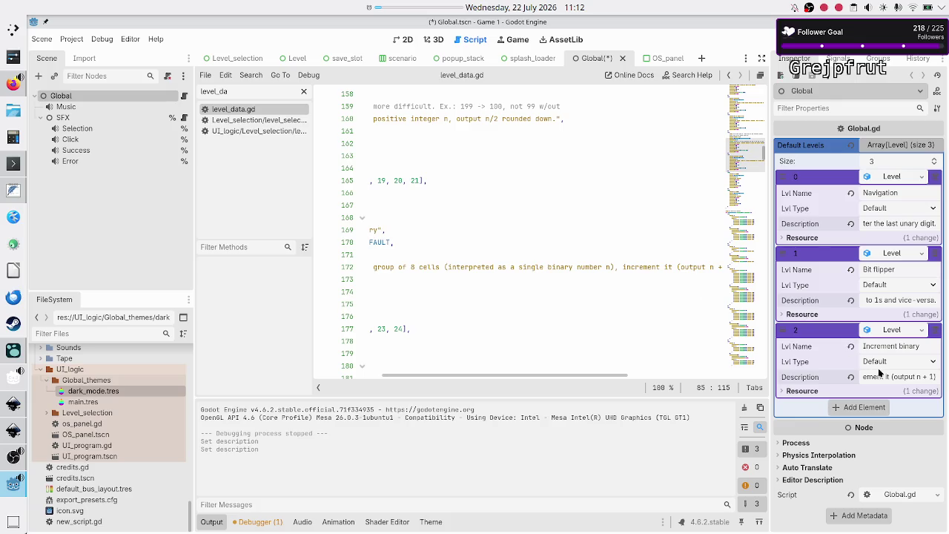
key("Home")
key("End")
type(".")
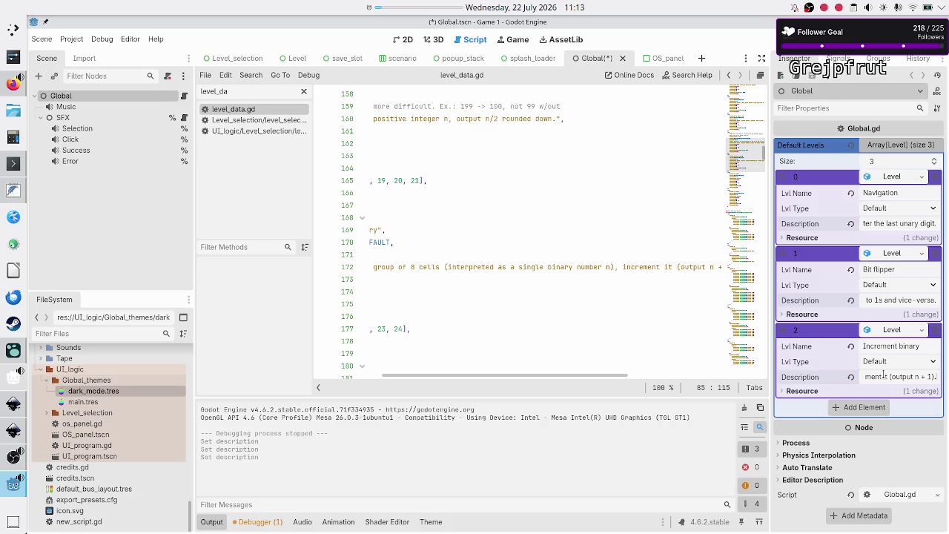
left_click(880, 410)
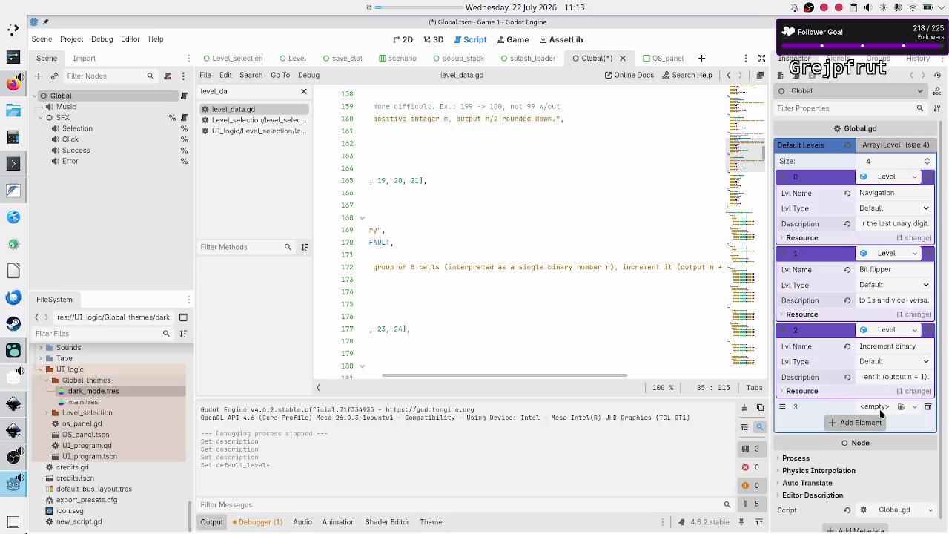
Make entry 3 a New Level resource and expand its blank fields
left_click(914, 407)
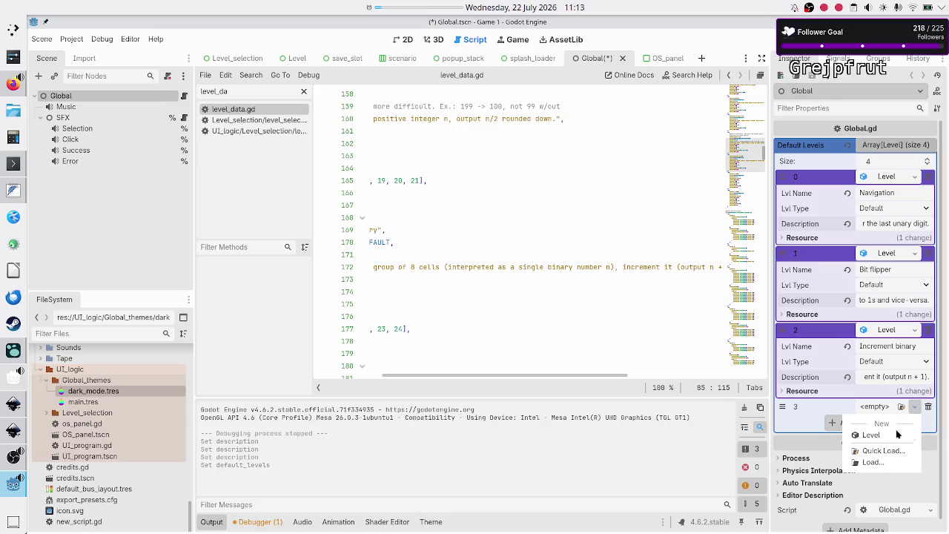
left_click(896, 434)
left_click(894, 408)
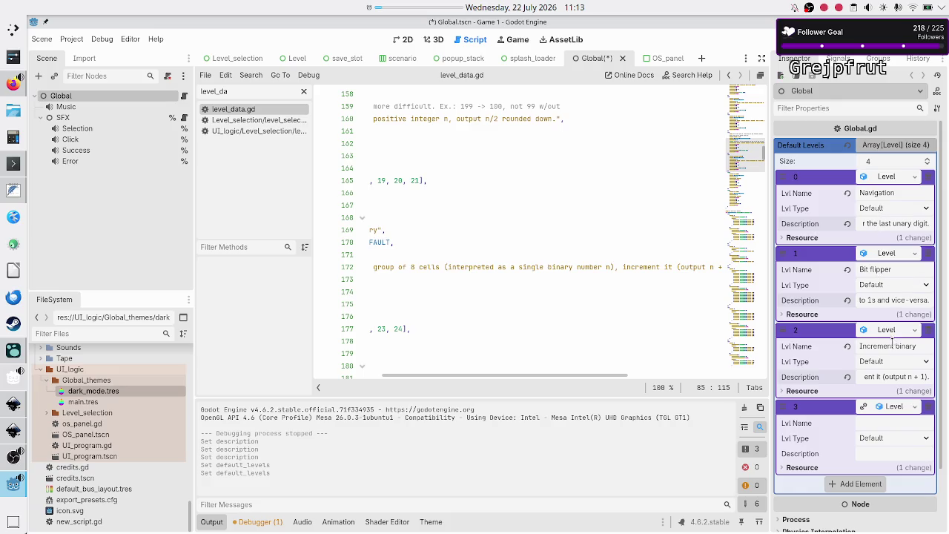
Highlight the difficulty keys in level_data.gd and review the level definitions down to Parity test
left_click(487, 316)
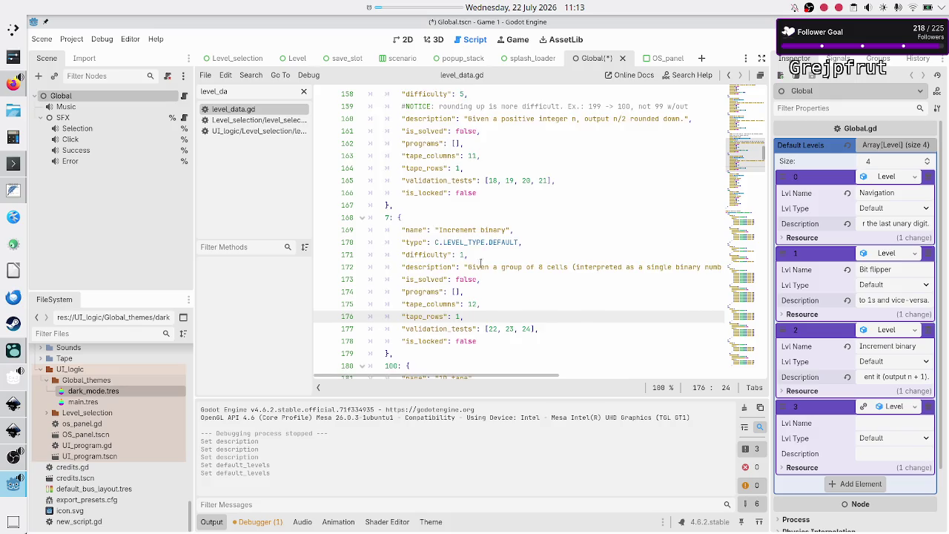
double_click(424, 255)
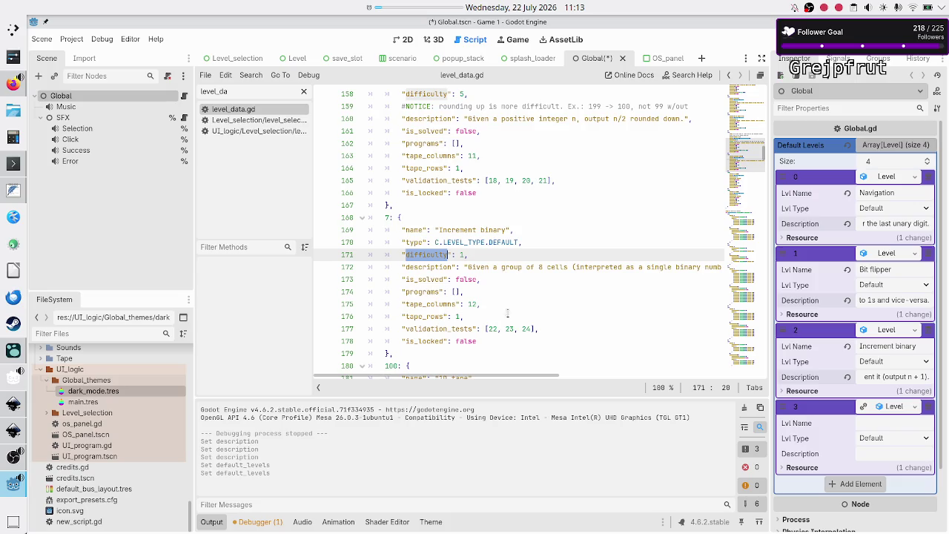
scroll(513, 315, "down", 1)
scroll(513, 315, "down", 5)
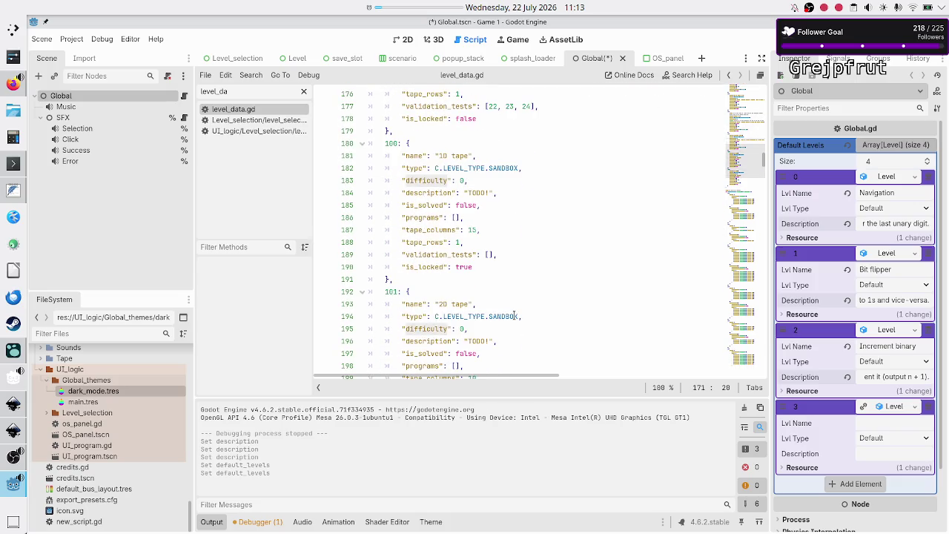
scroll(513, 315, "up", 2)
scroll(513, 315, "down", 6)
scroll(513, 315, "up", 7)
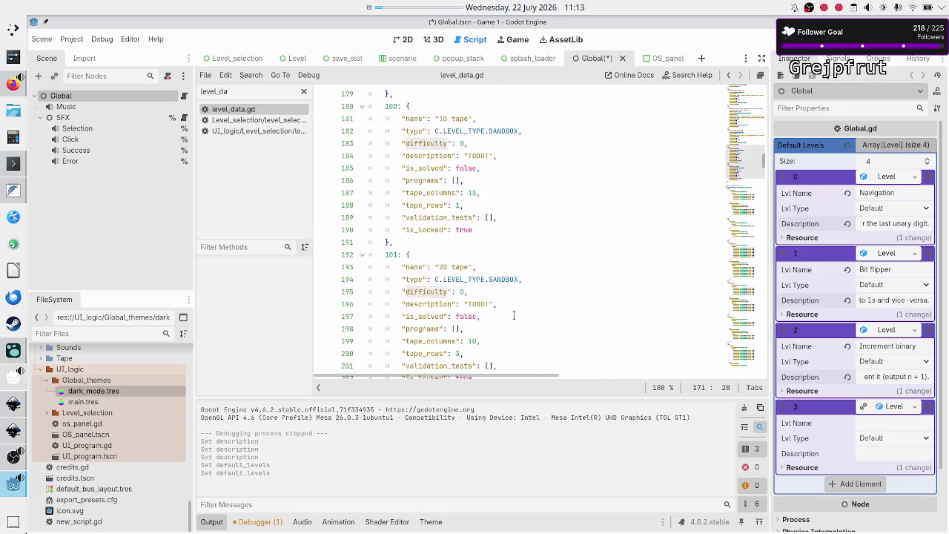
scroll(513, 315, "up", 1)
scroll(513, 315, "up", 5)
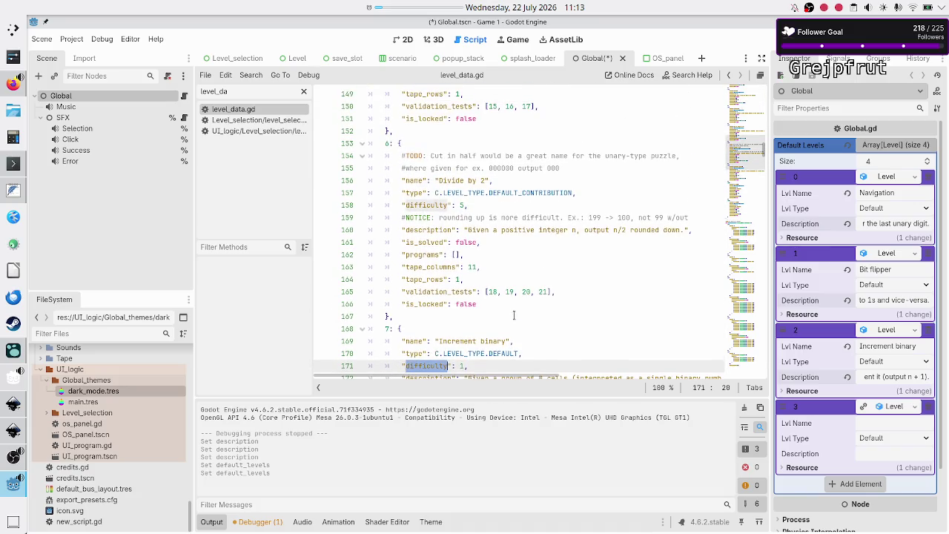
scroll(513, 315, "up", 8)
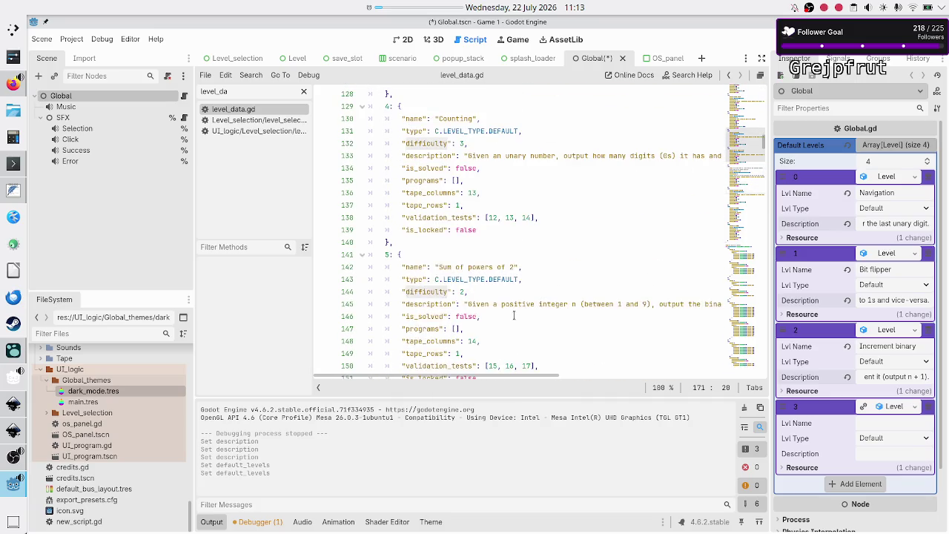
scroll(513, 315, "up", 10)
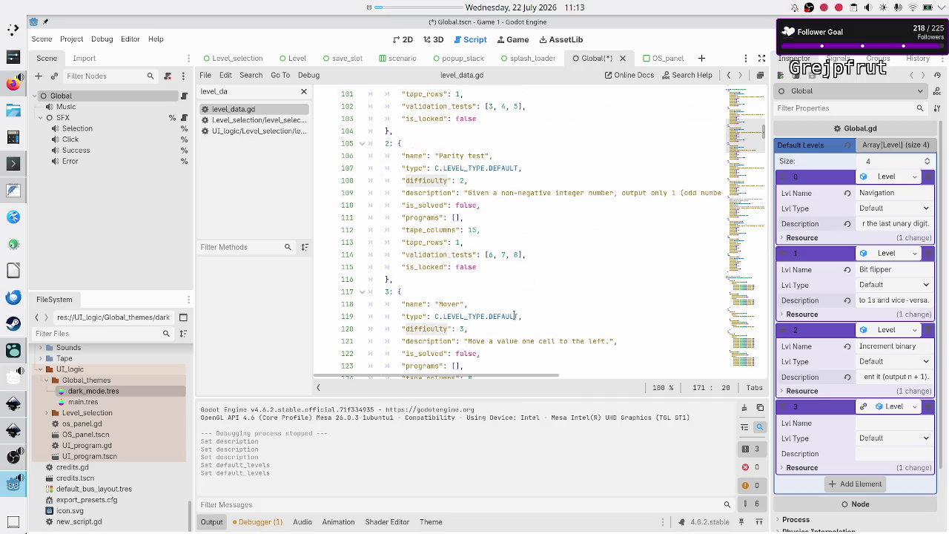
scroll(513, 315, "up", 5)
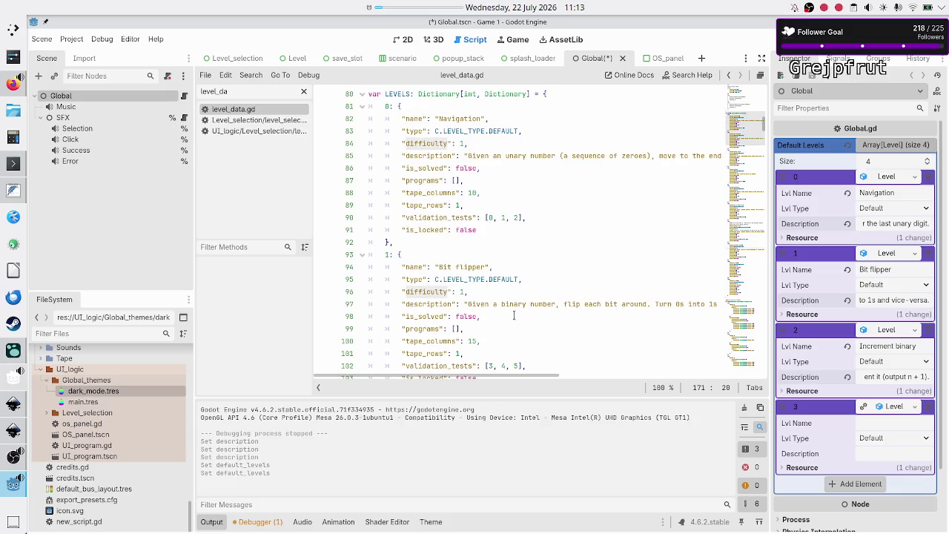
scroll(513, 315, "up", 2)
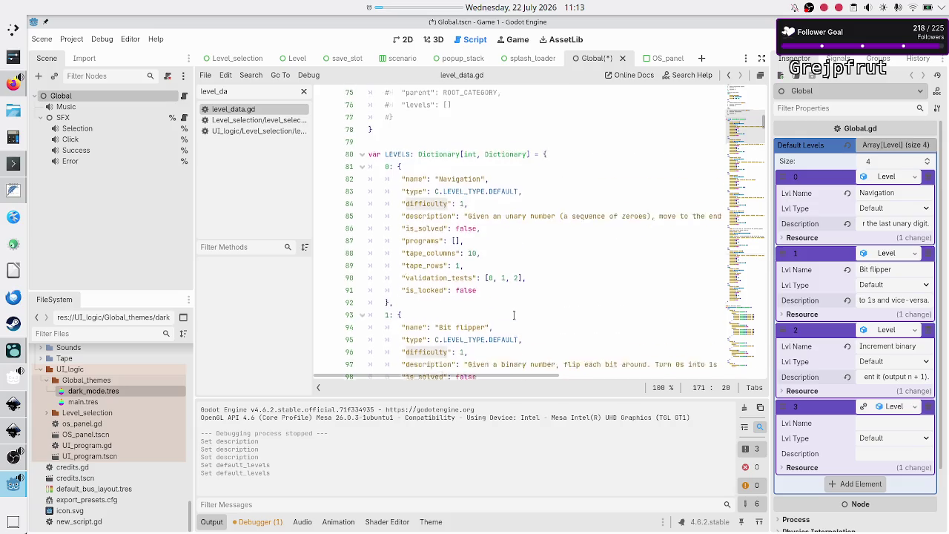
scroll(513, 315, "down", 3)
scroll(513, 315, "down", 1)
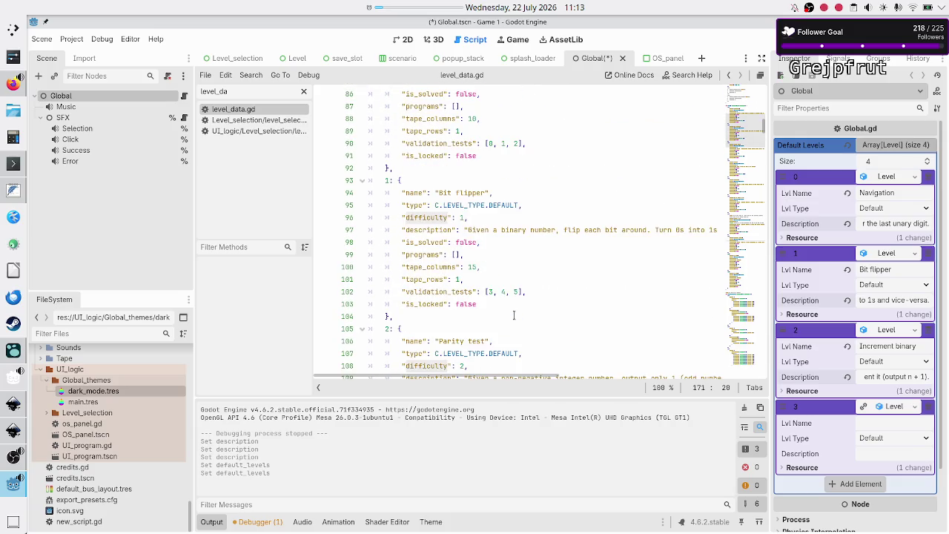
scroll(513, 315, "down", 3)
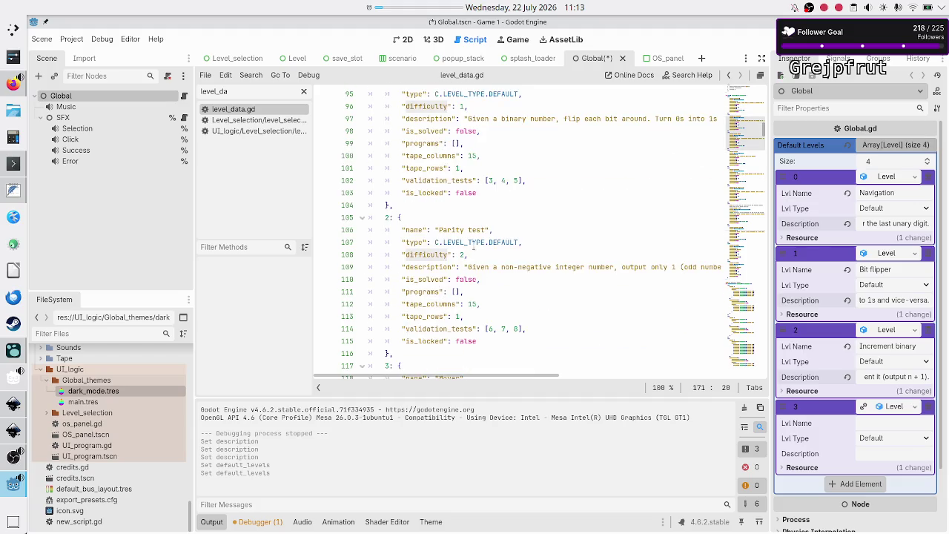
double_click(475, 228)
Copy 'Parity test' from level_data.gd into entry 3's Lvl Name
key("Left")
key("Home")
key("Home")
key("shift+Right")
key("shift+Right")
key("shift+Right")
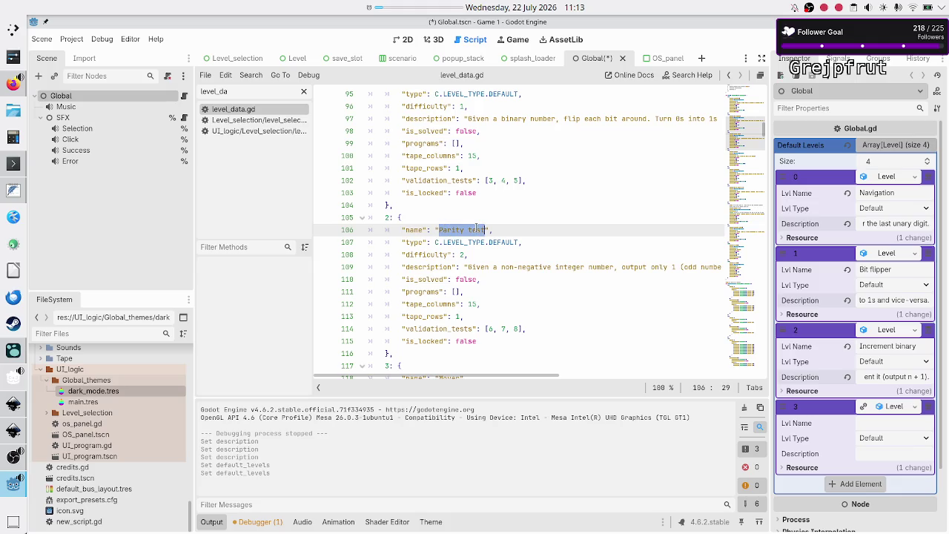
key("ctrl+c")
left_click(875, 422)
key("ctrl+v")
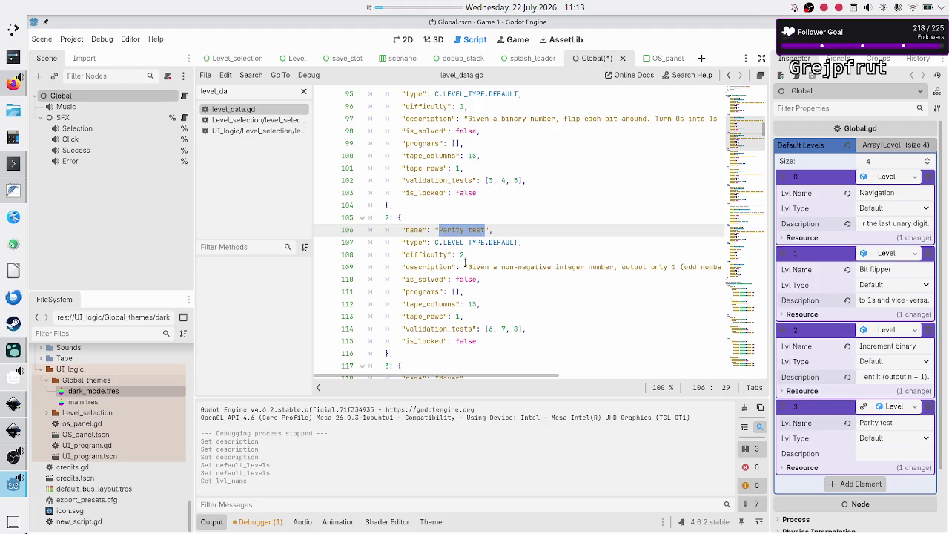
Paste the parity description into entry 3's Description and add a fifth empty element
left_click(465, 266)
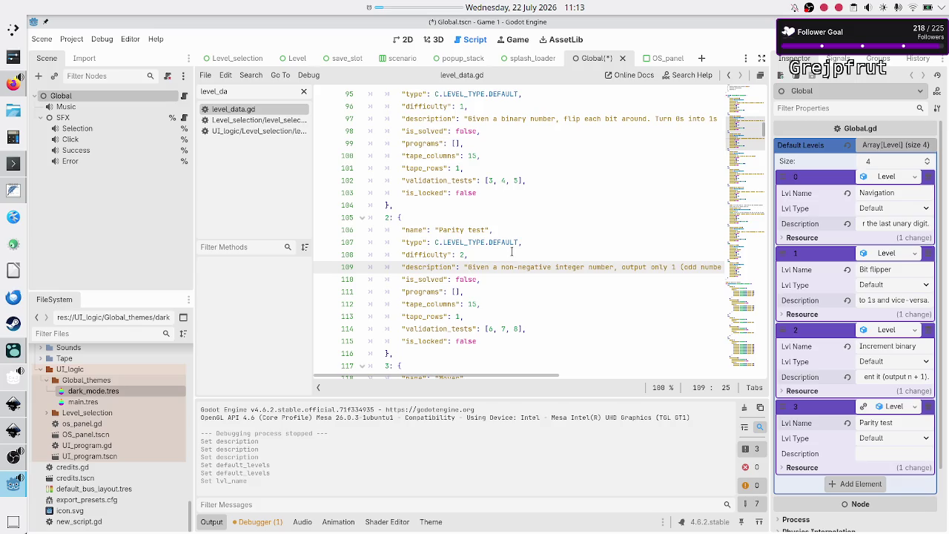
key("shift+End")
key("shift+Left")
key("shift+Left")
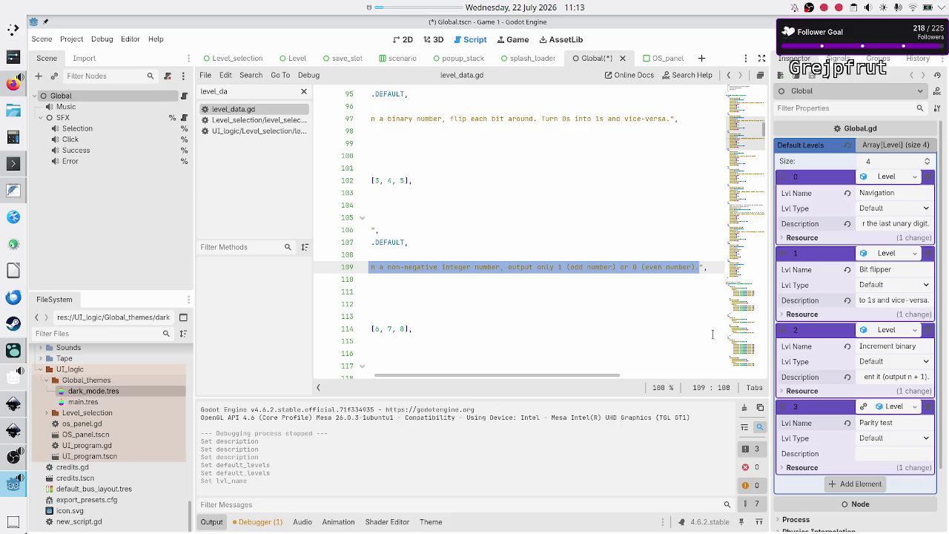
left_click(872, 451)
key("ctrl+v")
left_click(862, 483)
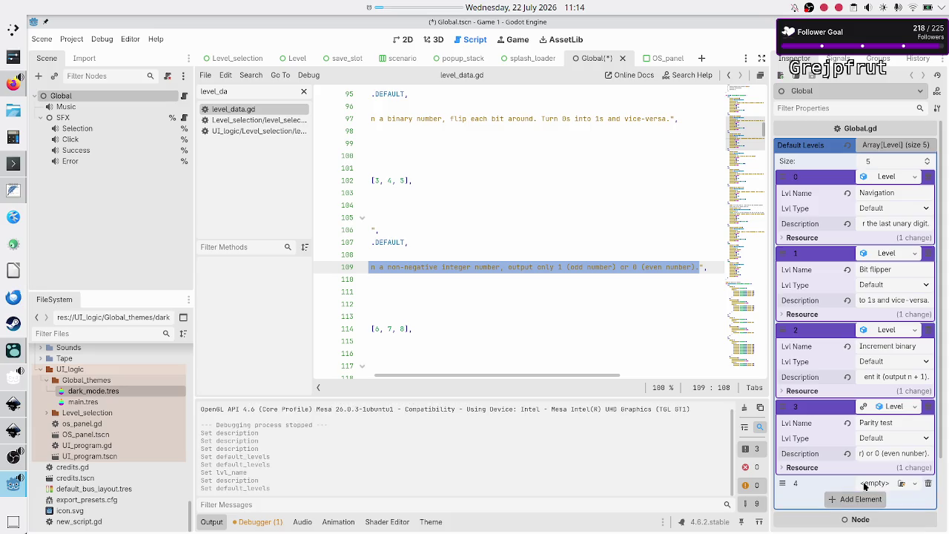
Highlight the difficulty keys and scroll level_data.gd down to the Sum of powers of 2 level
scroll(563, 319, "left", 3)
left_click(467, 279)
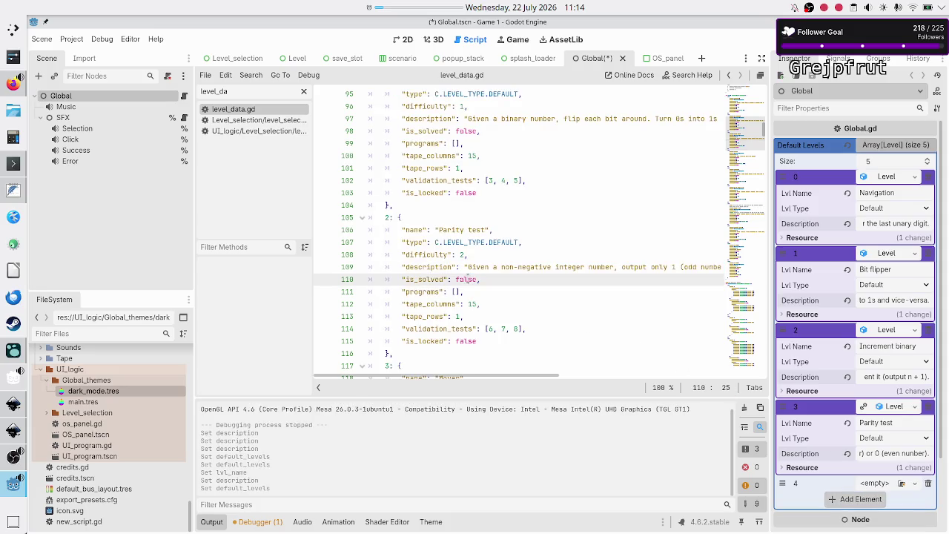
double_click(434, 255)
scroll(471, 315, "down", 3)
scroll(471, 315, "right", 2)
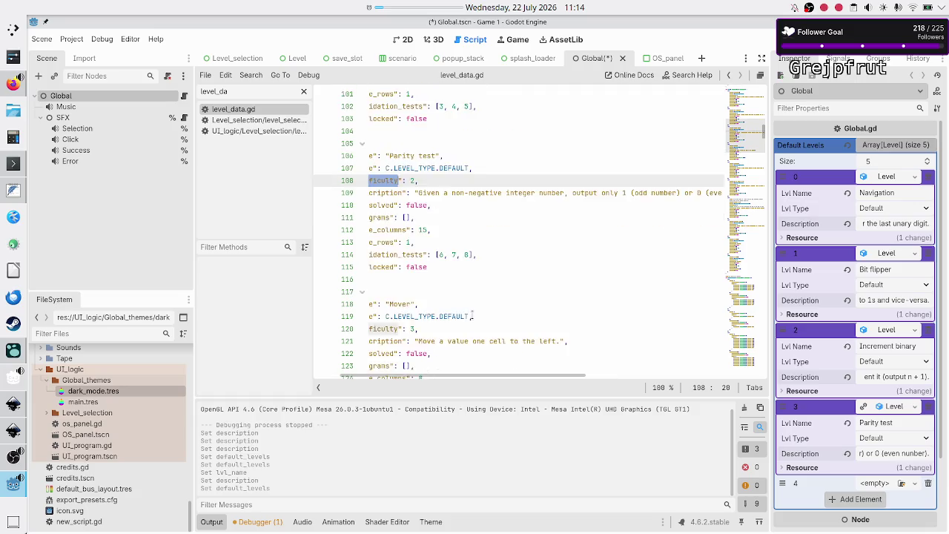
scroll(472, 315, "left", 2)
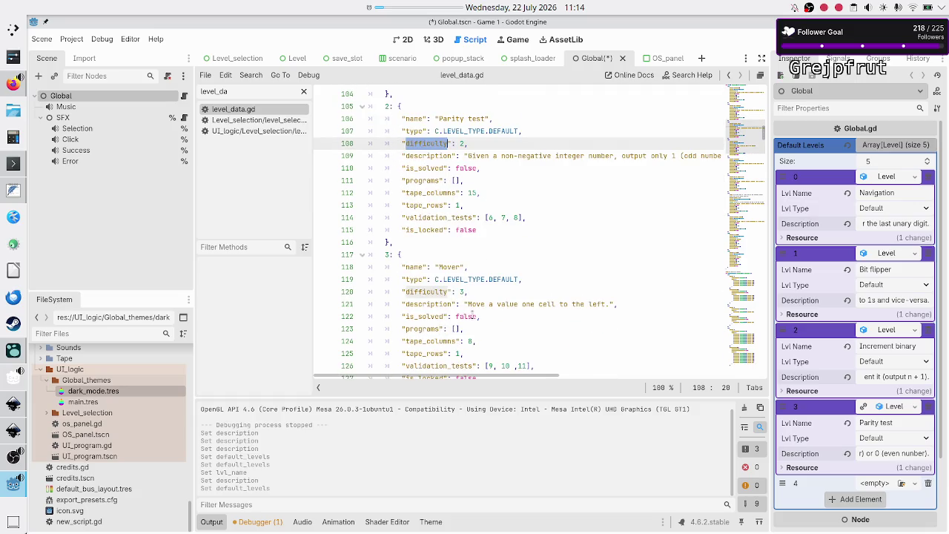
scroll(471, 315, "down", 3)
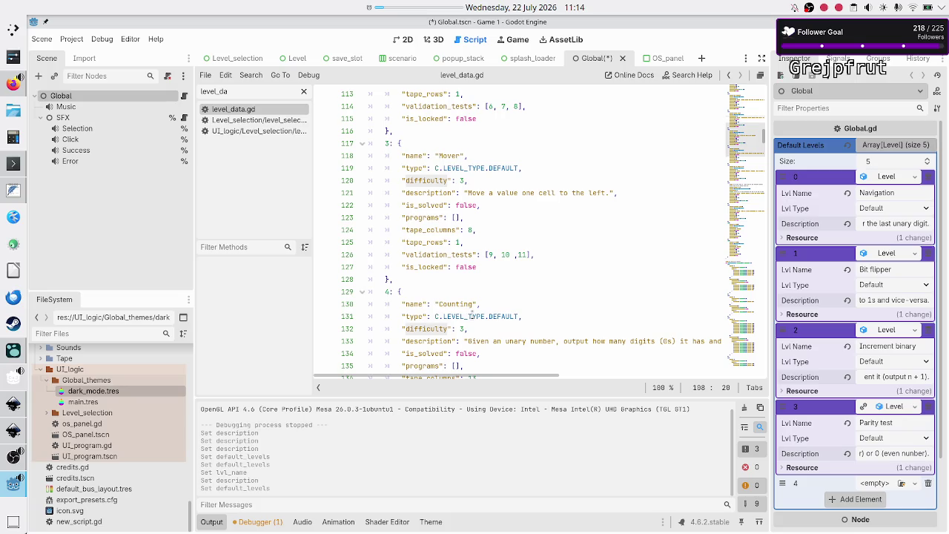
scroll(464, 242, "down", 5)
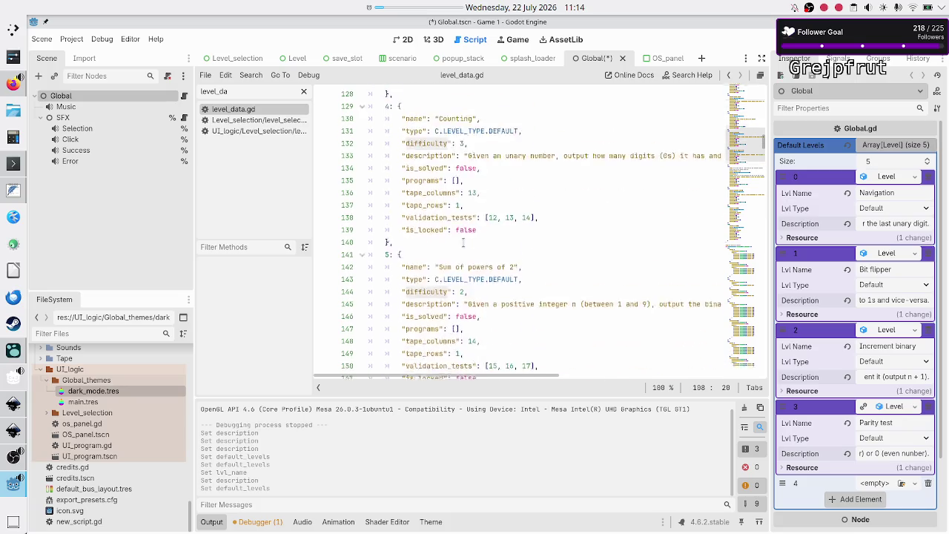
scroll(463, 242, "down", 1)
left_click(442, 230)
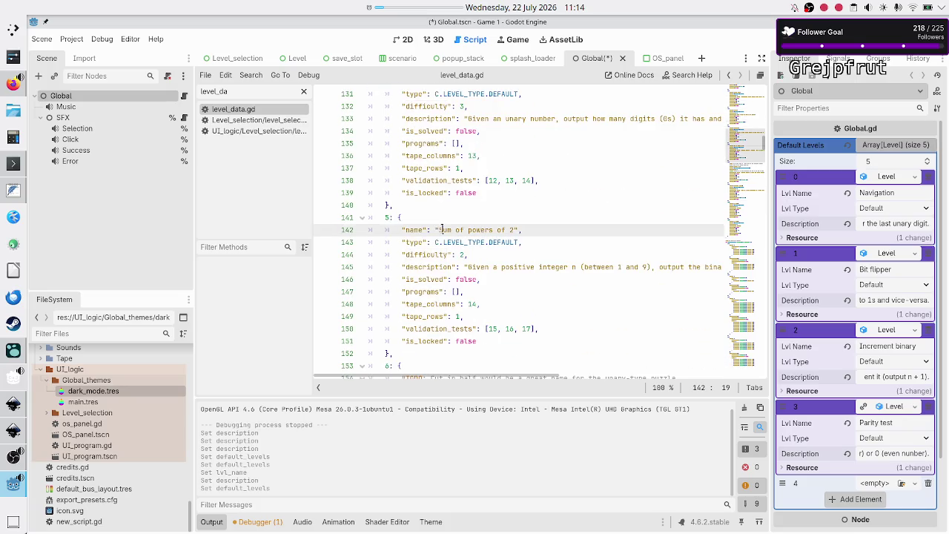
Make Default Levels element 4 a new Level named 'Sum of powers of 2'
key("shift+Right")
key("shift+Right")
key("shift+Right")
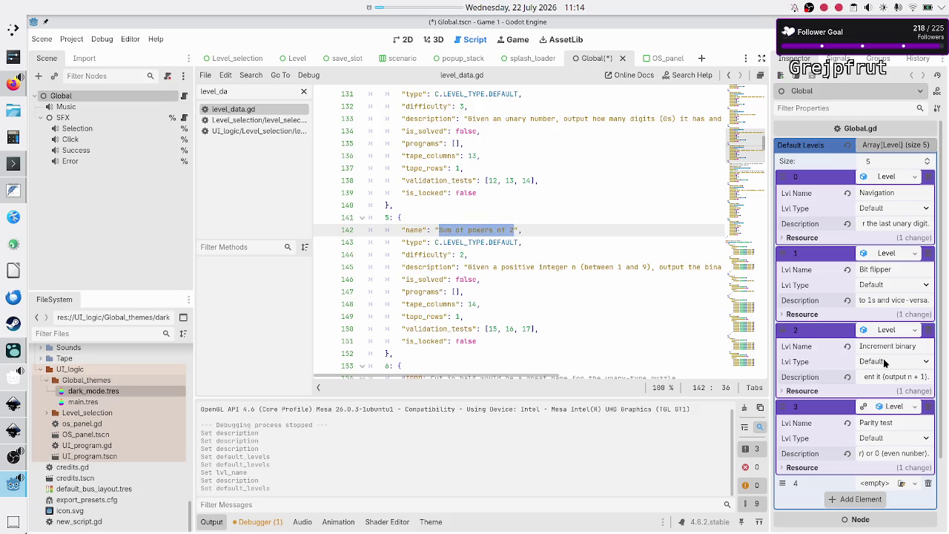
left_click(913, 482)
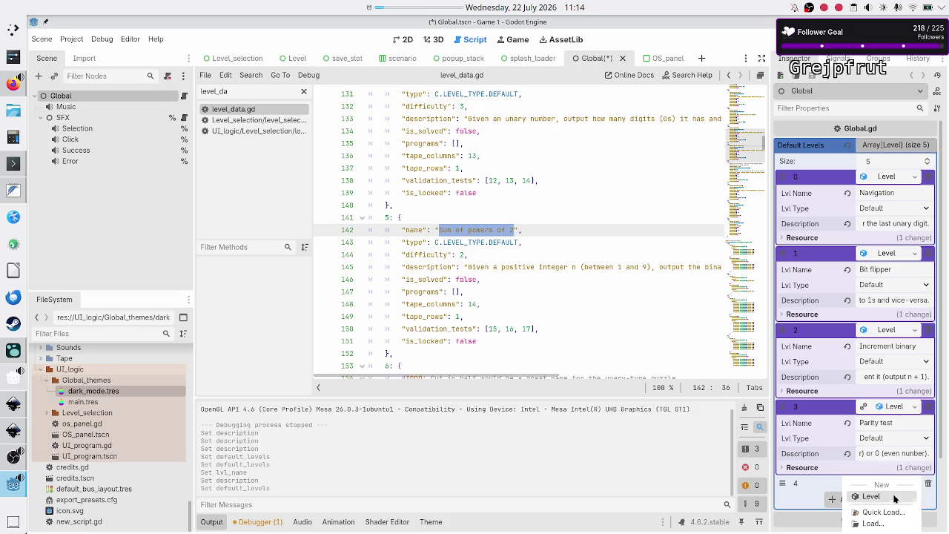
left_click(886, 495)
left_click(884, 482)
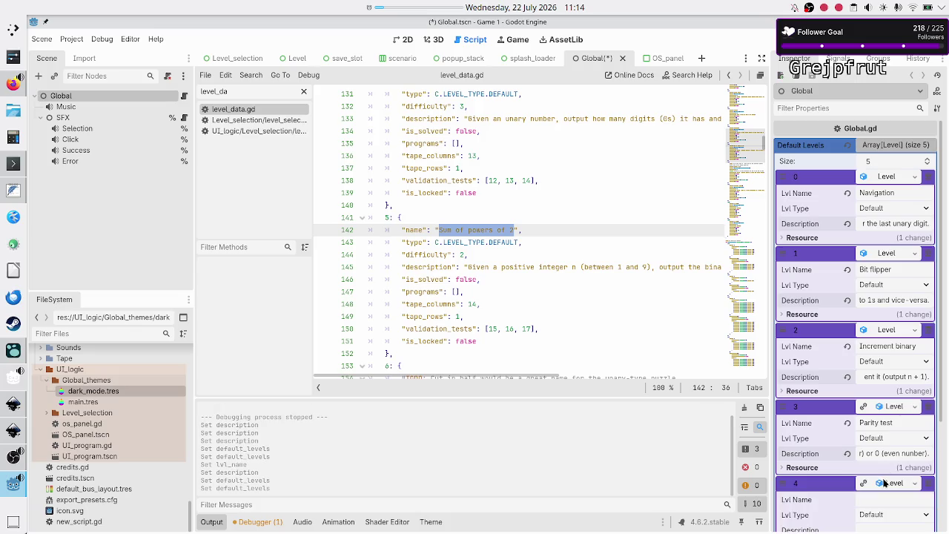
left_click(878, 500)
key("ctrl+v")
key("Tab")
key("Tab")
Paste the Sum of powers of 2 description from the script into element 4, then add empty element 5
scroll(844, 477, "down", 5)
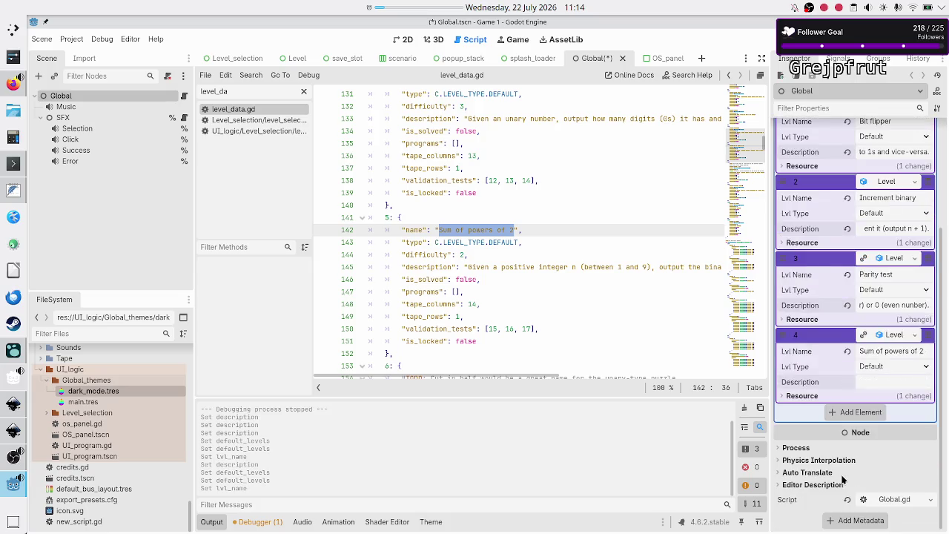
left_click(467, 268)
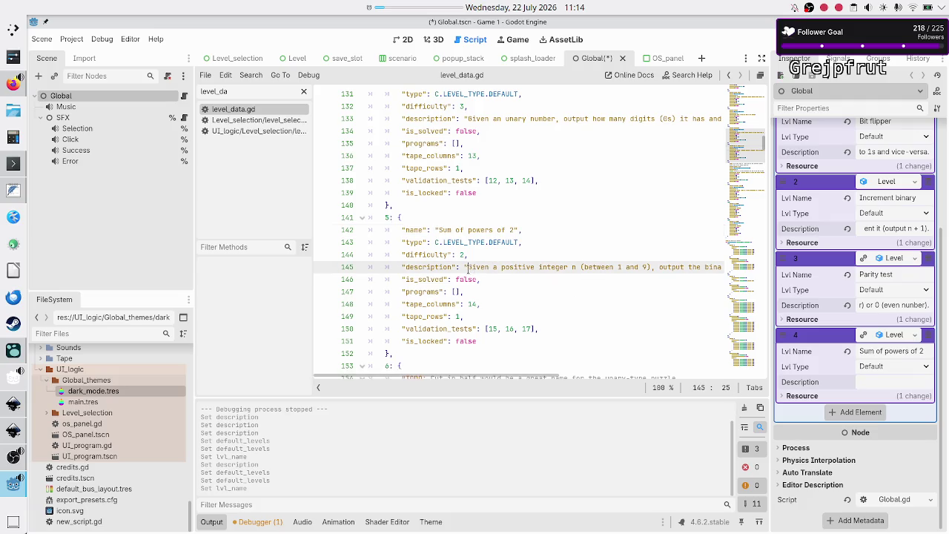
key("shift+End")
key("shift+Left")
key("shift+Left")
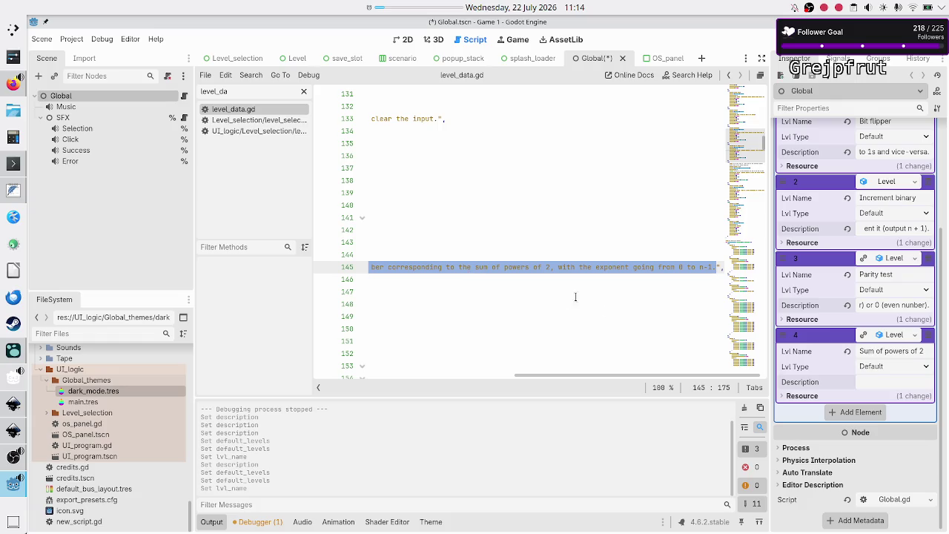
key("ctrl+v")
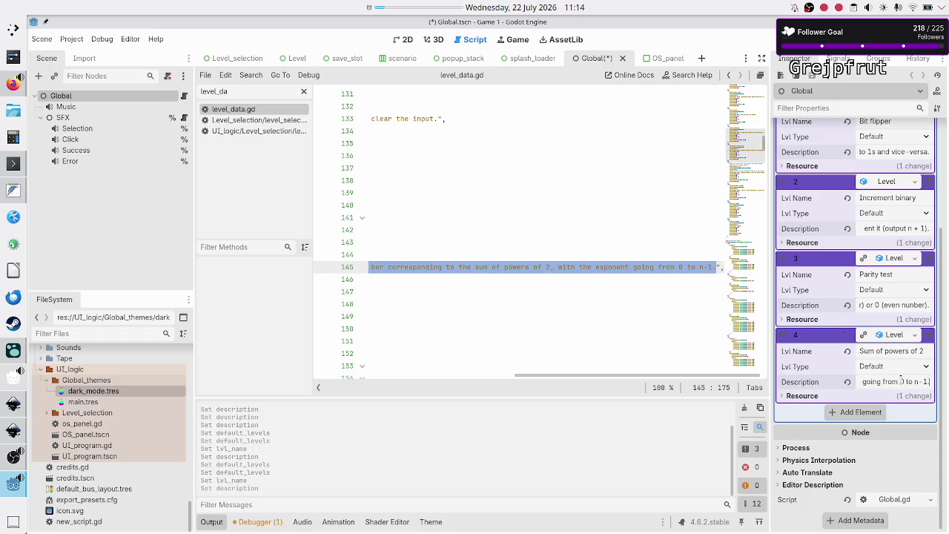
left_click(853, 414)
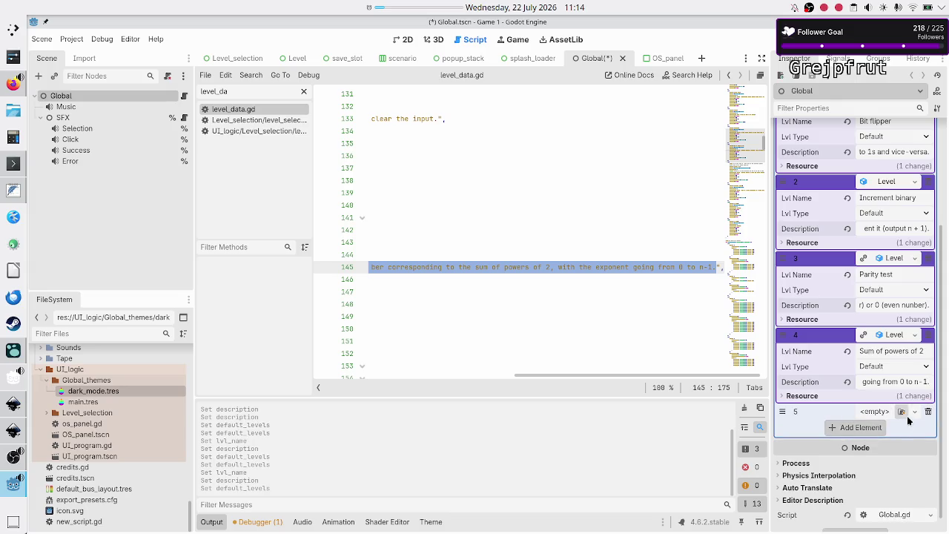
Make element 5 a new Level resource and expand its properties
left_click(914, 412)
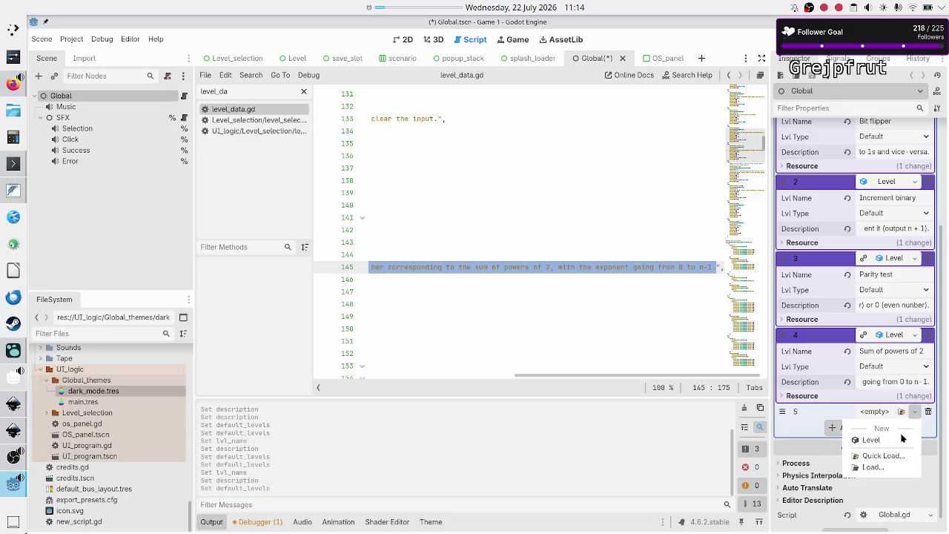
left_click(884, 441)
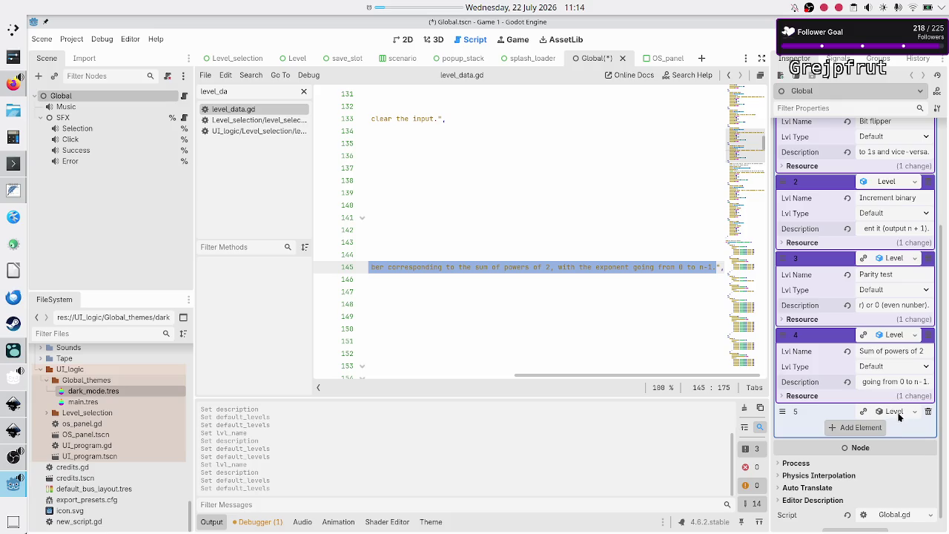
left_click(897, 412)
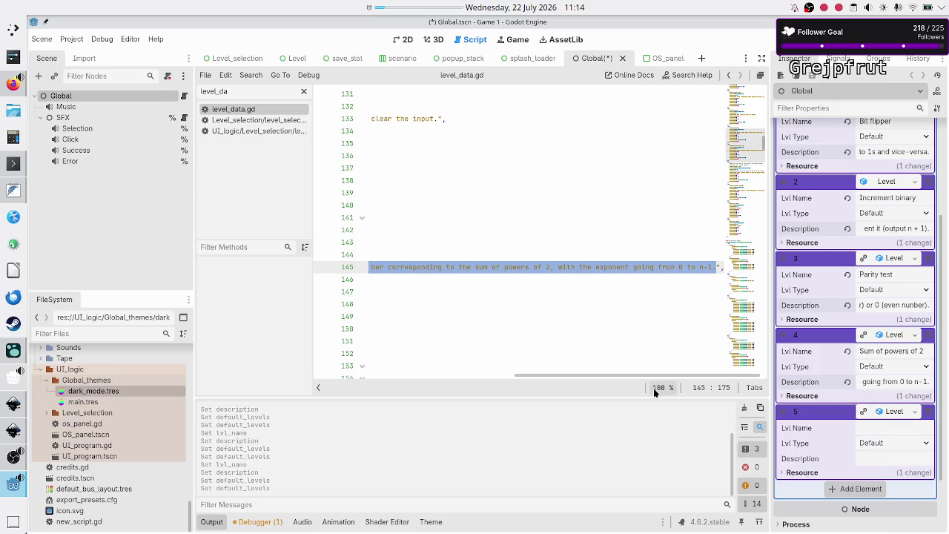
Scroll through level_data.gd to review the remaining level entries
left_click(591, 266)
key("Up")
key("Right")
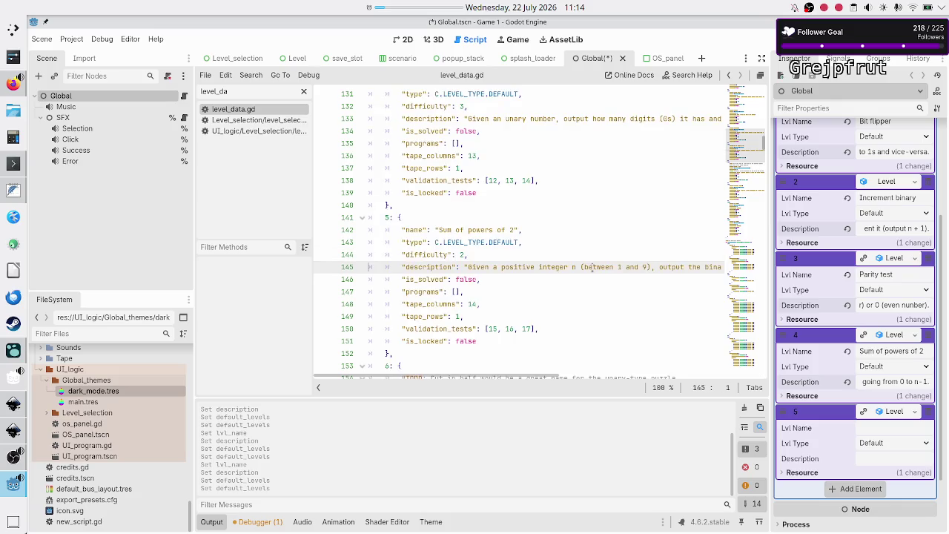
double_click(424, 254)
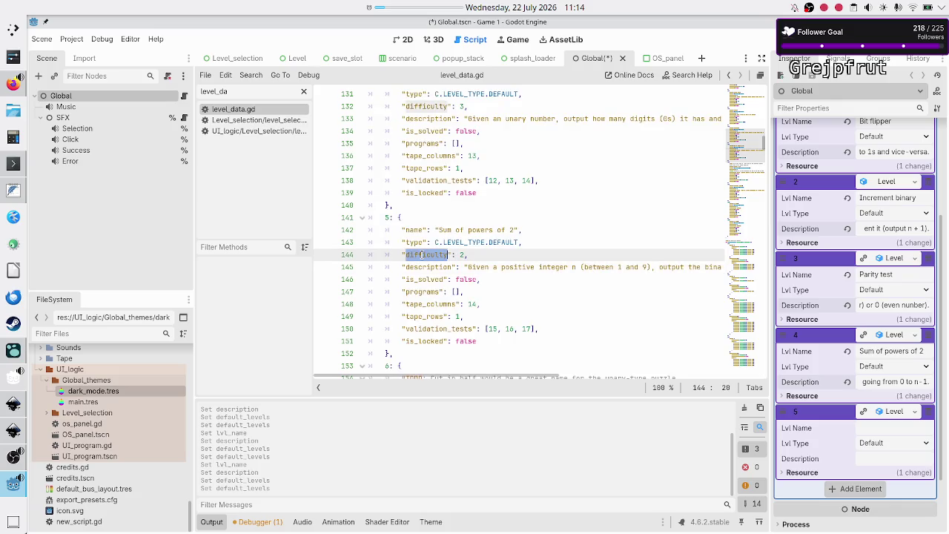
scroll(474, 267, "down", 3)
scroll(490, 274, "down", 2)
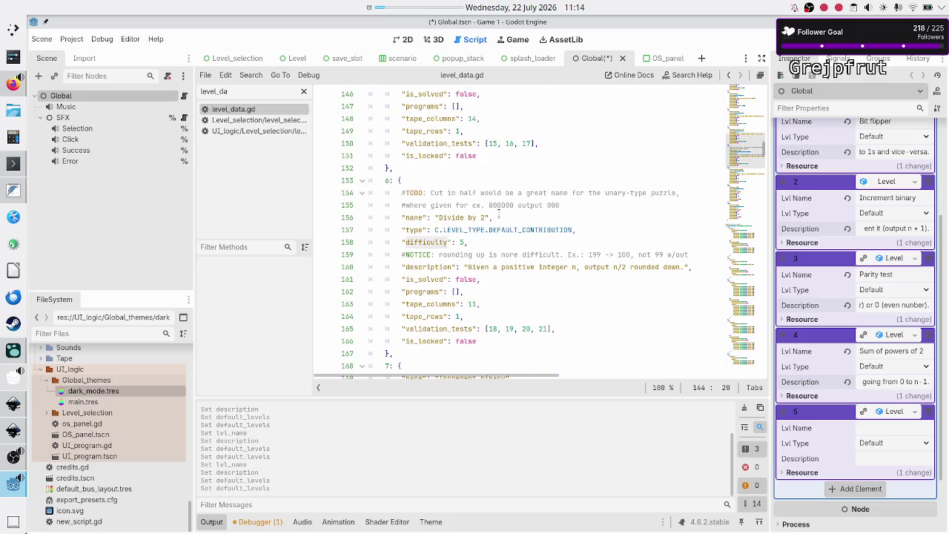
scroll(501, 237, "down", 4)
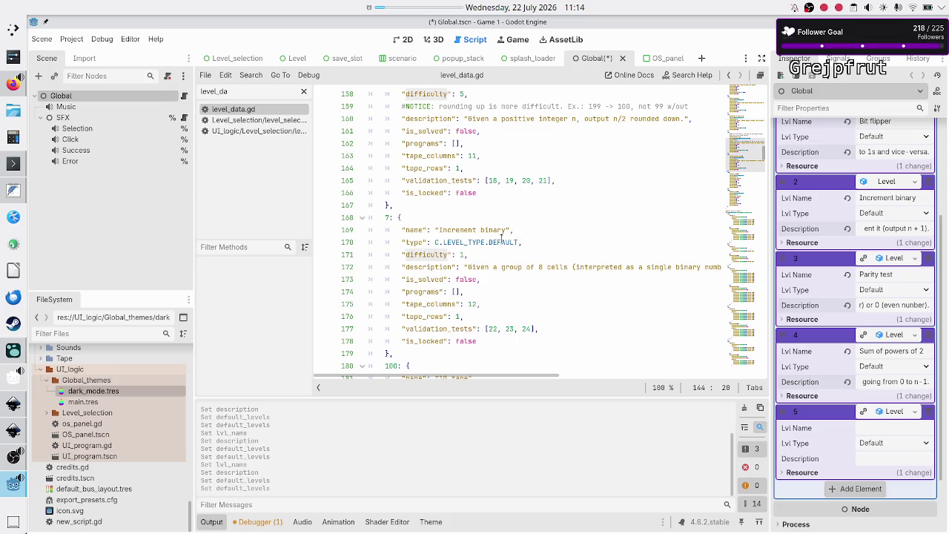
scroll(501, 237, "down", 3)
scroll(501, 237, "up", 2)
scroll(501, 237, "down", 7)
scroll(501, 237, "up", 11)
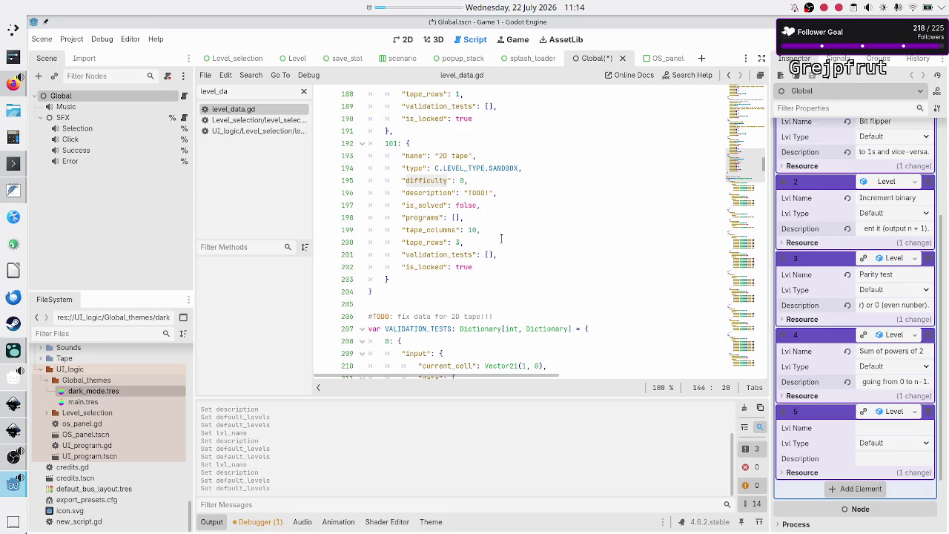
scroll(501, 237, "up", 20)
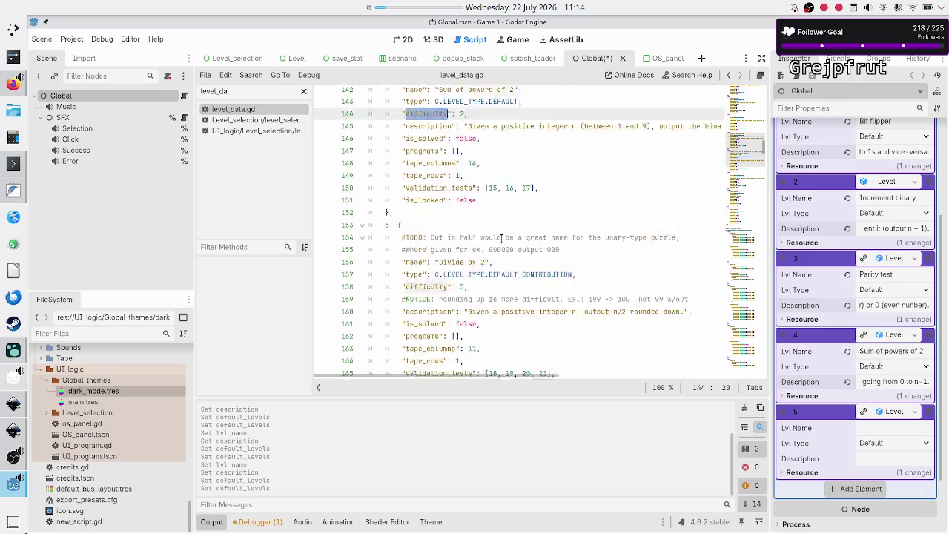
scroll(502, 237, "down", 7)
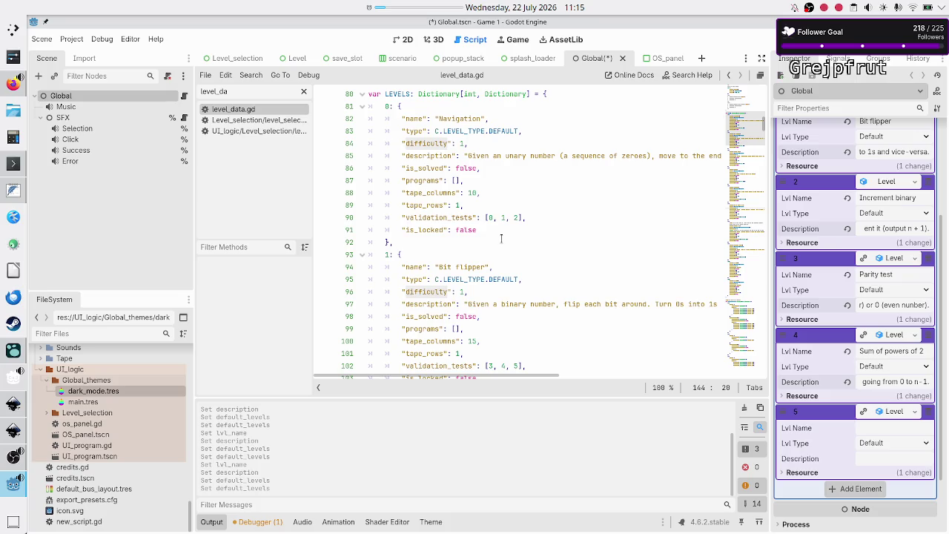
scroll(501, 237, "down", 3)
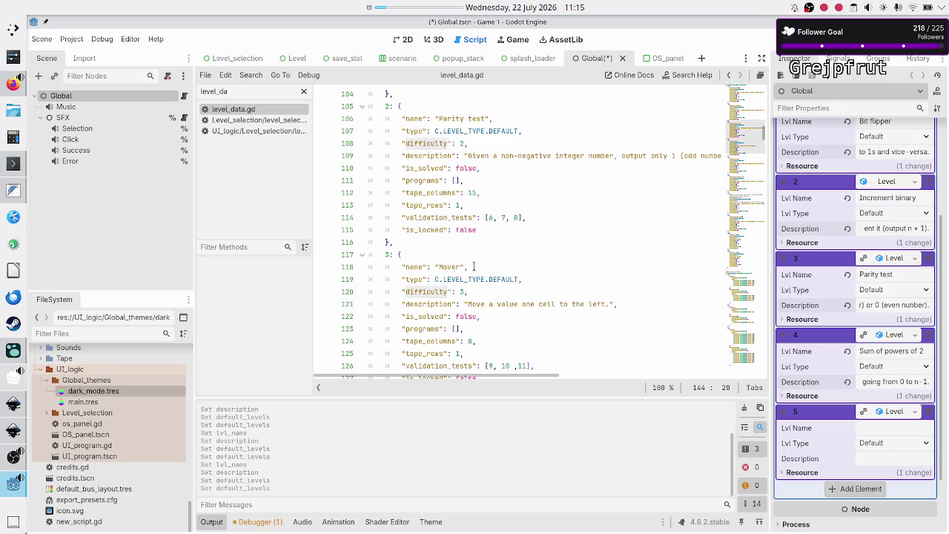
Name element 5 'Mover' with description 'Move a value one cell to the left.'
mouse_move(467, 279)
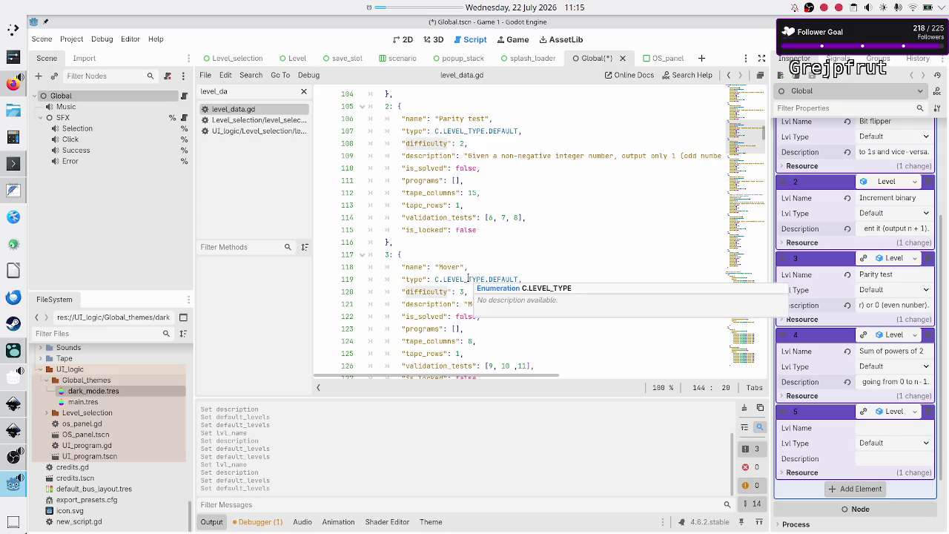
double_click(444, 267)
key("ctrl+c")
left_click(874, 427)
key("ctrl+v")
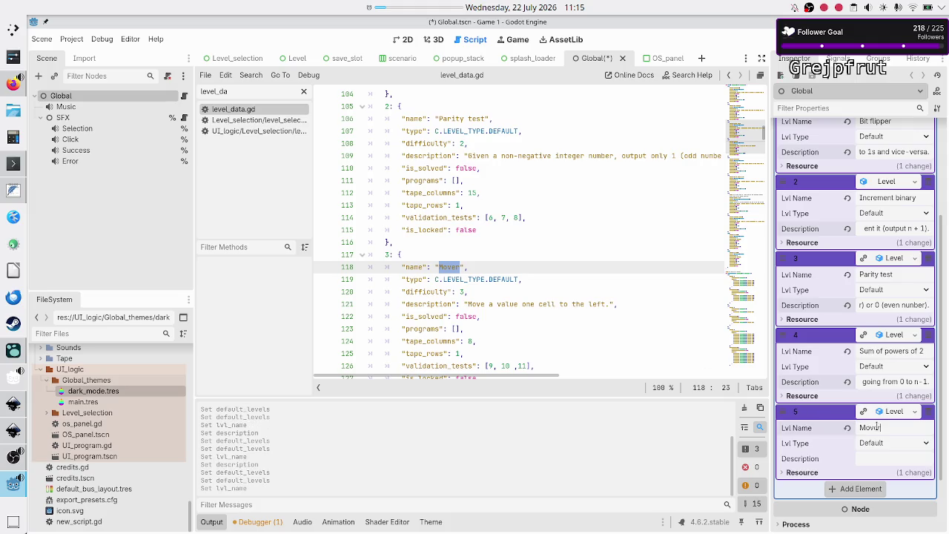
left_click(468, 304)
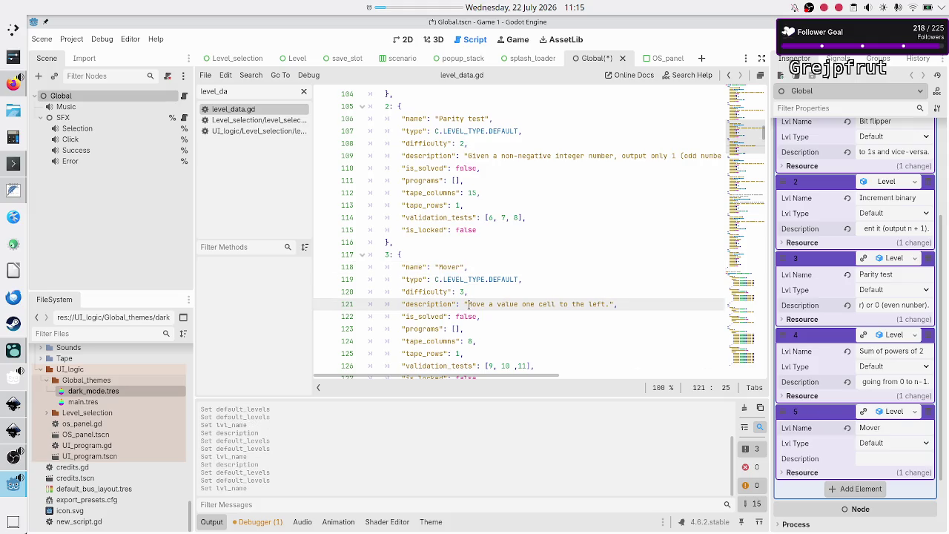
mouse_move(468, 304)
left_mouse_down()
mouse_move(618, 304)
mouse_move(609, 304)
left_mouse_up()
key("ctrl+c")
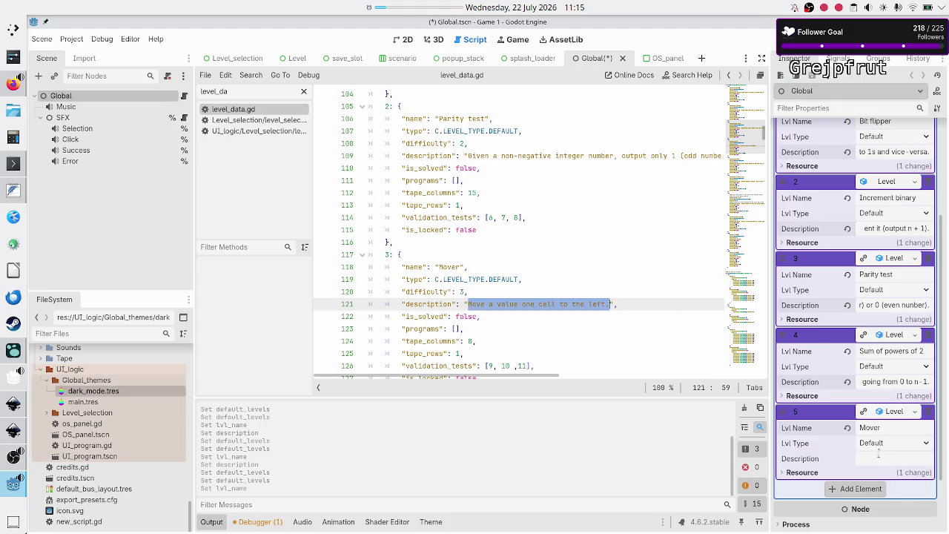
left_click(876, 458)
key("ctrl+v")
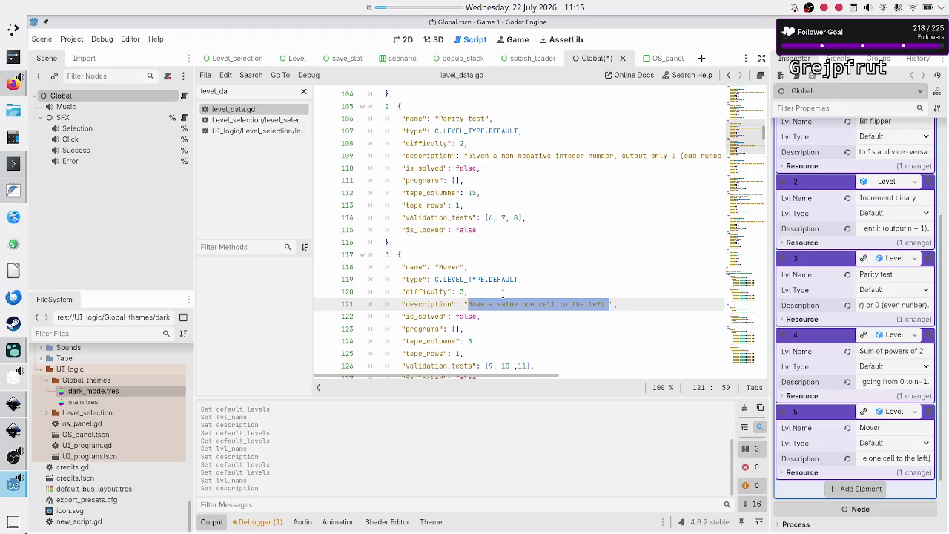
Add element 6 to Default Levels as a new Level
left_click(879, 490)
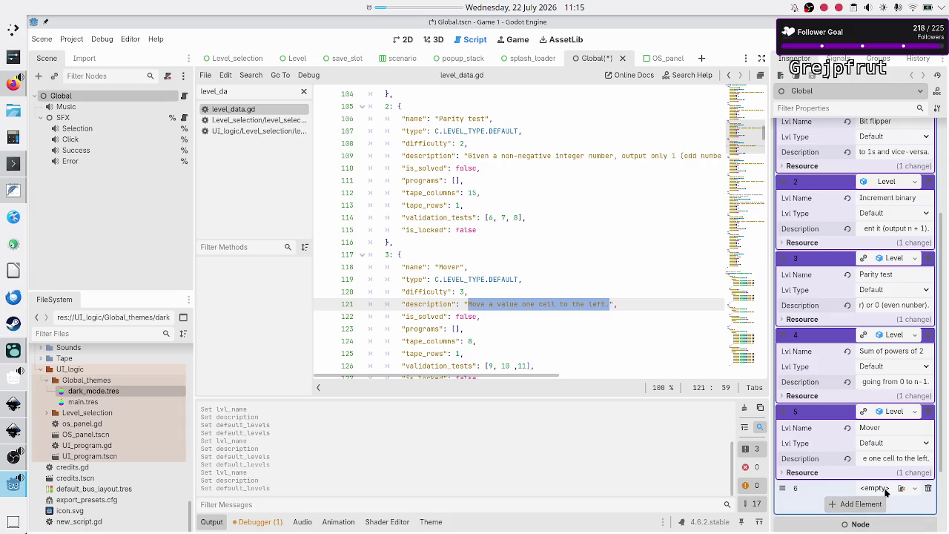
left_click(917, 489)
left_click(882, 496)
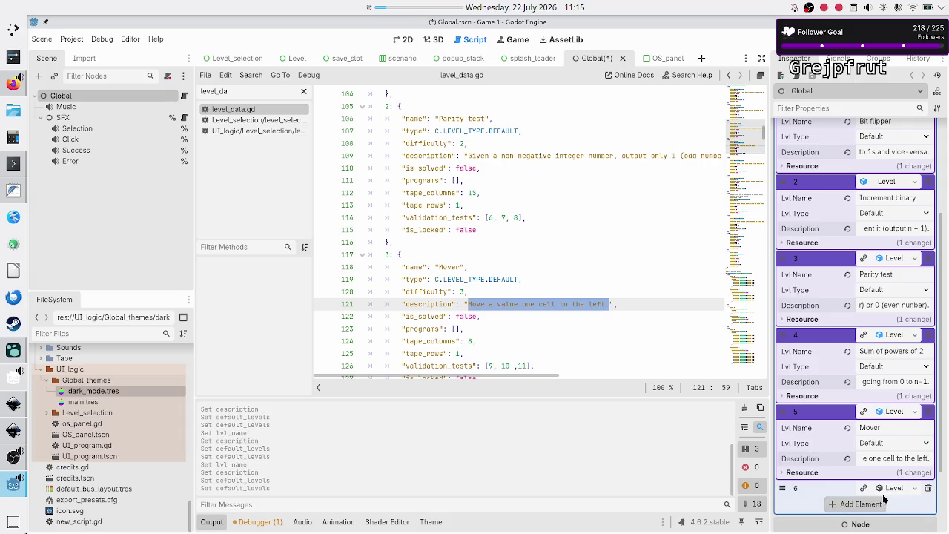
Name element 6's Level 'Counting', taken from line 130 of the script
left_click(885, 487)
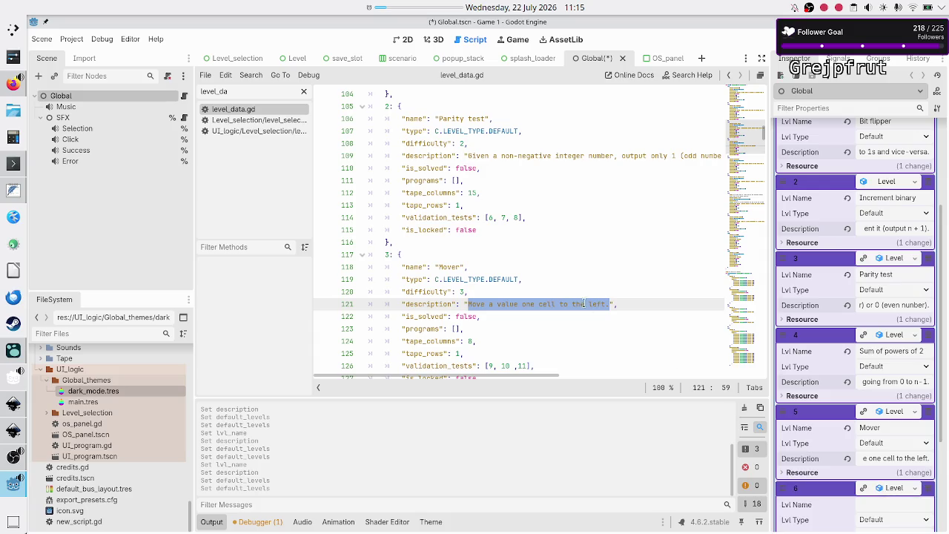
left_click(497, 291)
scroll(495, 290, "down", 5)
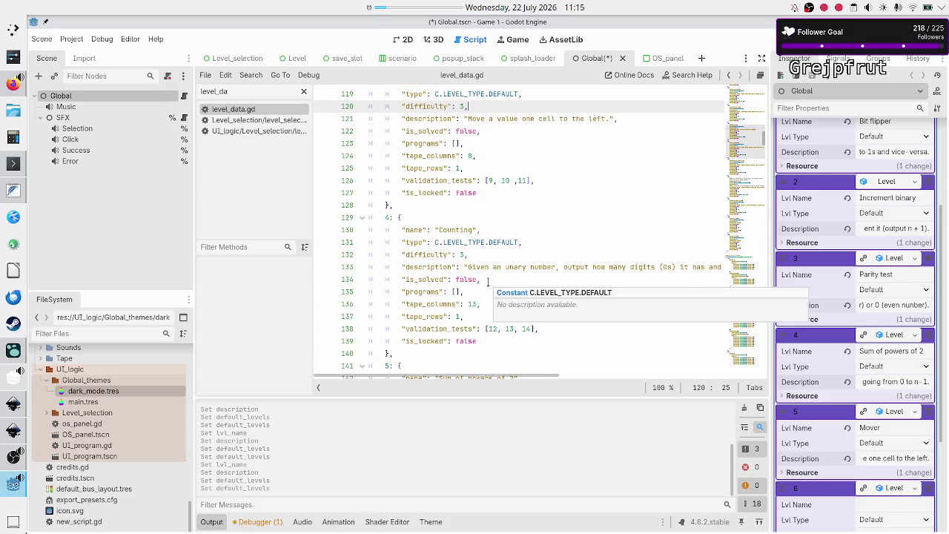
double_click(455, 231)
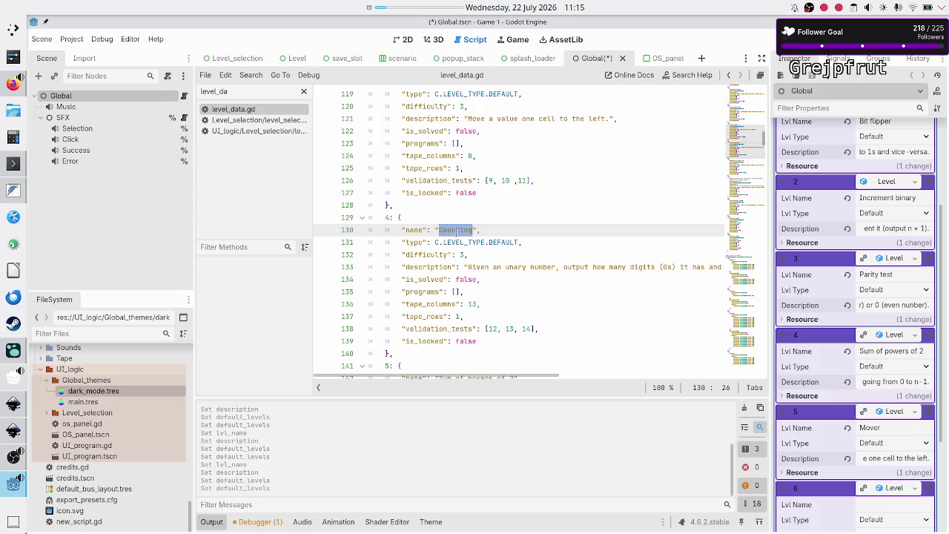
left_click(880, 504)
key("ctrl+v")
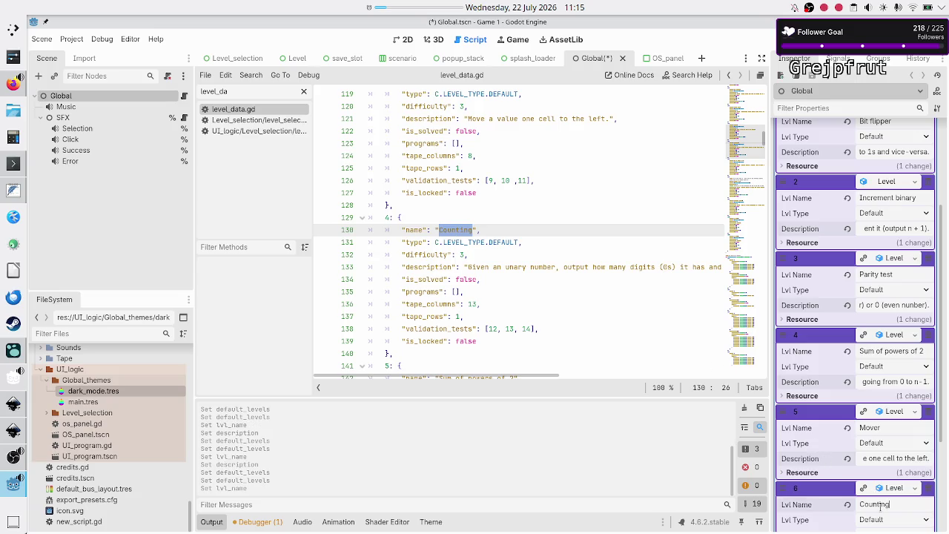
Paste Counting's unary-digit-counting description into element 6 and add another empty array element
left_click(467, 267)
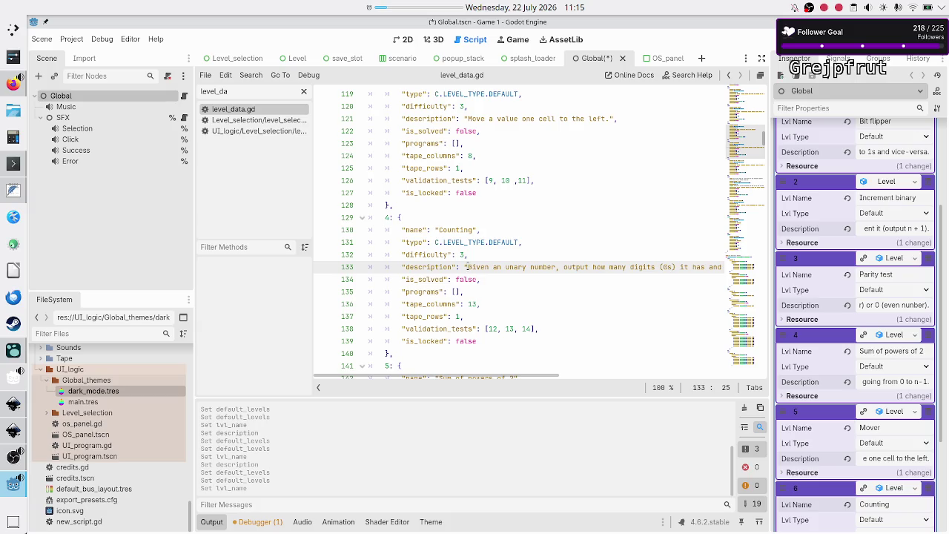
key("shift+End")
key("shift+Left")
key("shift+Left")
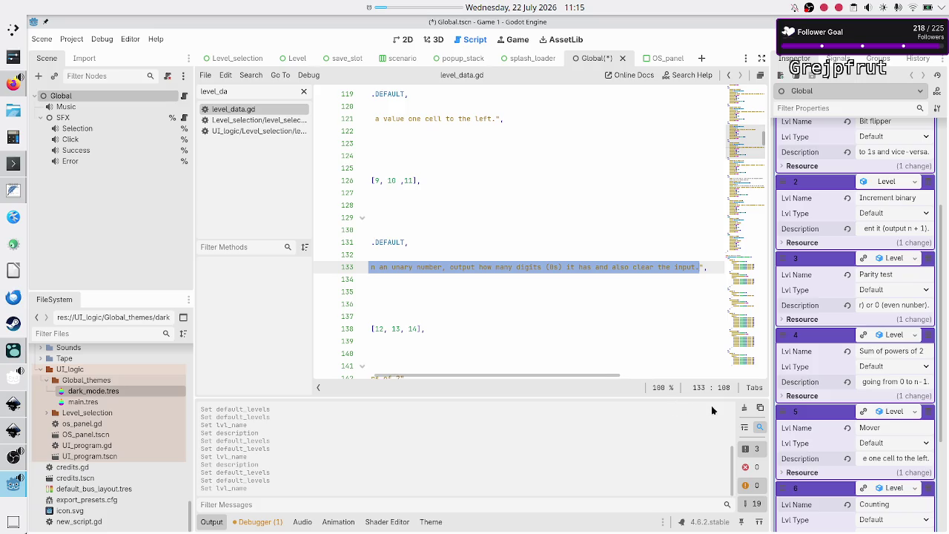
scroll(856, 493, "down", 3)
left_click(882, 433)
key("ctrl+v")
left_click(860, 465)
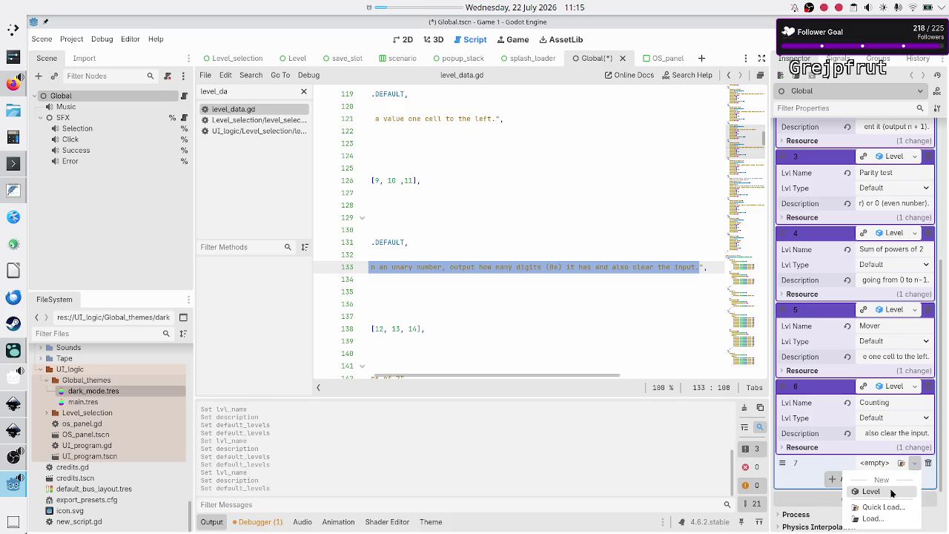
Make element 7 a new Level named 'Divide by 2'
left_click(893, 492)
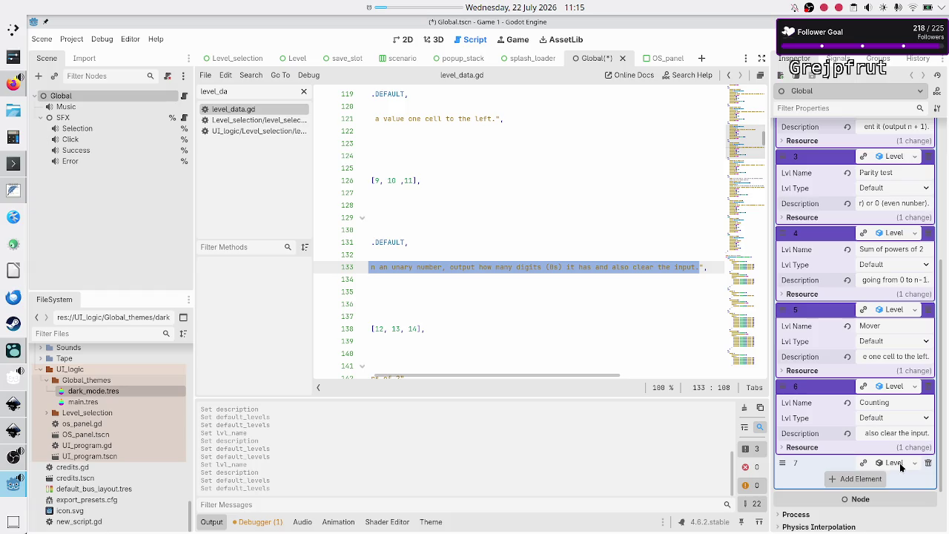
left_click(898, 464)
left_click(491, 246)
scroll(492, 246, "left", 3)
scroll(489, 246, "down", 3)
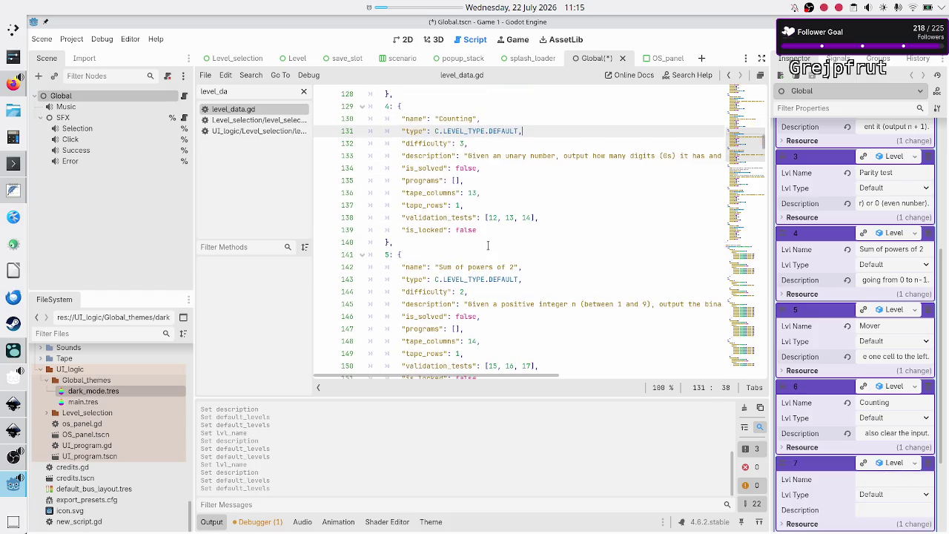
scroll(488, 246, "down", 6)
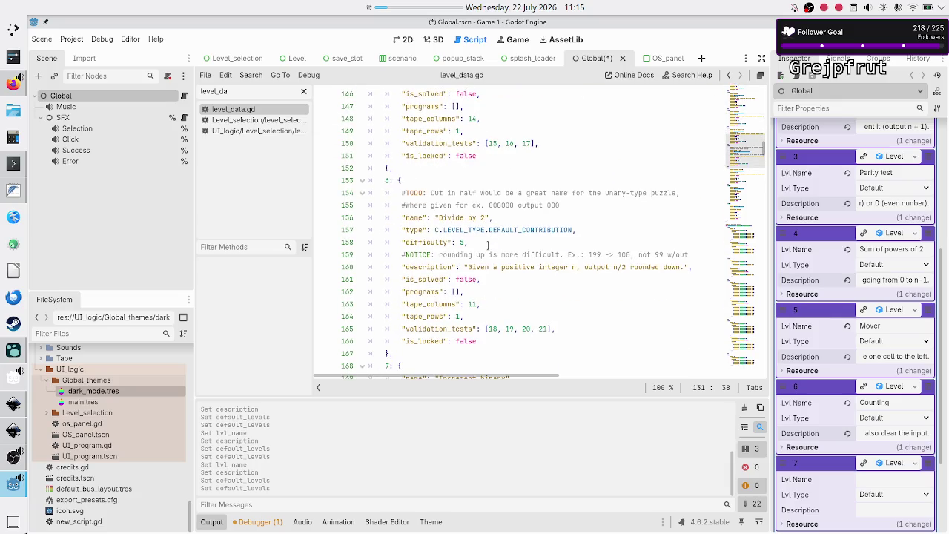
left_click(452, 216)
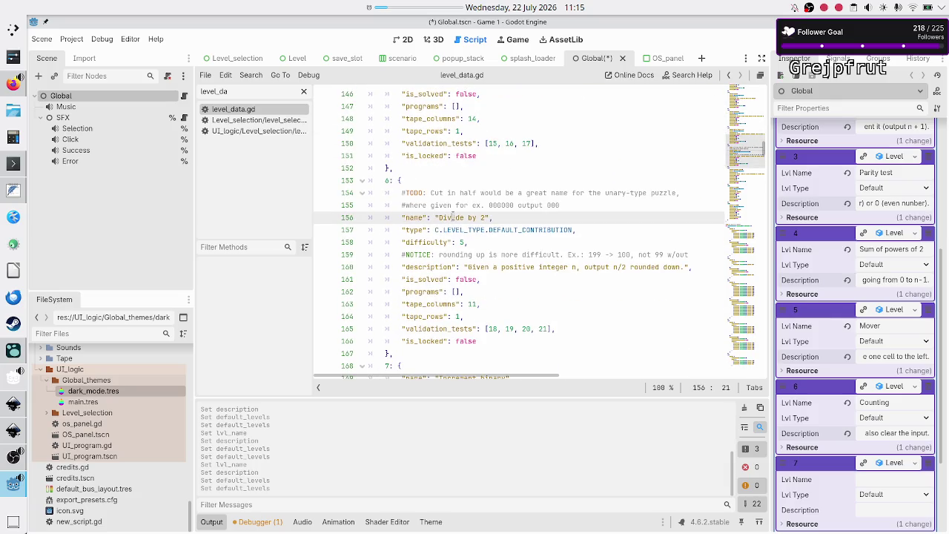
key("shift+Right")
key("shift+Right")
key("shift+Right")
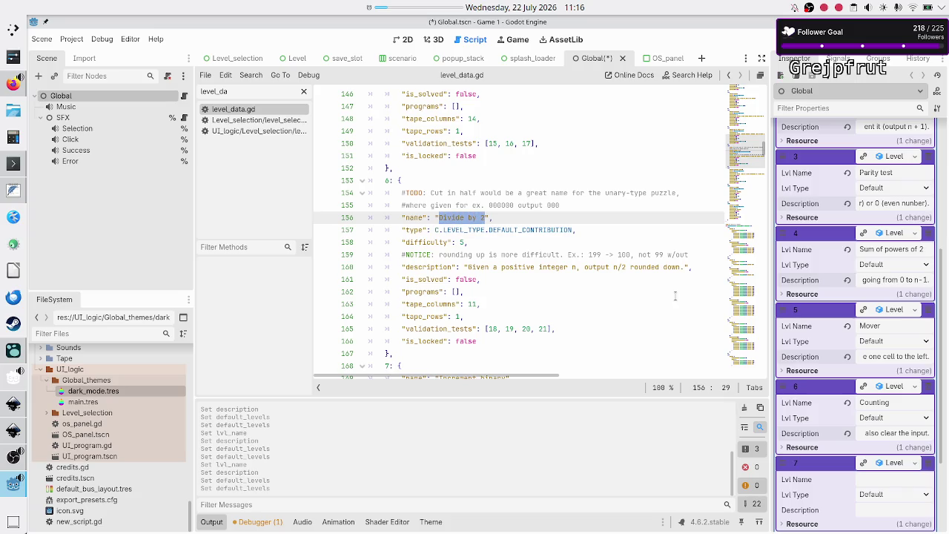
left_click(889, 478)
key("ctrl+v")
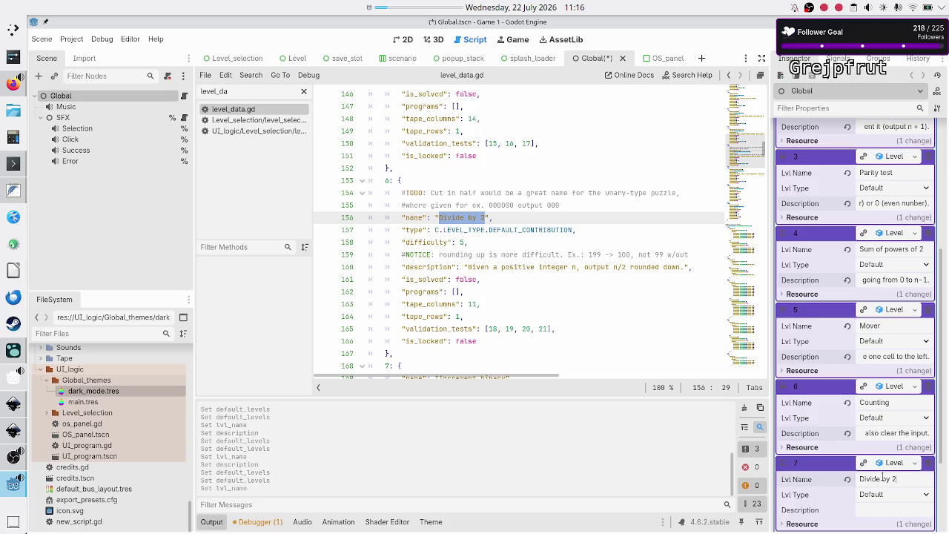
Give element 7 the n/2-rounded-down description from line 160 and save the scene
left_click(466, 267)
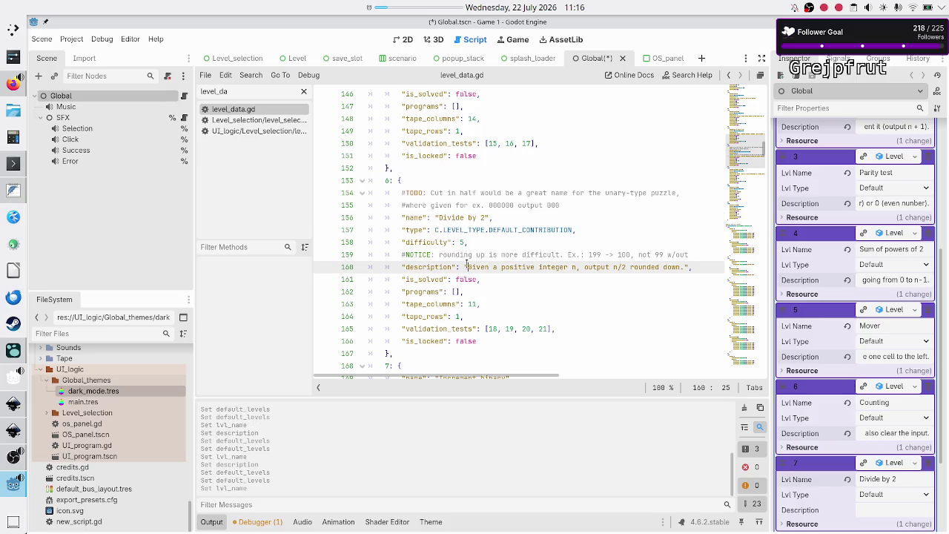
key("shift+End")
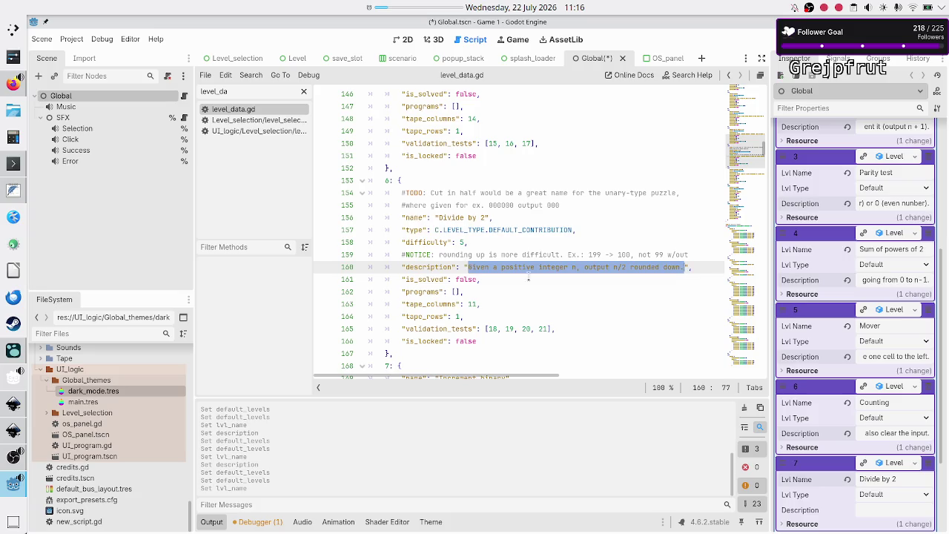
left_click(874, 507)
key("ctrl+v")
key("ctrl+s")
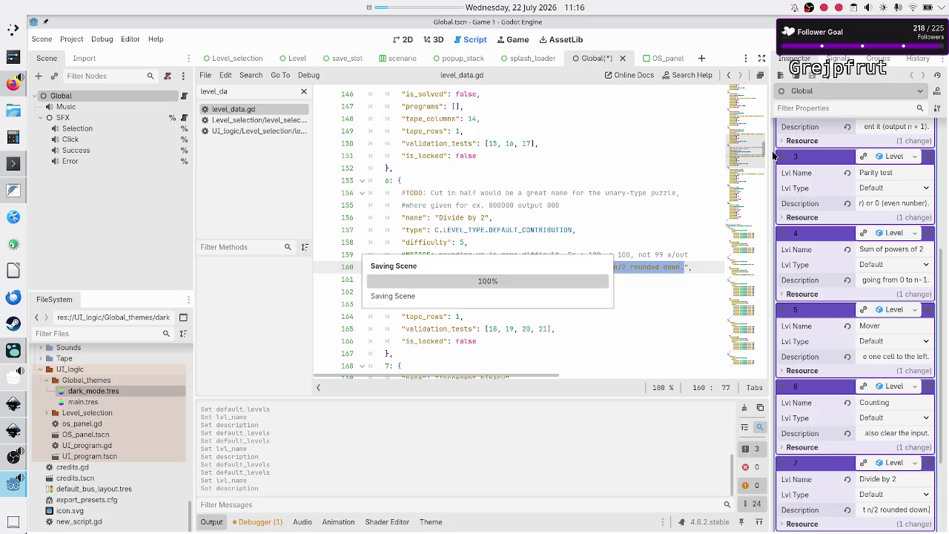
Run Level_selection and check the Navigation, Bit flipper, Increment binary, Parity test and Sum of powers of 2 descriptions
left_click(236, 58)
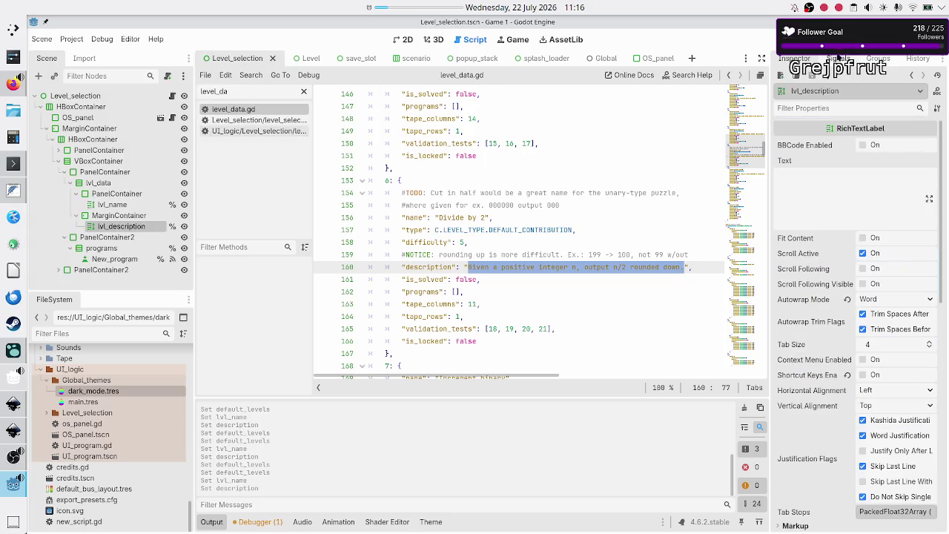
key("F5")
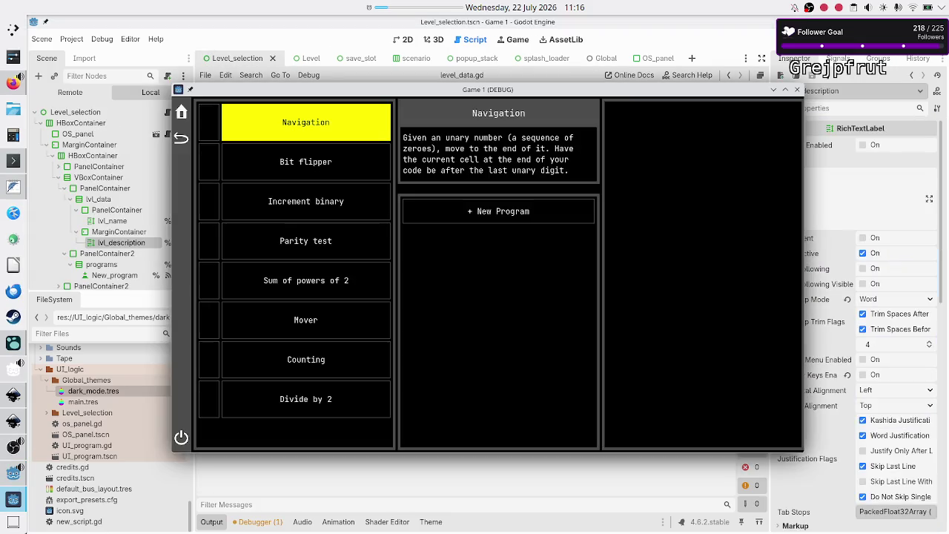
left_click(311, 164)
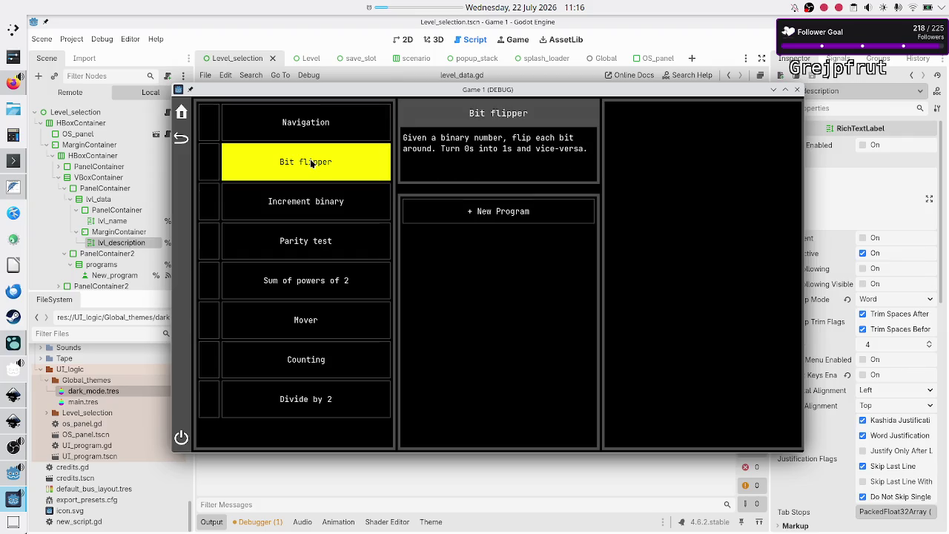
left_click(319, 135)
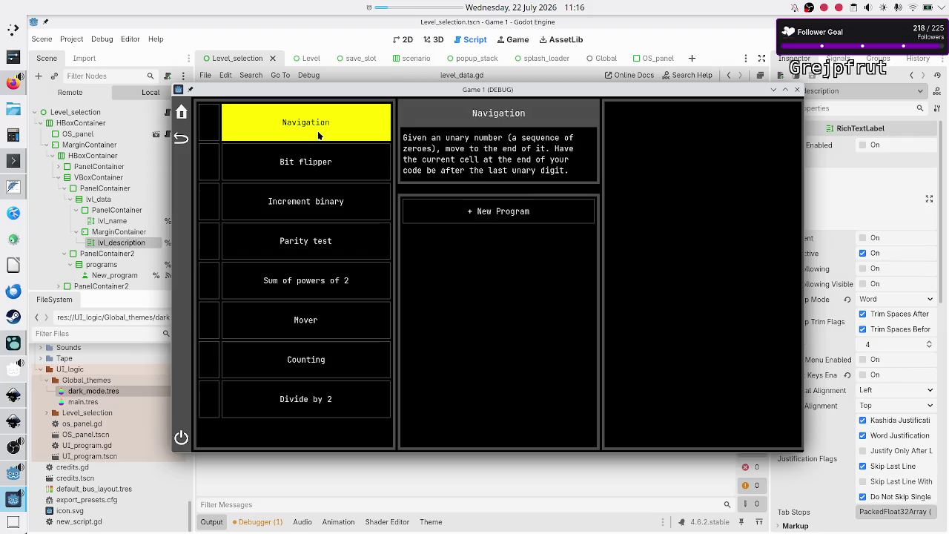
left_click(316, 175)
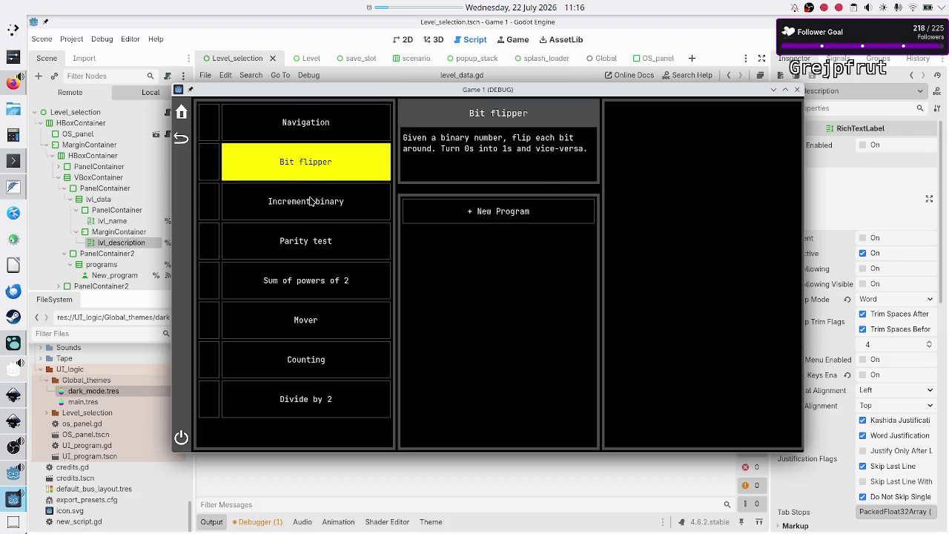
left_click(311, 202)
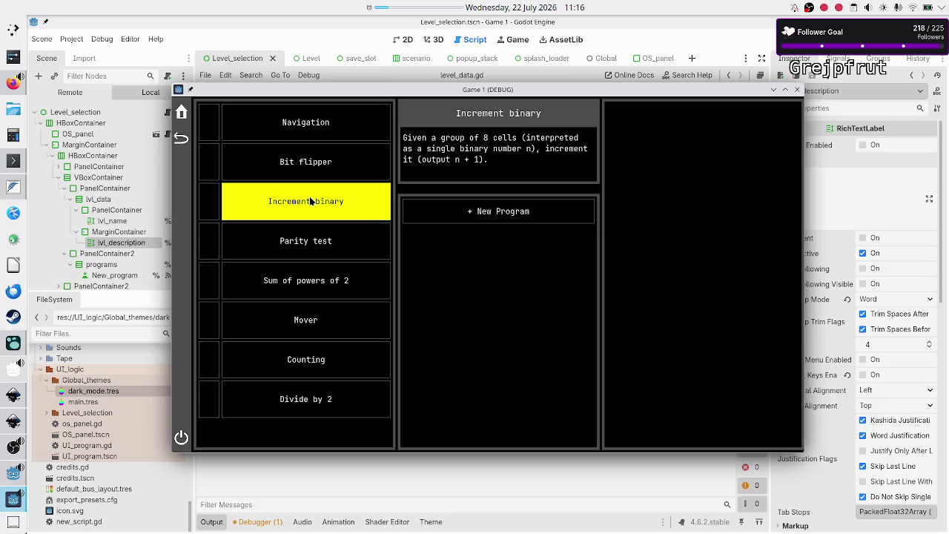
left_click(304, 249)
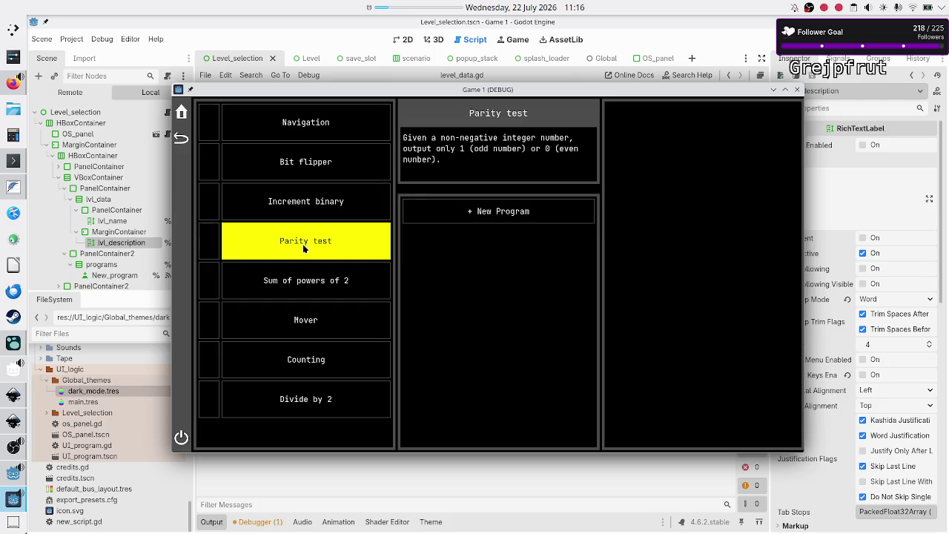
left_click(303, 288)
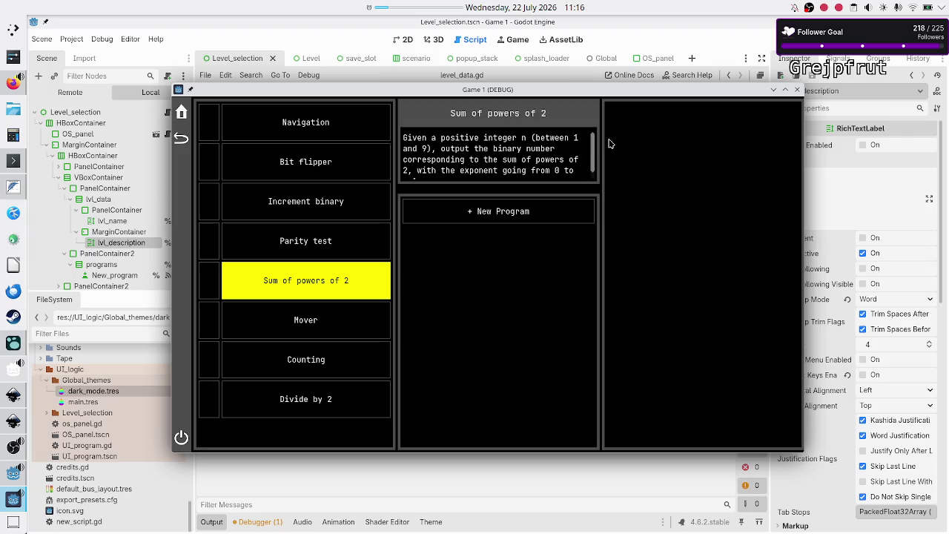
Check the Mover, Counting and Divide by 2 descriptions, add Untitled Program 1, then switch to Inkscape
scroll(593, 150, "down", 1)
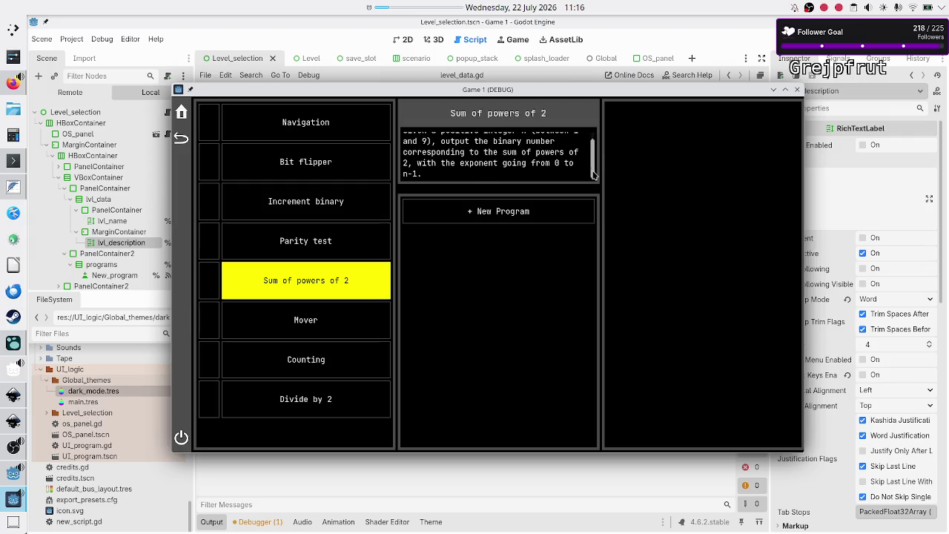
scroll(597, 166, "up", 1)
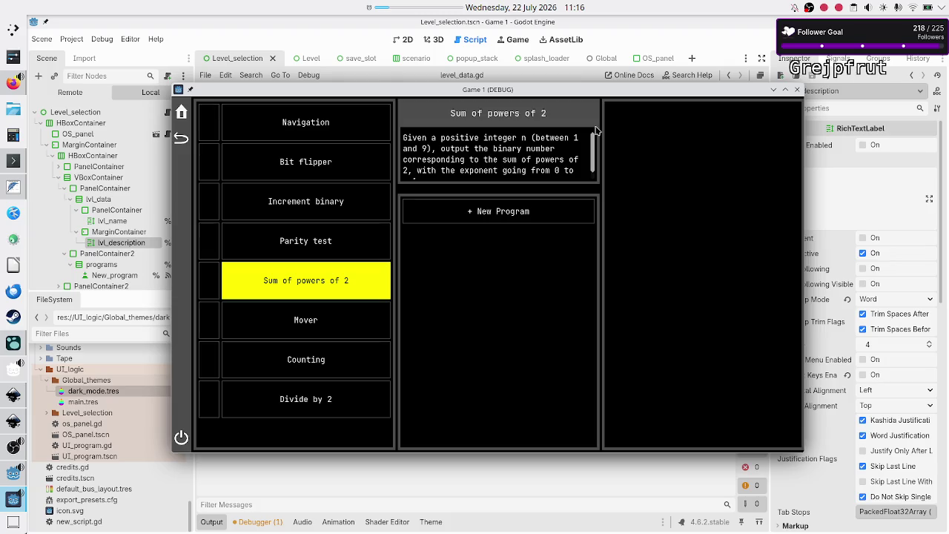
scroll(594, 133, "down", 1)
scroll(594, 135, "up", 1)
scroll(596, 138, "down", 1)
scroll(597, 140, "up", 1)
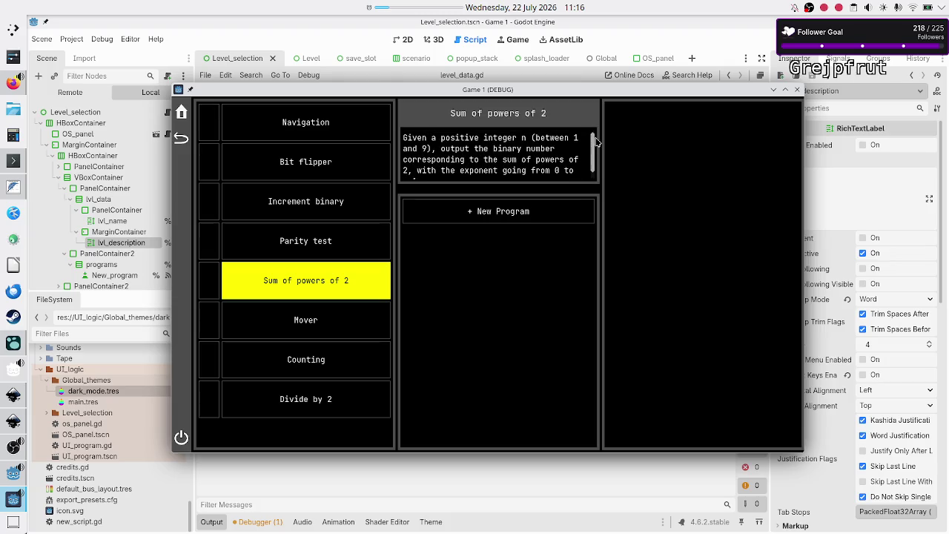
left_click(312, 324)
left_click(306, 361)
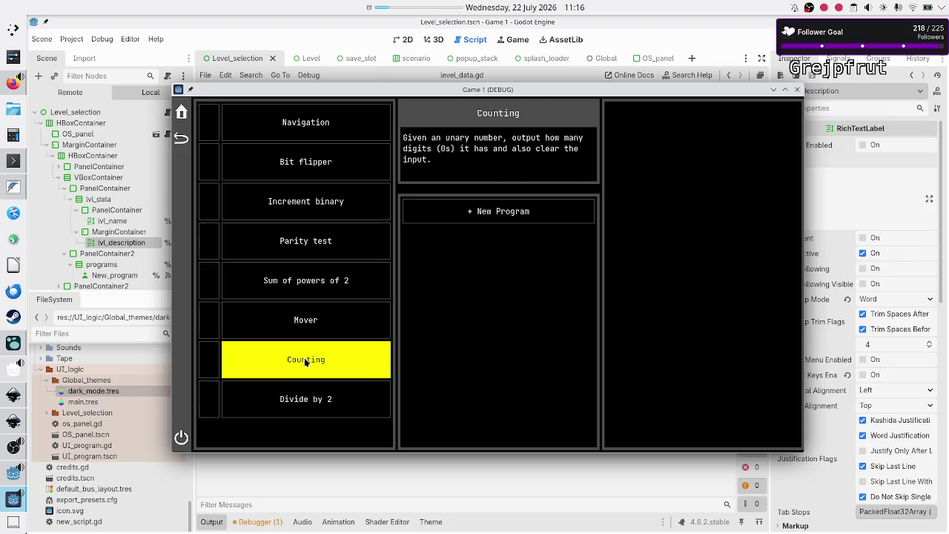
left_click(298, 397)
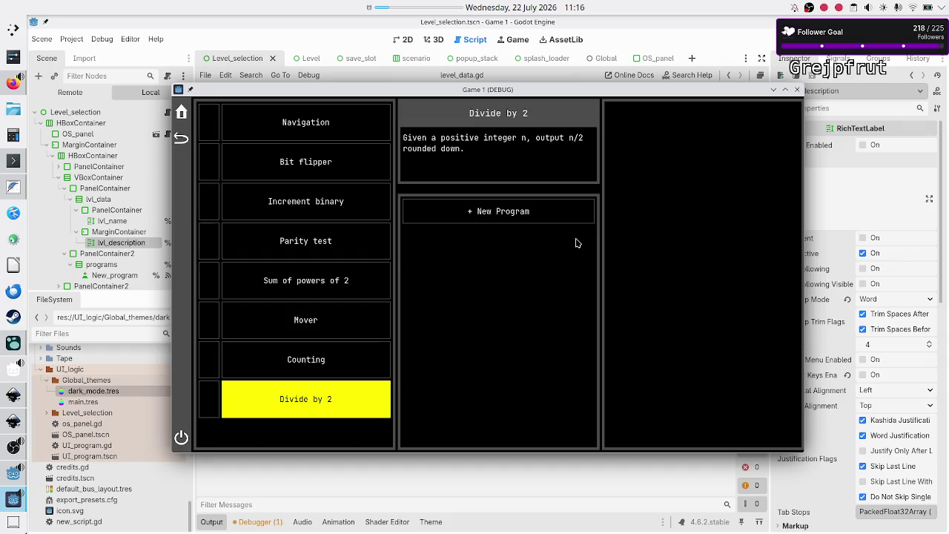
left_click(525, 213)
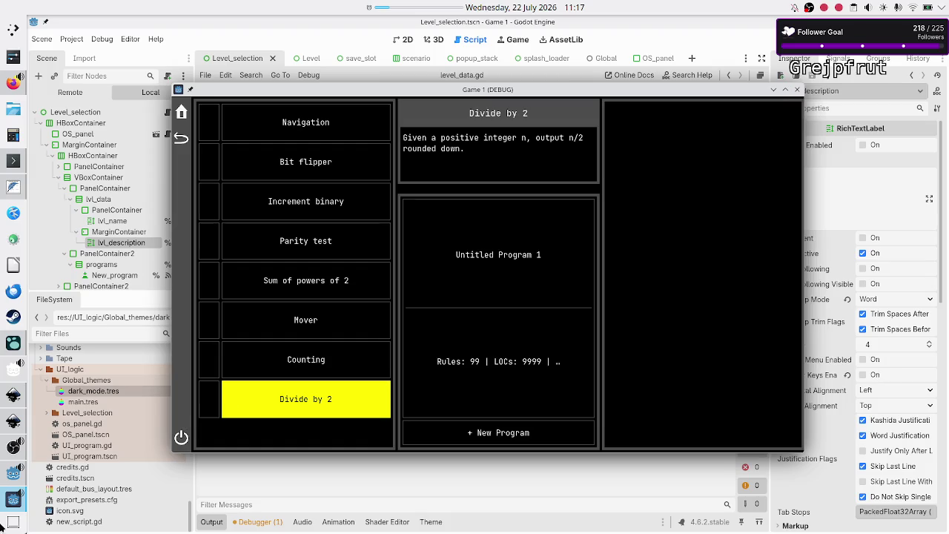
left_click(13, 422)
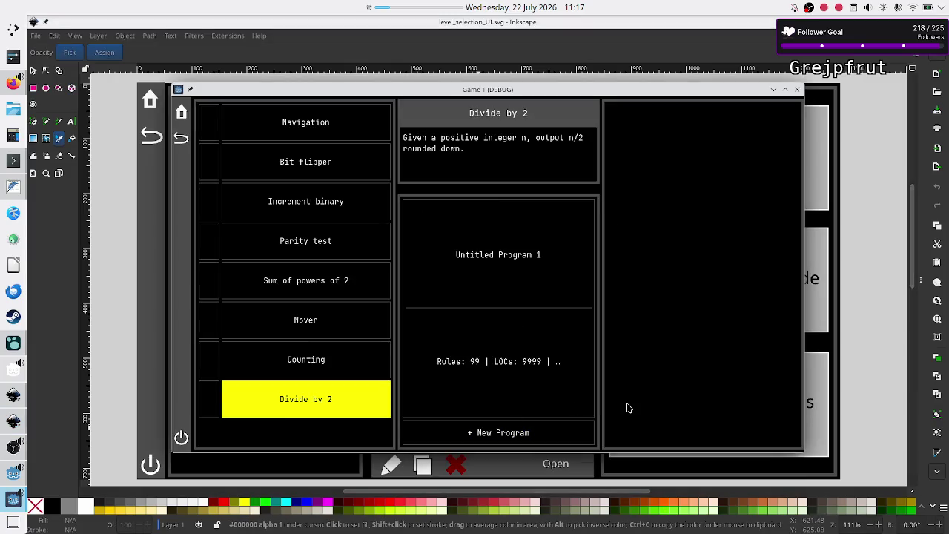
Close the Game 1 (DEBUG) window, compare with the level_selection_UI.svg mockup, and return to Godot
left_click(797, 89)
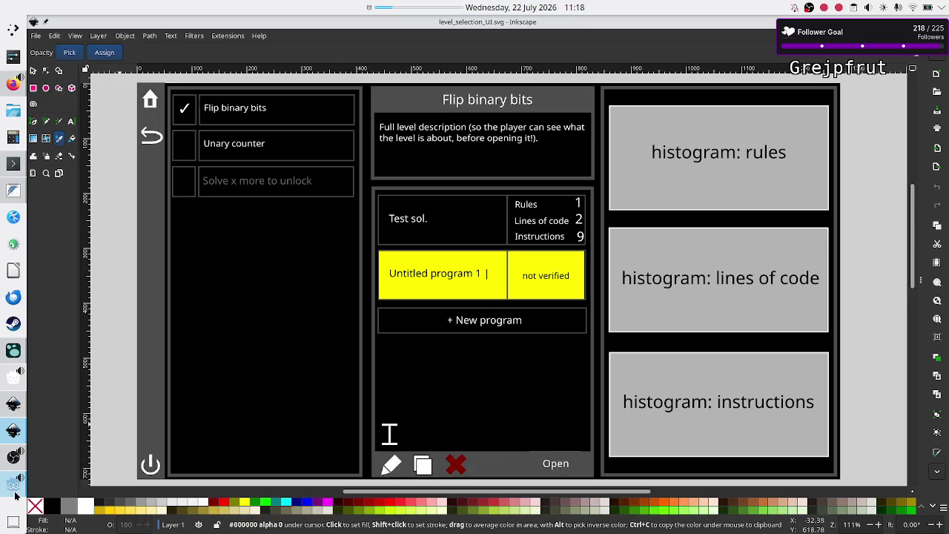
mouse_move(14, 493)
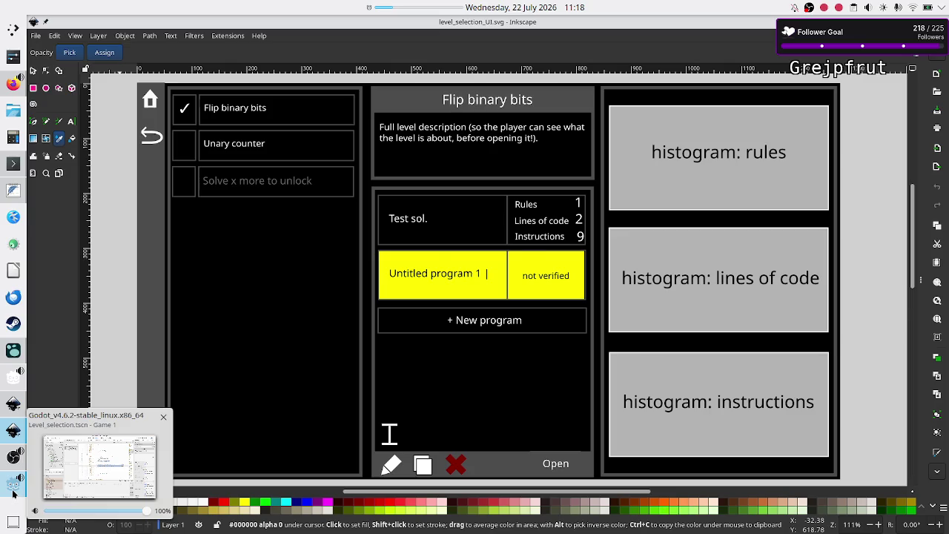
left_click(14, 493)
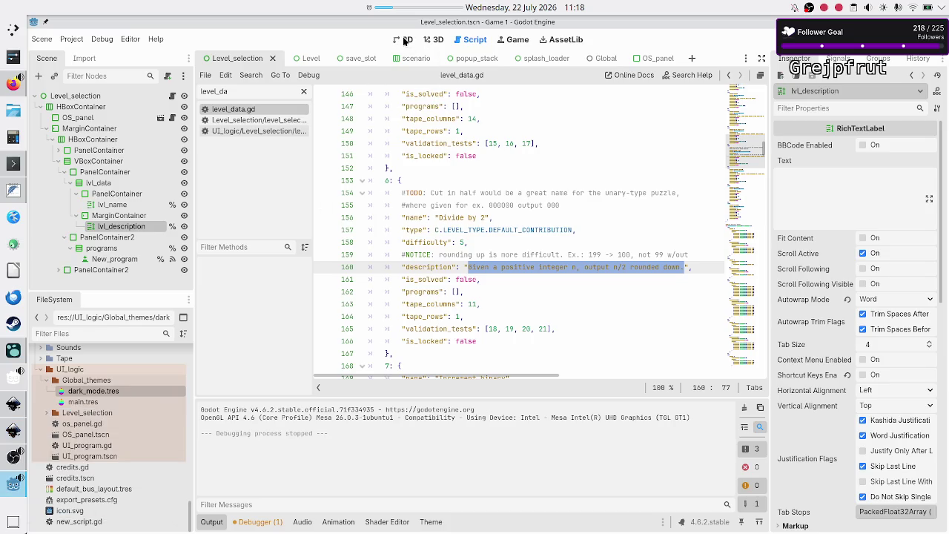
Show the 2D view with the output log hidden, then select programs and New_program in the Scene tree
left_click(404, 41)
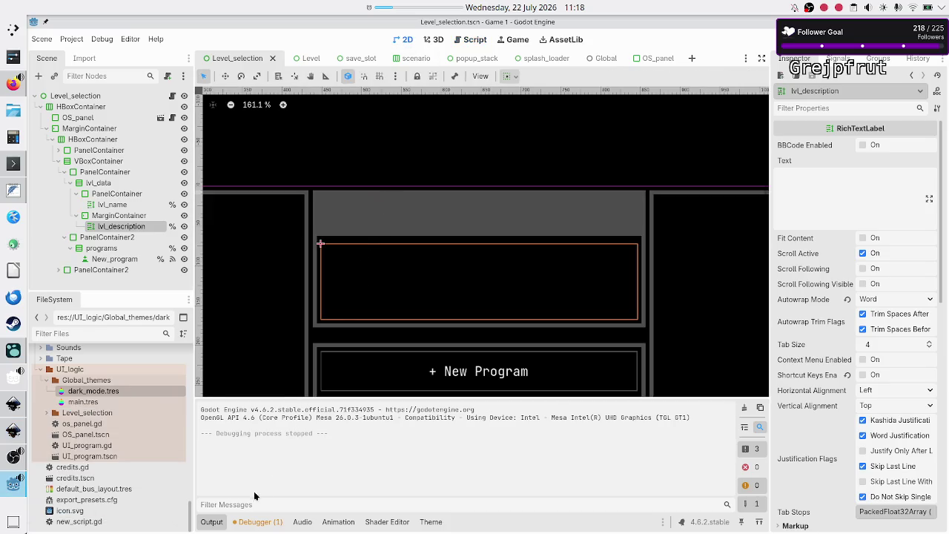
left_click(219, 523)
scroll(380, 390, "down", 1)
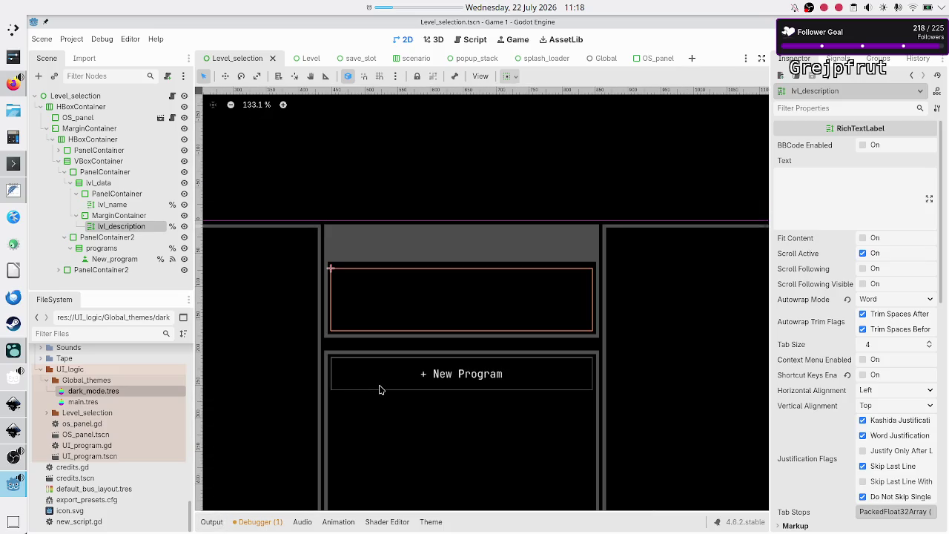
scroll(379, 389, "down", 5)
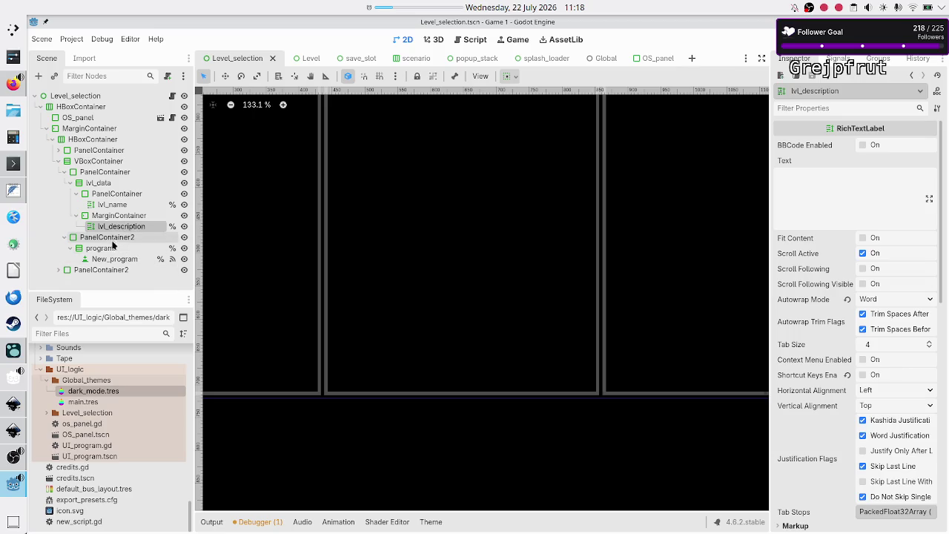
left_click(110, 249)
left_click(109, 258)
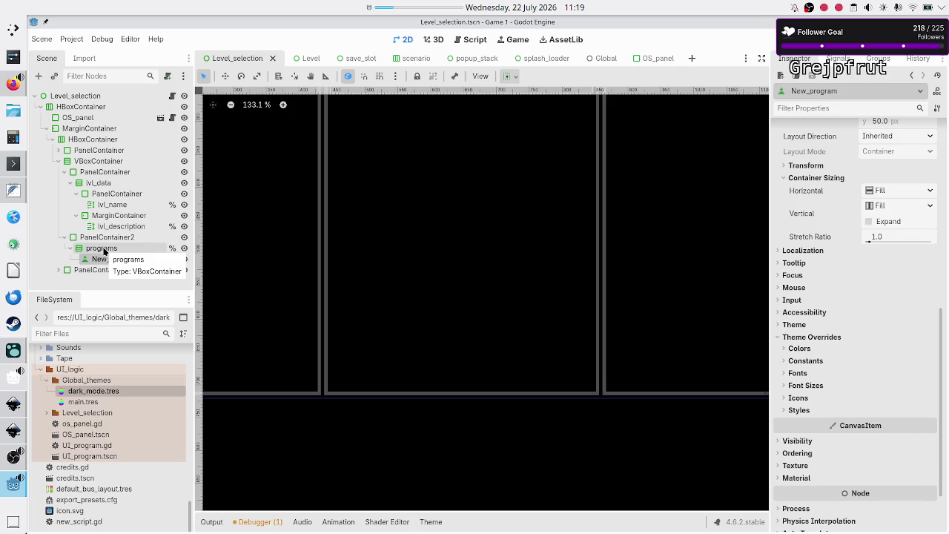
Select the programs container and the New_program button in turn to review their properties
left_click(103, 249)
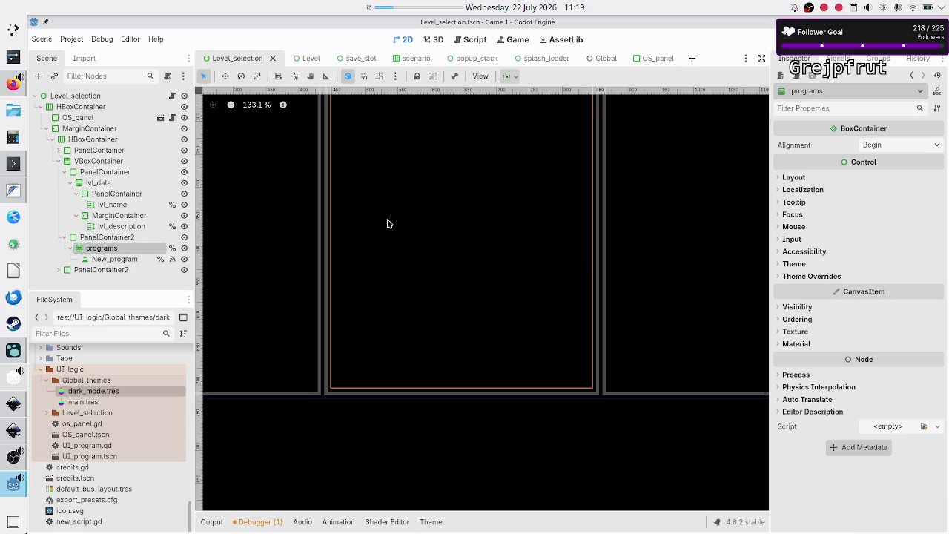
scroll(398, 224, "up", 1)
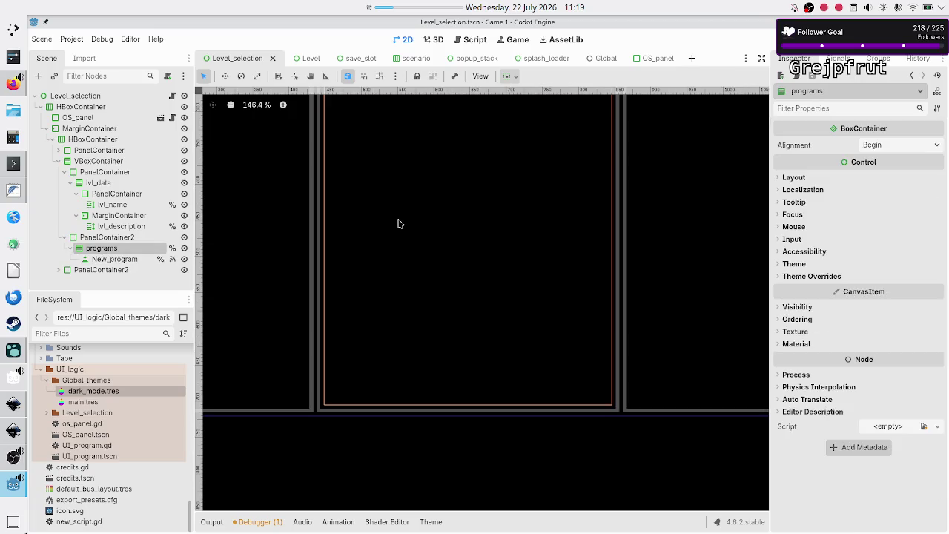
scroll(398, 224, "up", 5)
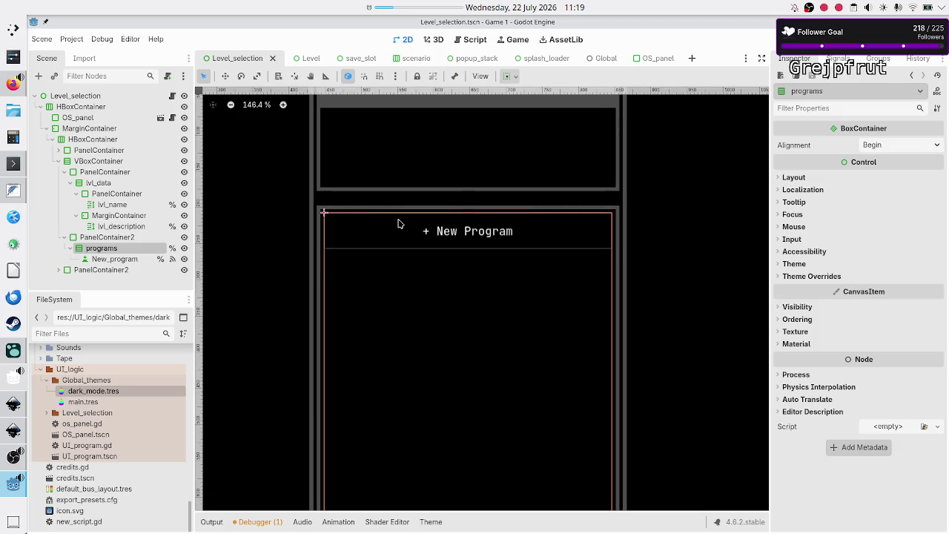
scroll(398, 224, "down", 5)
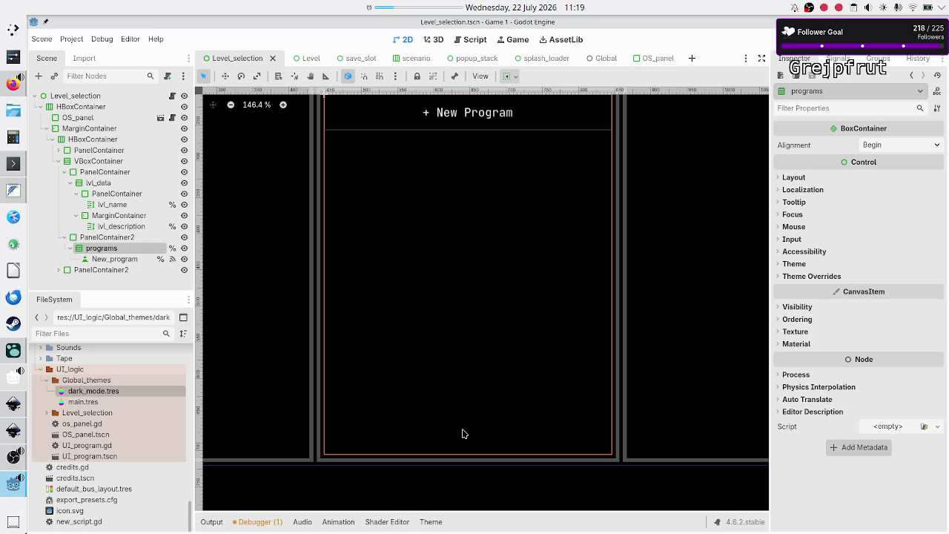
left_click(131, 259)
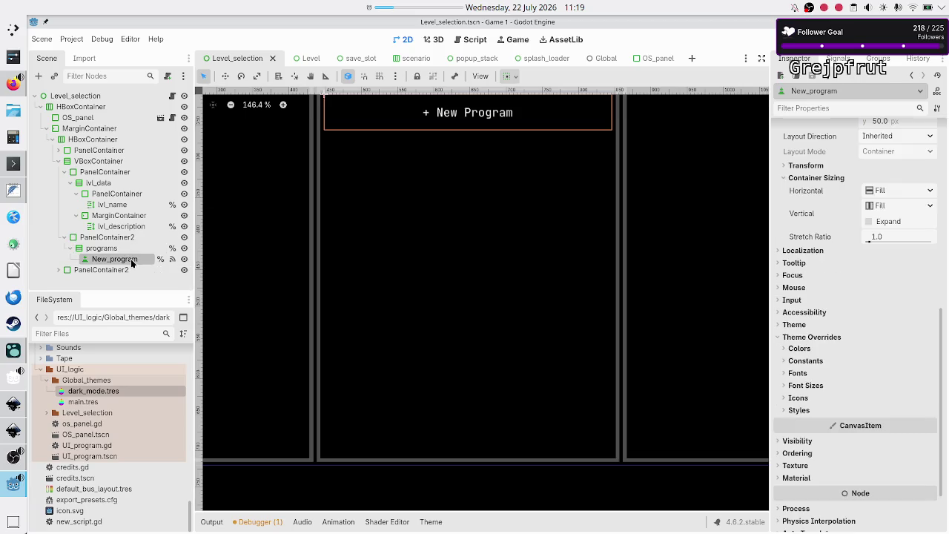
scroll(454, 255, "up", 2)
scroll(454, 254, "down", 2)
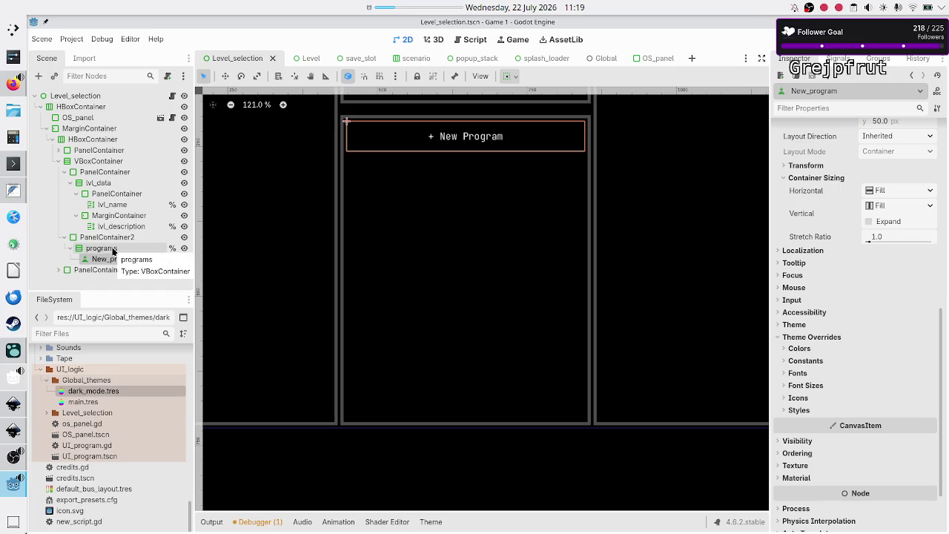
Show the programs container's Separation constant of 5 and bring up the Create New Node dialog
left_click(111, 249)
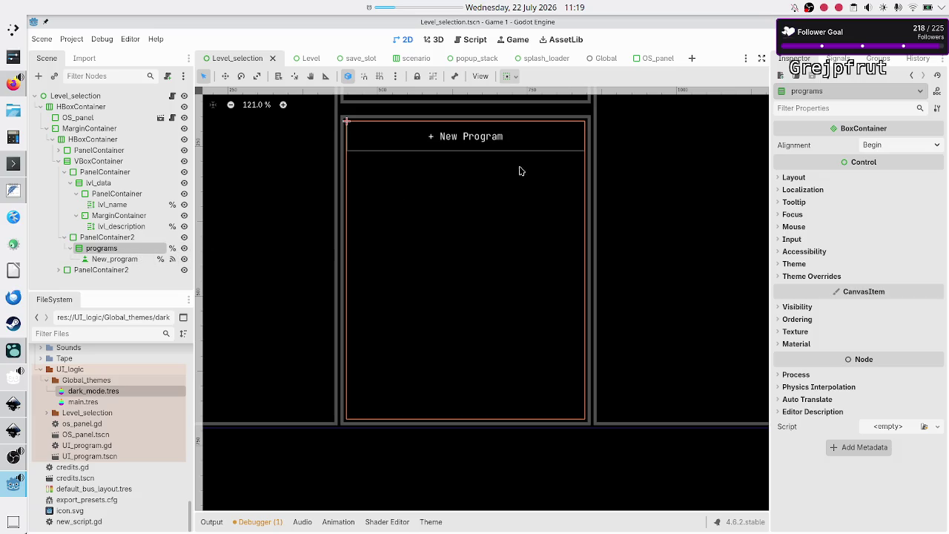
left_click(814, 276)
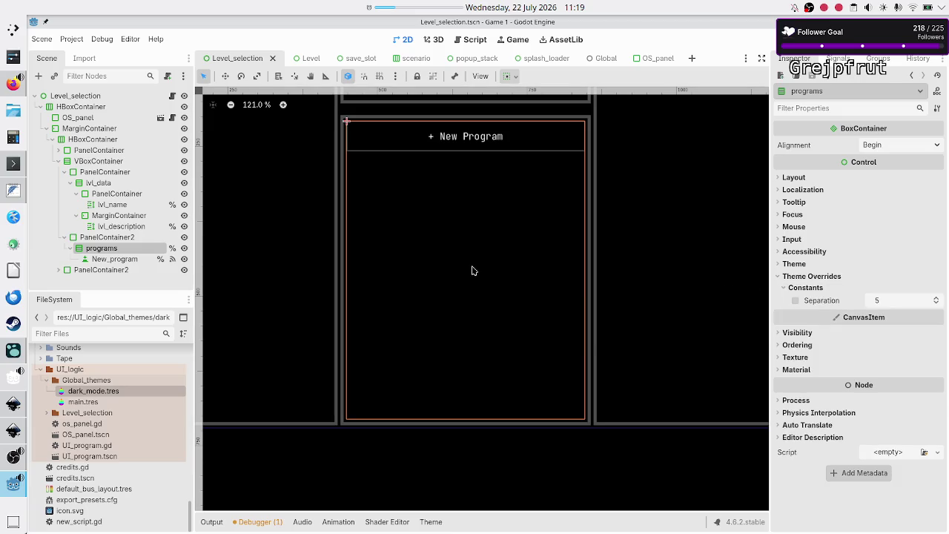
left_click(39, 77)
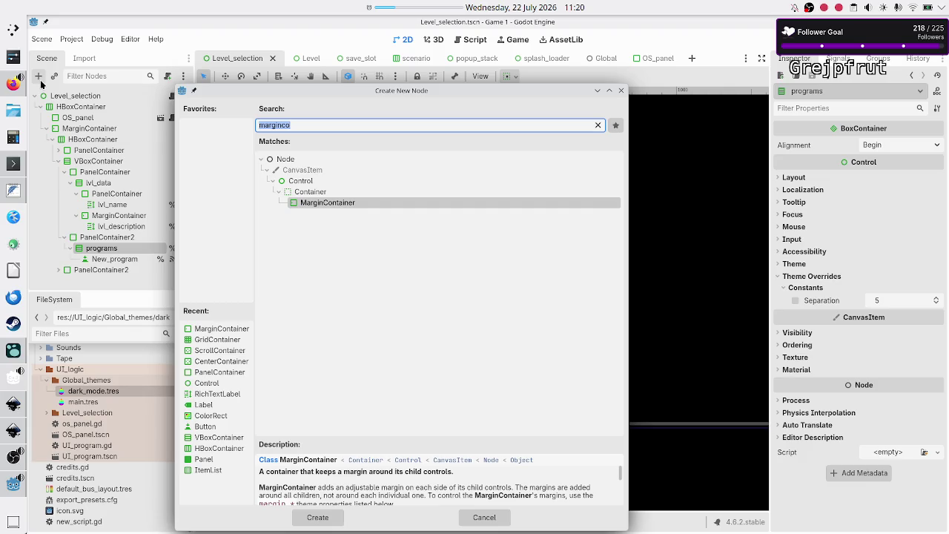
Add a VBoxContainer under programs and move it above New_program
type("vbox")
key("Return")
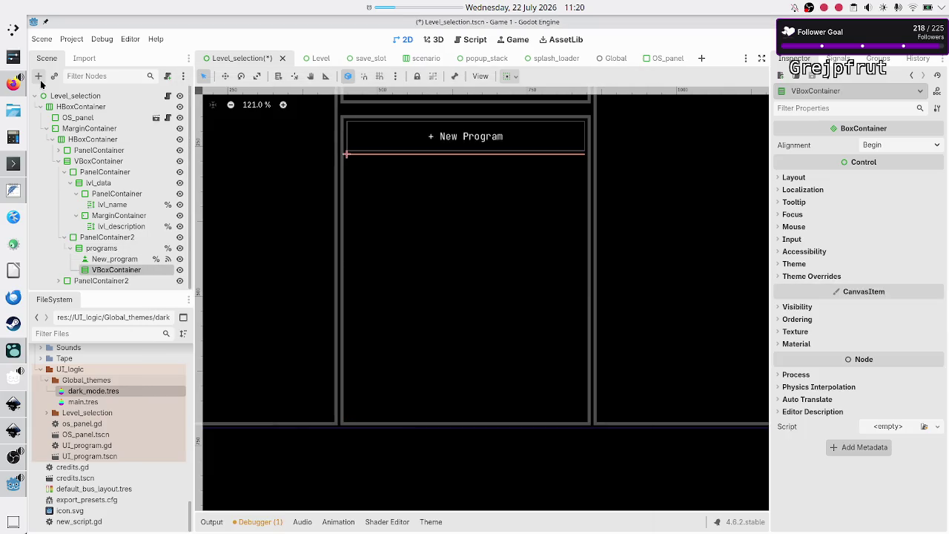
left_click_drag(113, 277, 109, 254)
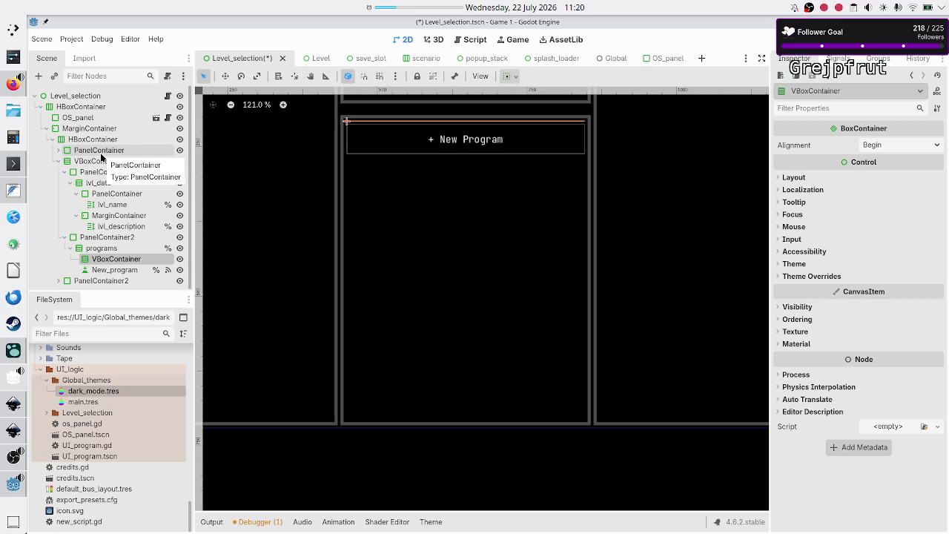
Expand the first panel and toggle the PanelContainer under lvl_data to inspect the levels list
left_click(59, 150)
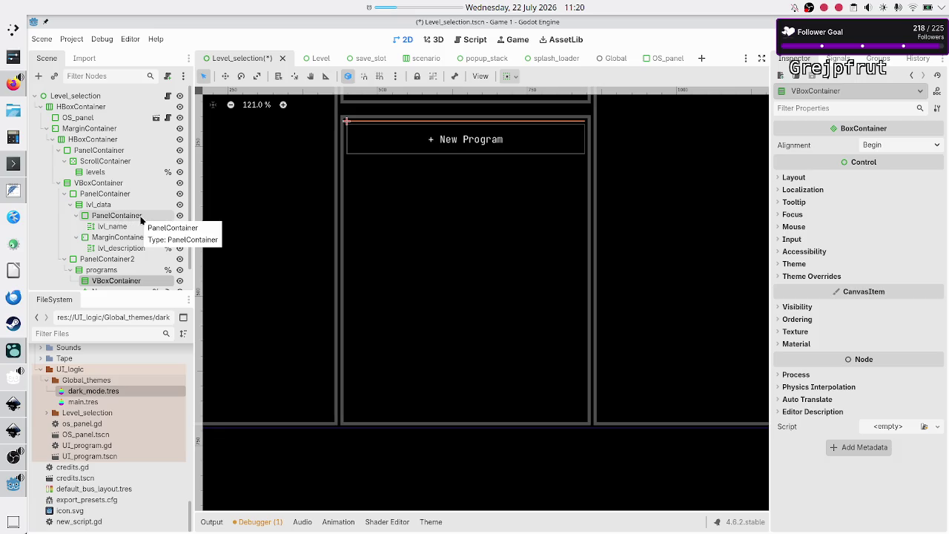
left_click(76, 215)
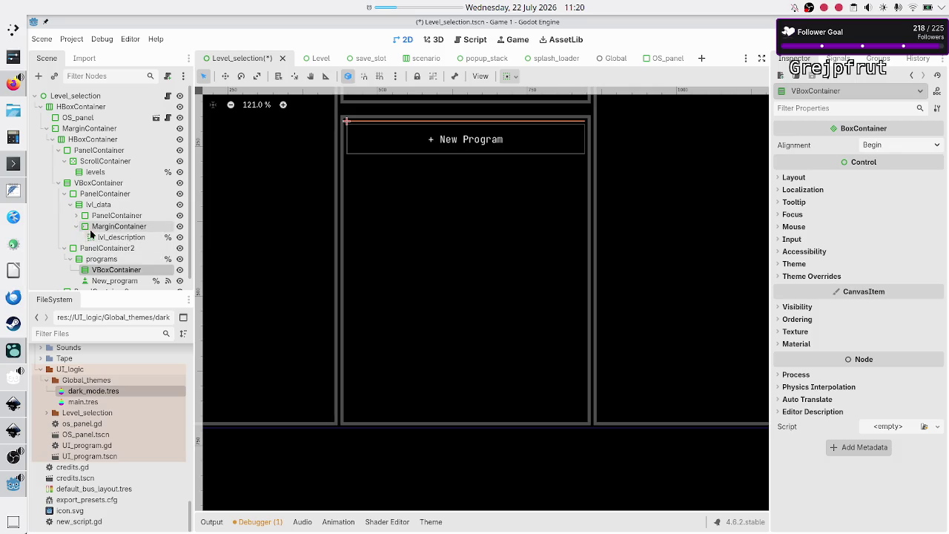
left_click(77, 216)
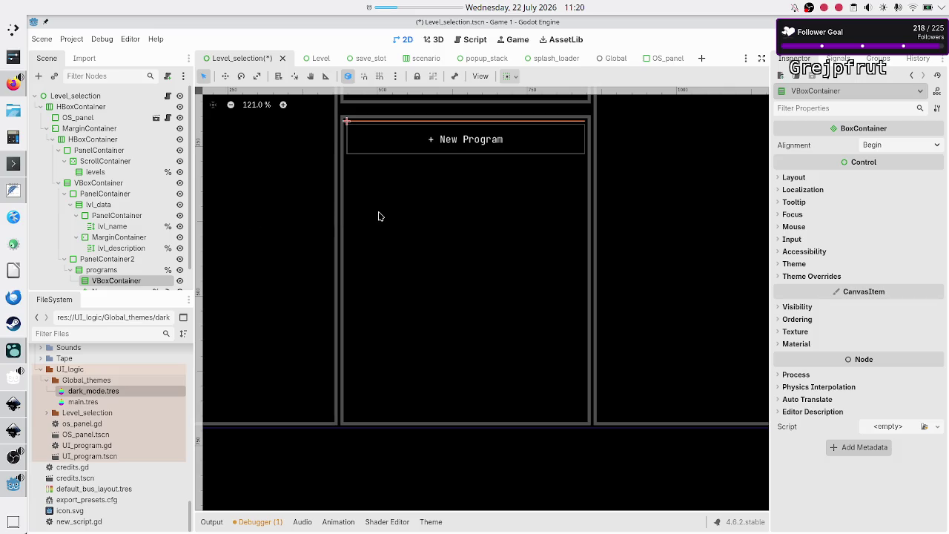
scroll(378, 216, "up", 5)
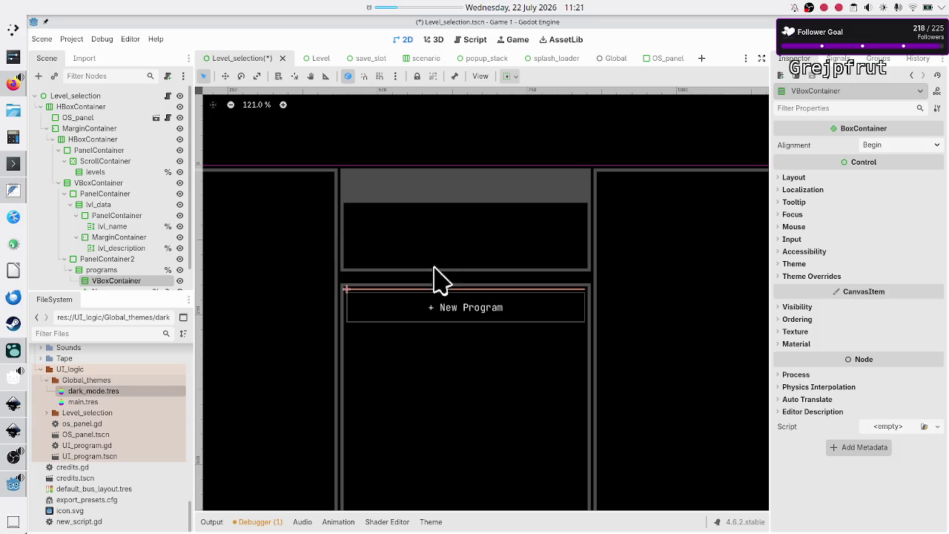
scroll(425, 346, "down", 2)
scroll(424, 347, "up", 1)
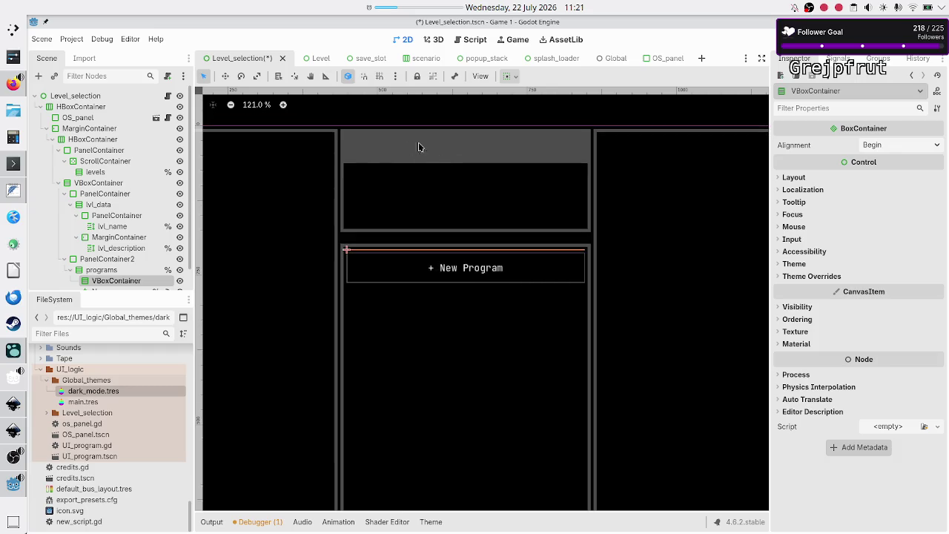
left_click(135, 239)
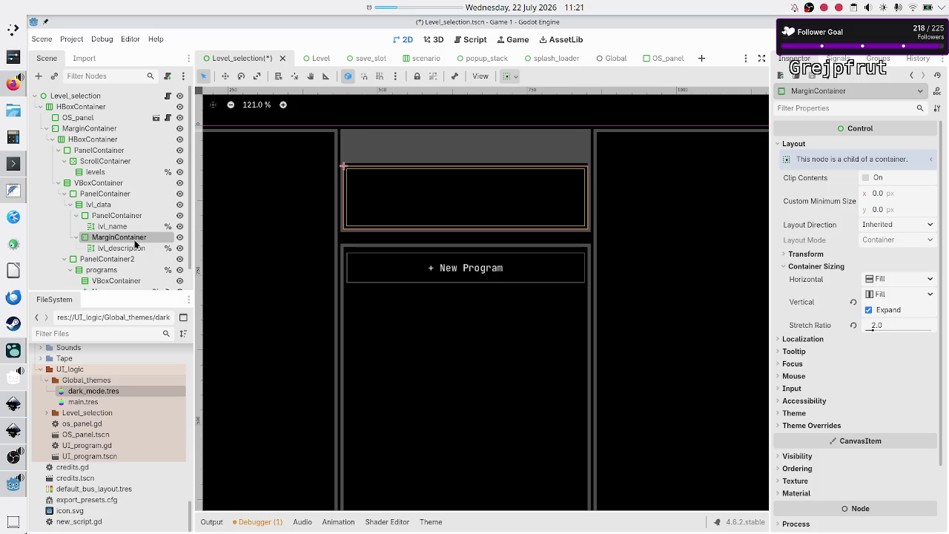
left_click(117, 215)
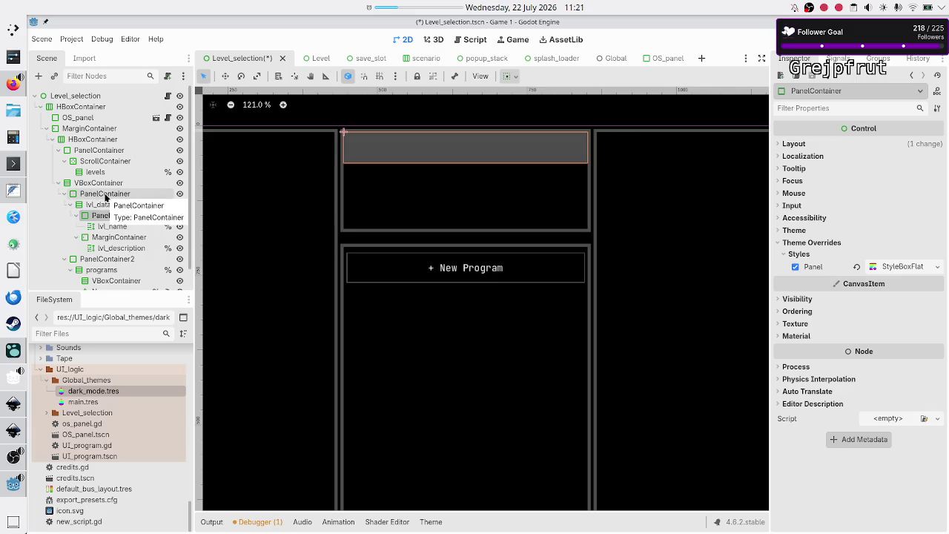
left_click(104, 197)
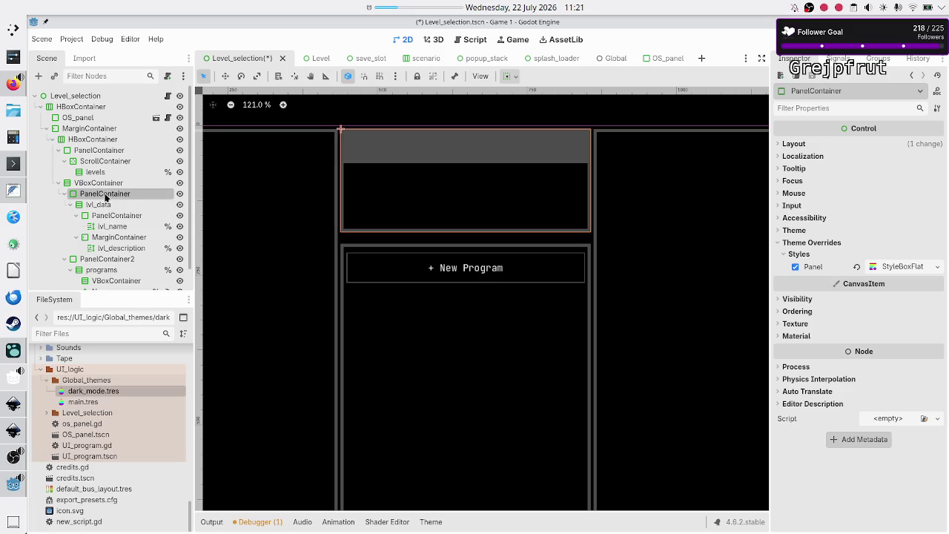
left_click(113, 217)
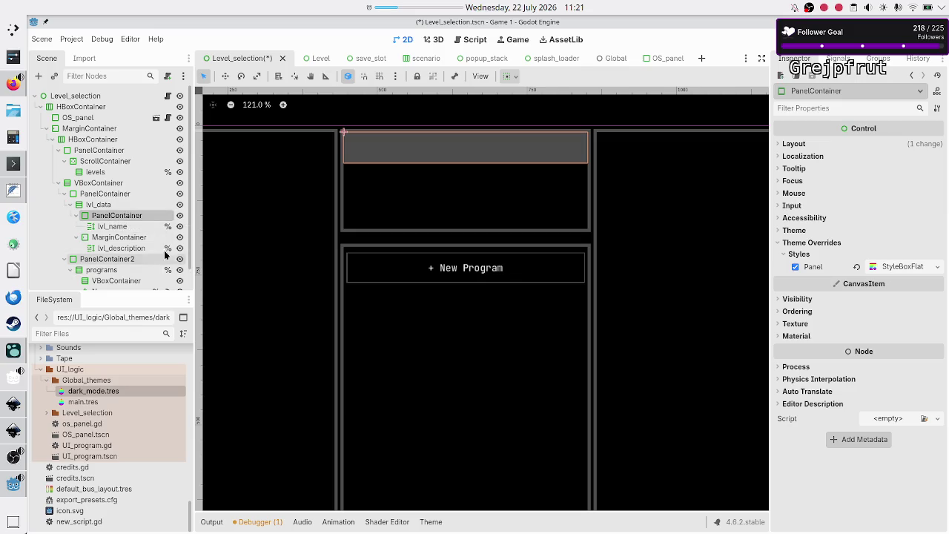
left_click(108, 196)
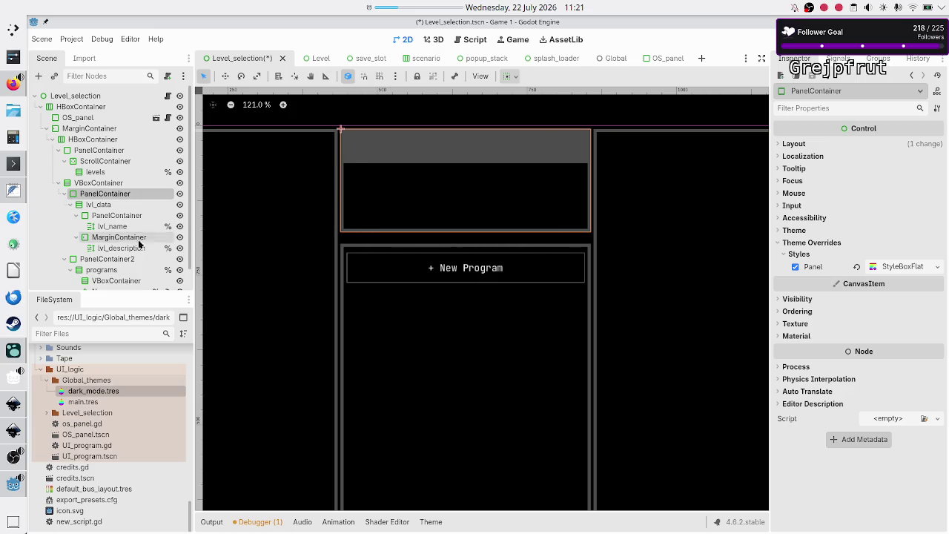
left_click(103, 259)
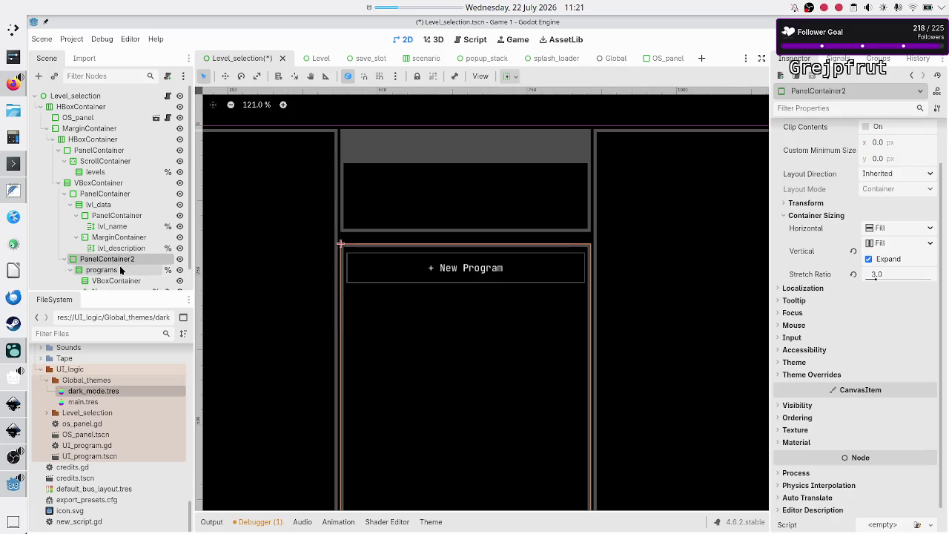
scroll(124, 262, "down", 1)
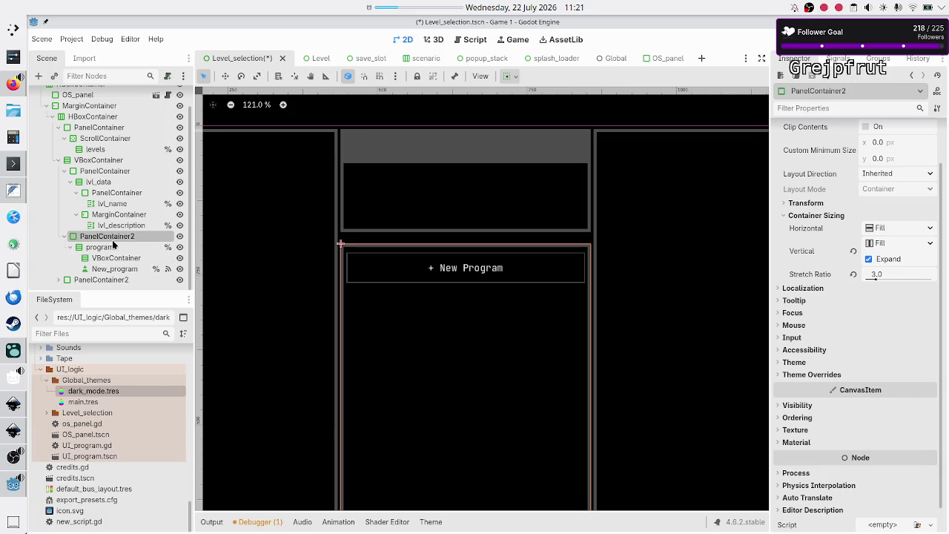
left_click(100, 247)
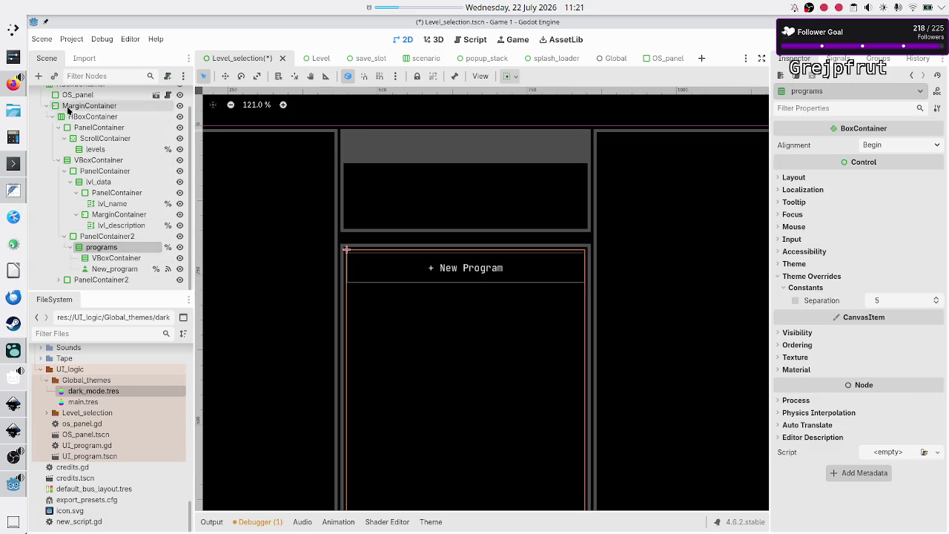
left_click(38, 76)
Add a PanelContainer under programs and copy the level data header's Panel StyleBox
type("panelc")
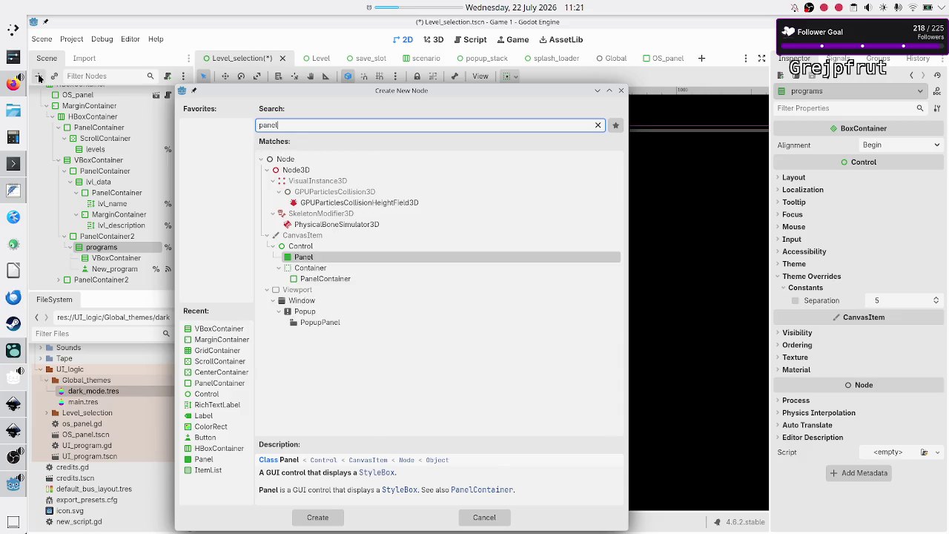
key("Return")
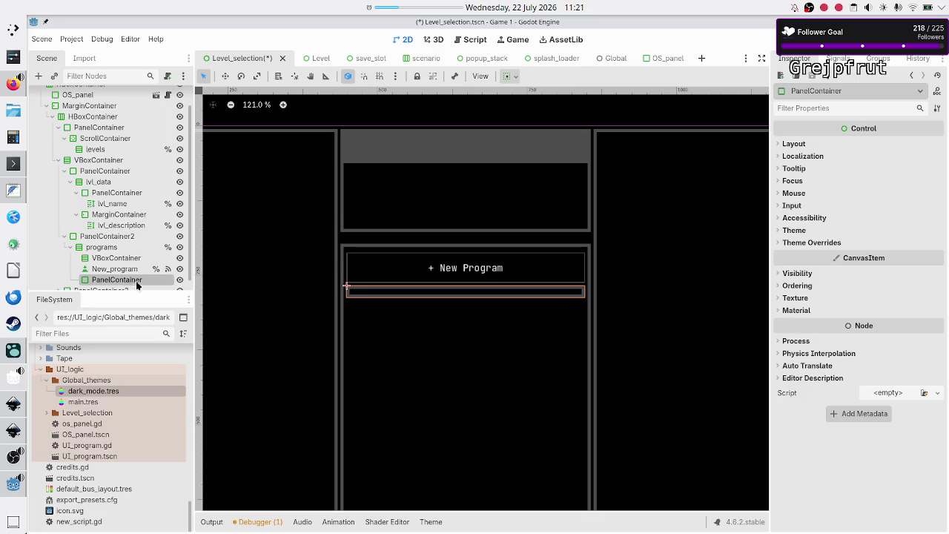
scroll(122, 249, "down", 1)
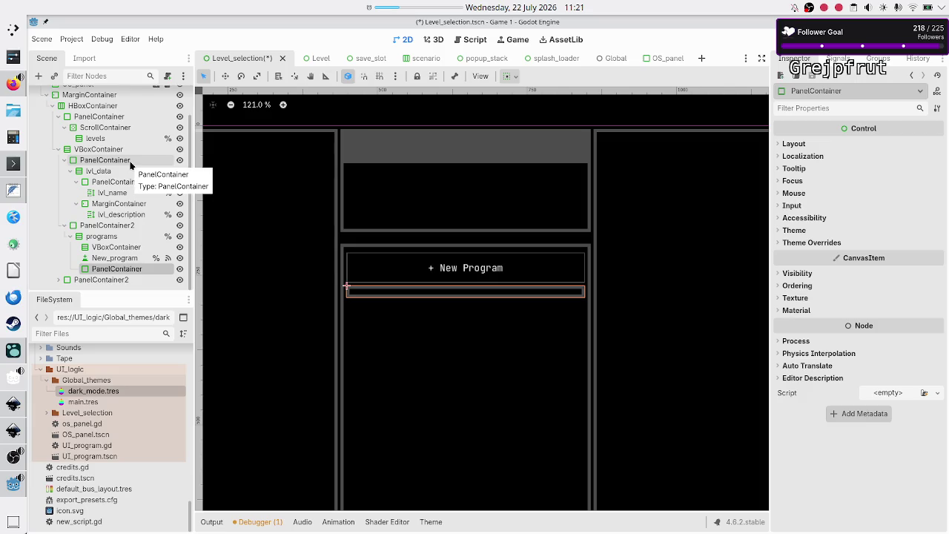
left_click(116, 181)
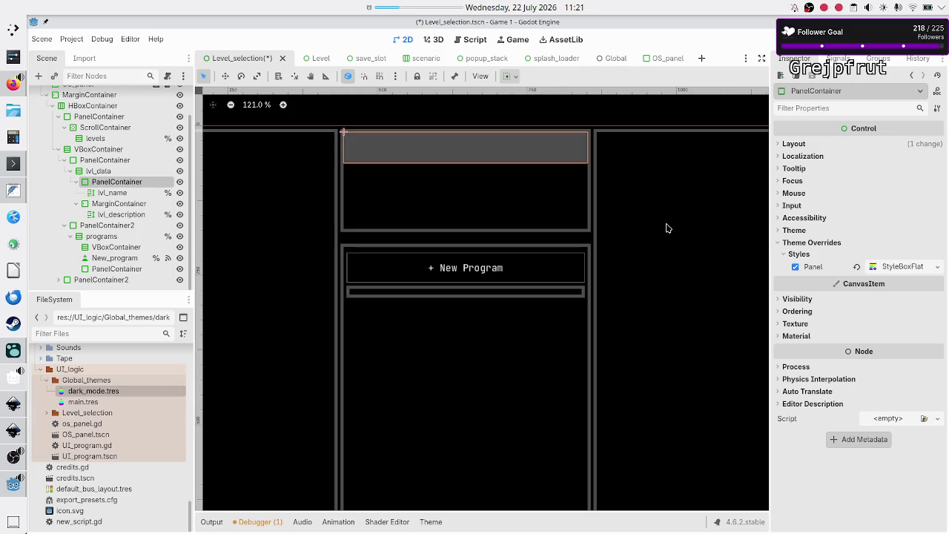
left_click(938, 267)
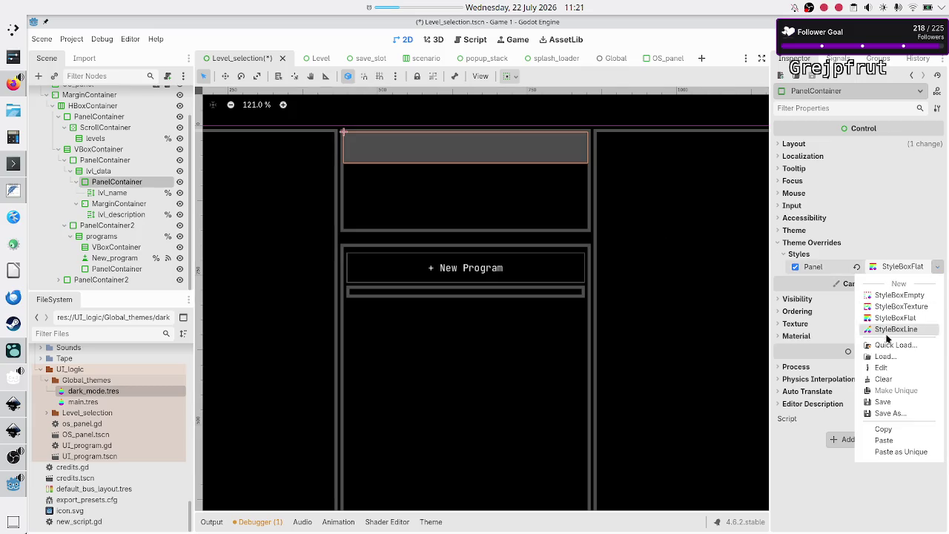
left_click(882, 429)
Paste the copied style as unique into the new panel's Theme Overrides > Styles > Panel
left_click(122, 272)
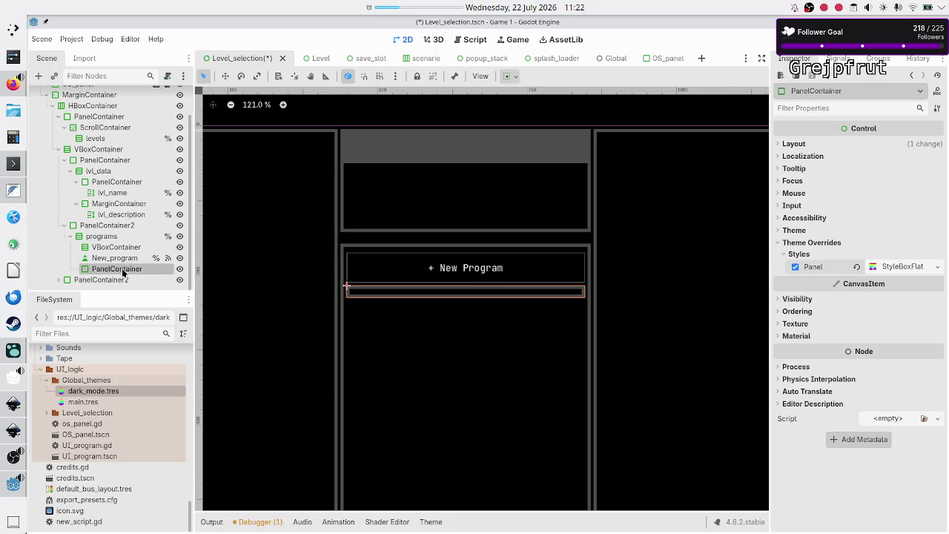
left_click(802, 248)
left_click(802, 255)
left_click(937, 268)
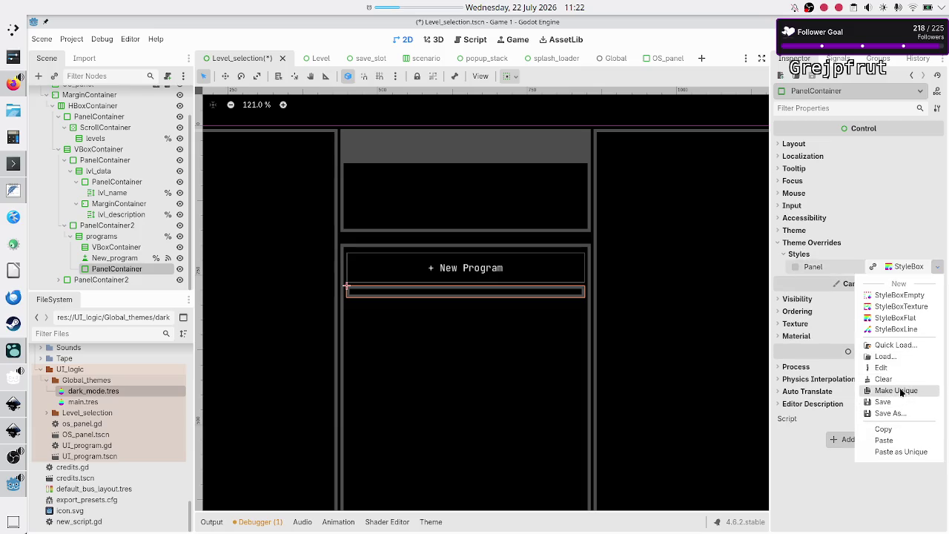
left_click(899, 450)
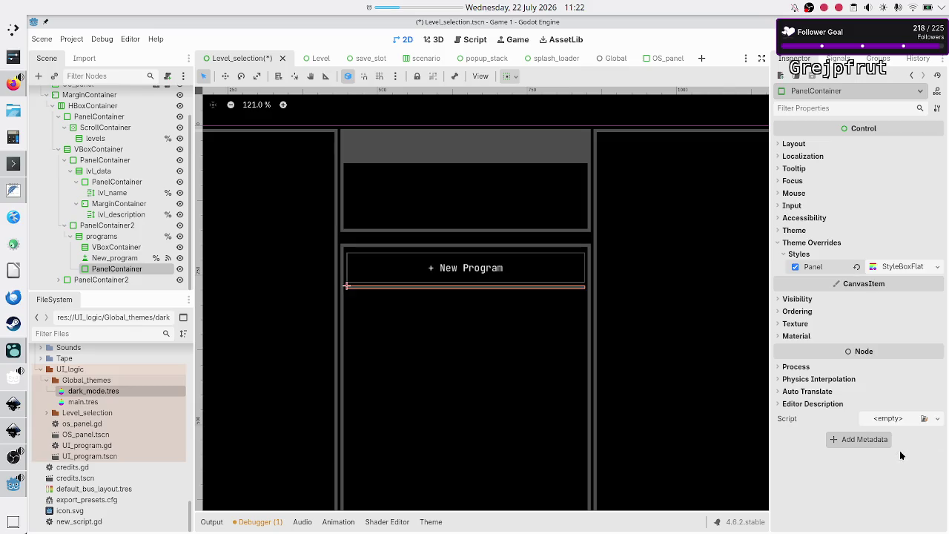
Review the pasted style's content margins, border colour and border width, then select the three programs nodes
left_click(896, 268)
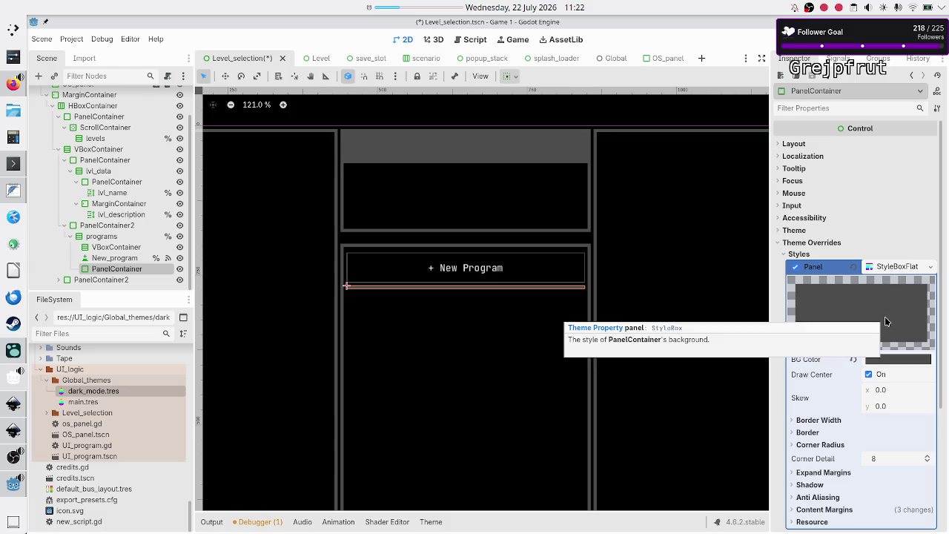
scroll(885, 335, "down", 3)
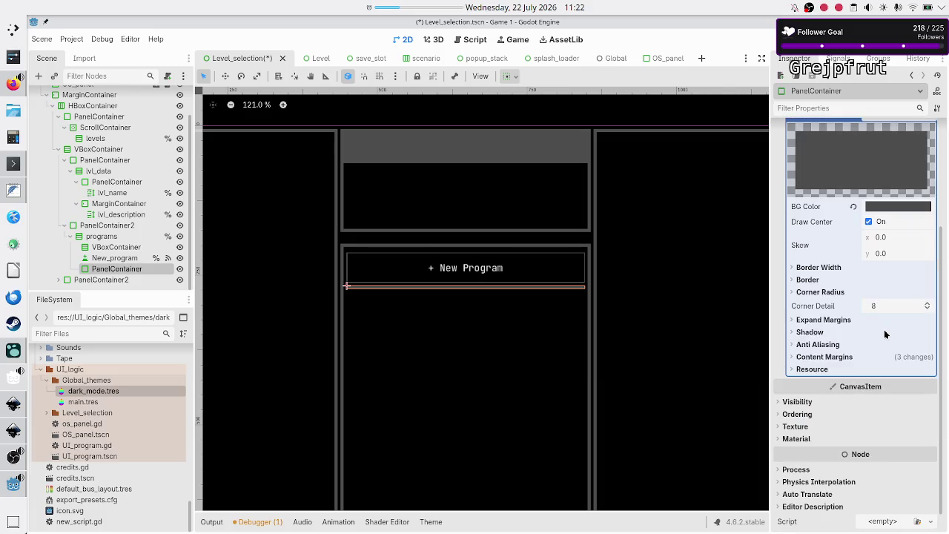
left_click(820, 358)
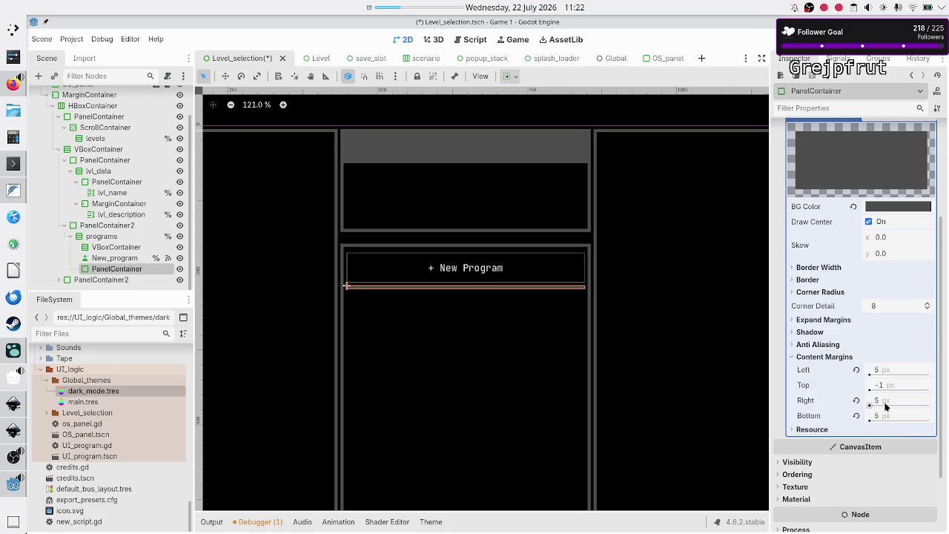
left_click(809, 281)
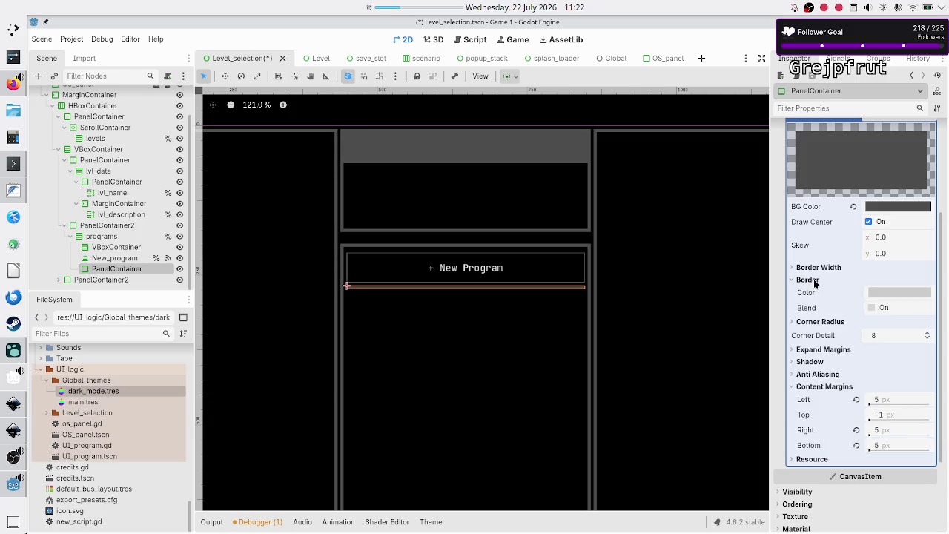
left_click(816, 269)
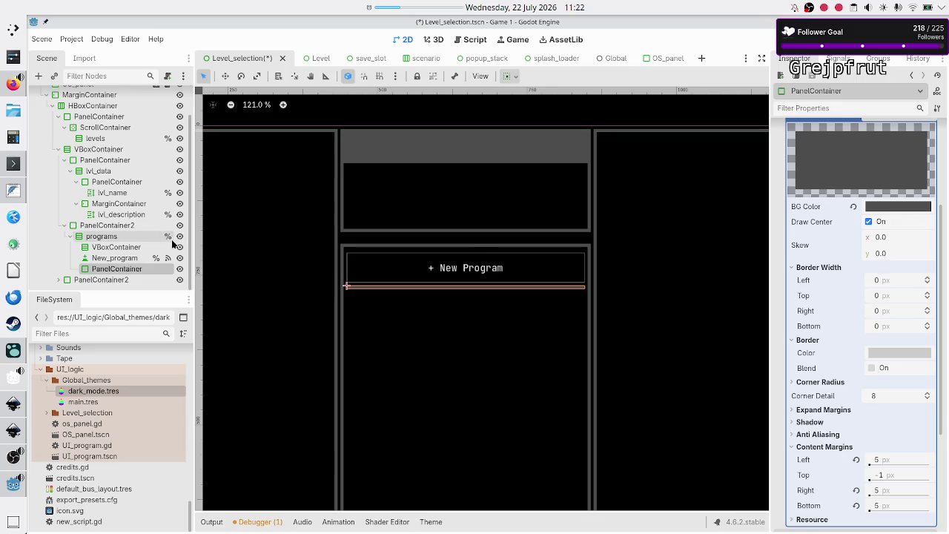
left_click(124, 249, "shift")
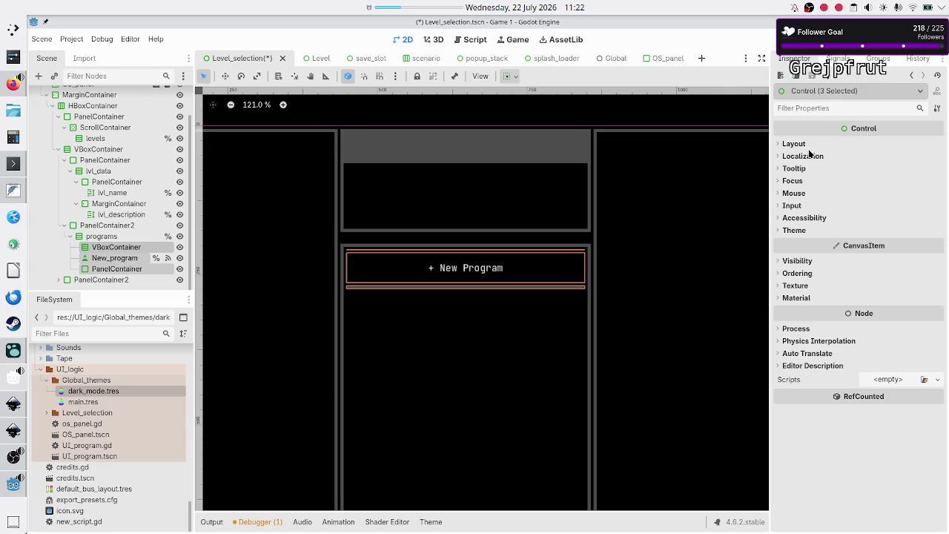
left_click(119, 251)
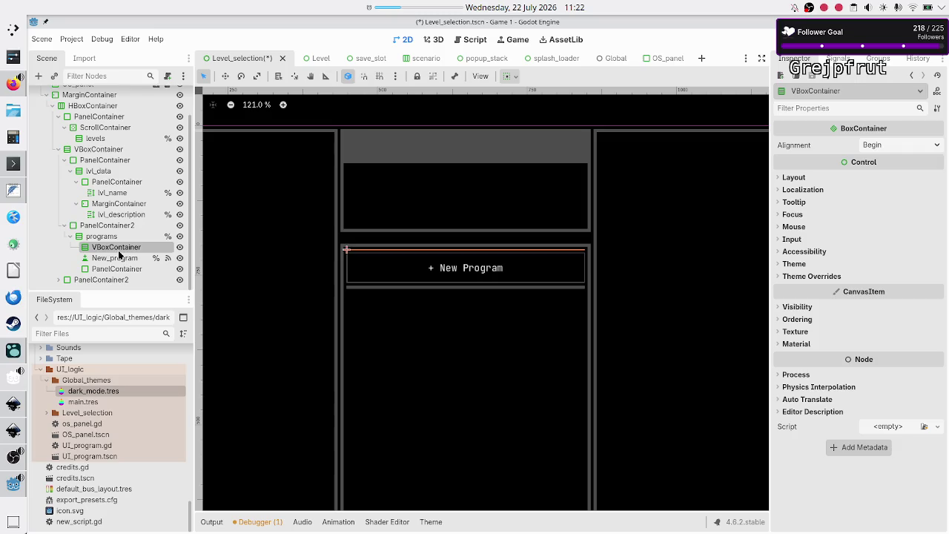
left_click(119, 255)
scroll(823, 237, "up", 5)
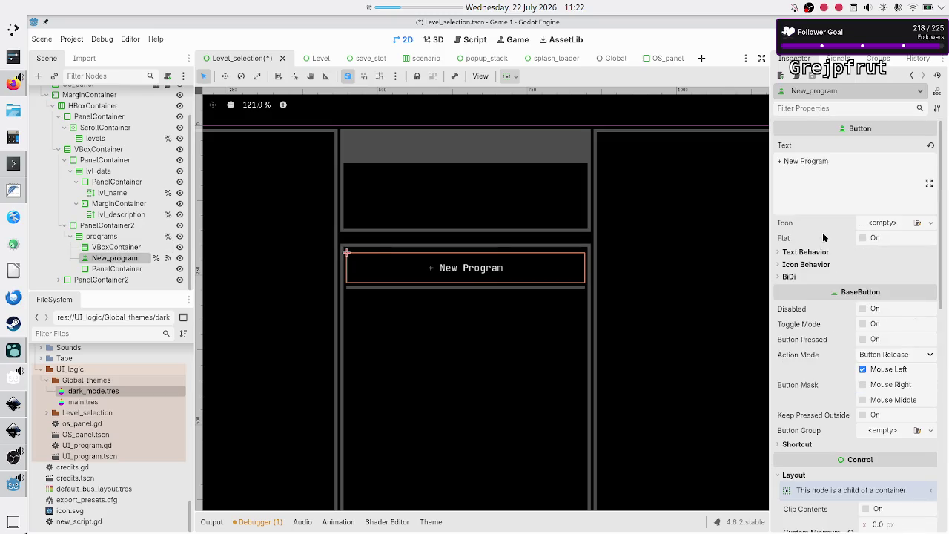
scroll(831, 314, "down", 5)
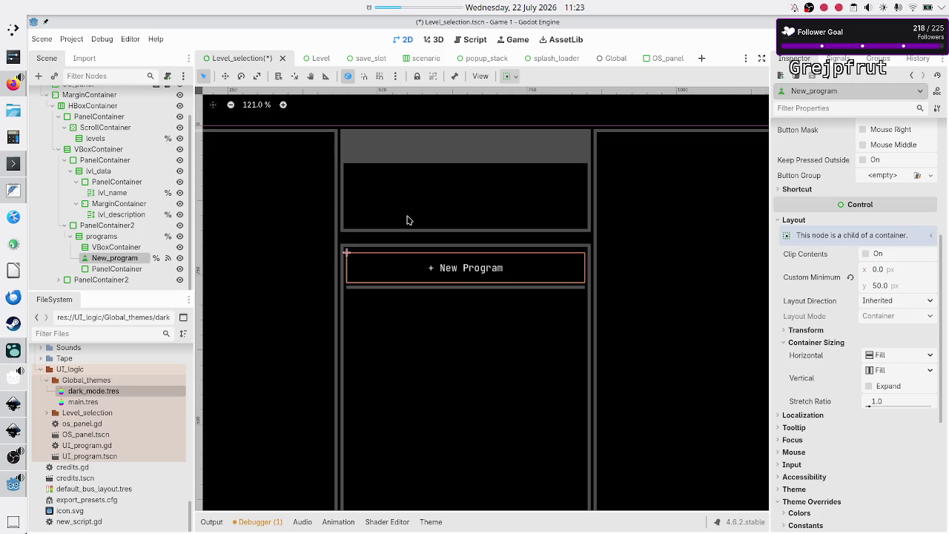
left_click(114, 162)
left_click(112, 171)
left_click(114, 186)
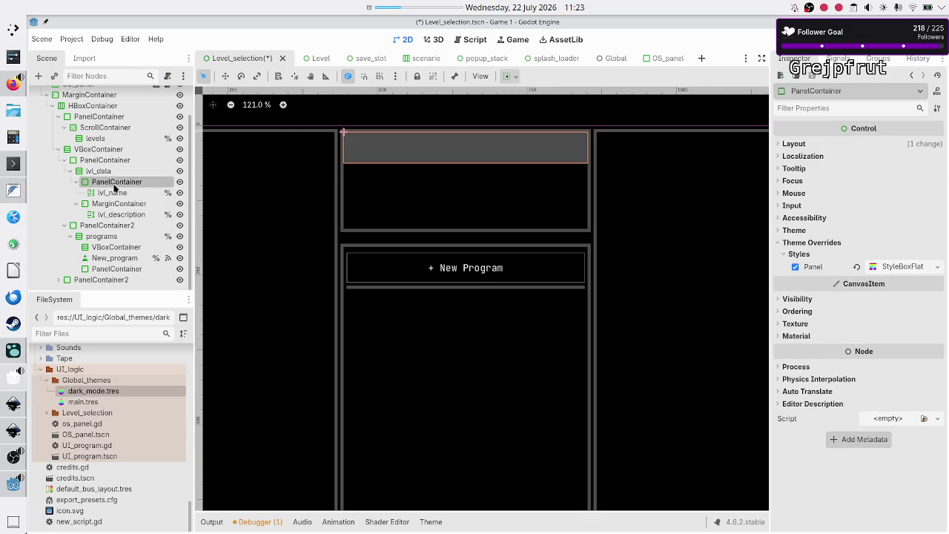
left_click(793, 144)
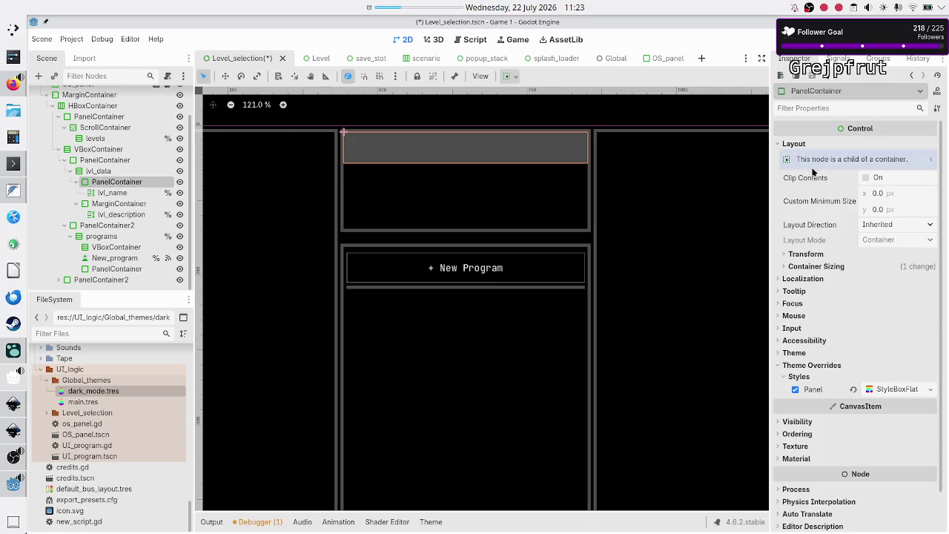
left_click(823, 268)
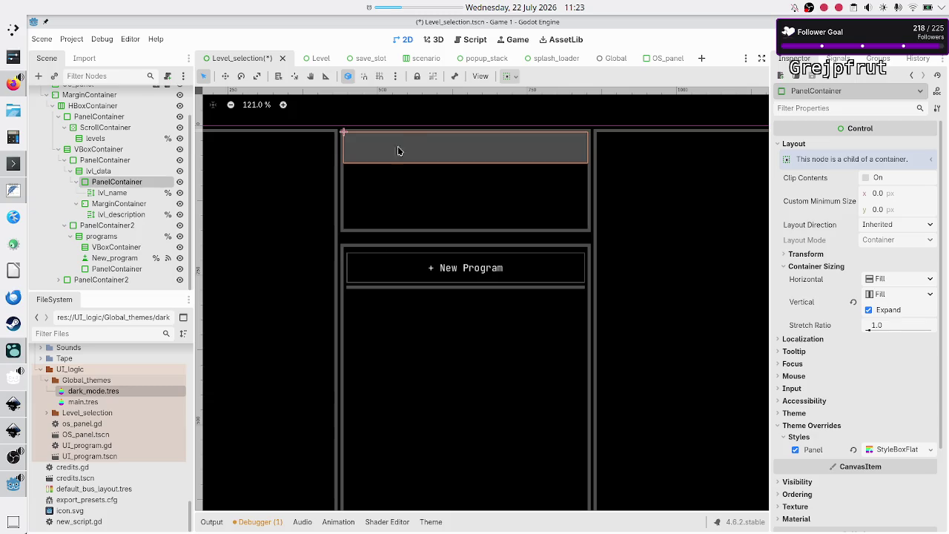
left_click(112, 210)
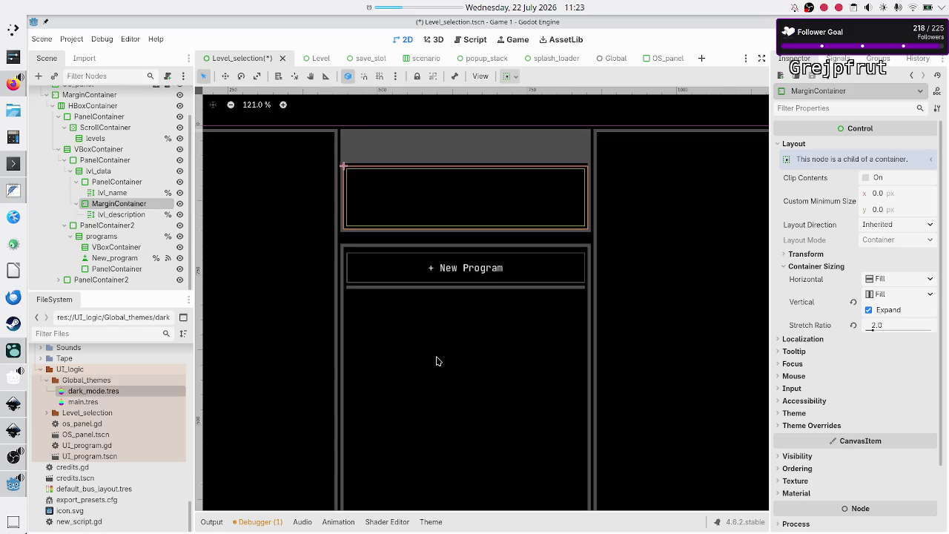
scroll(436, 361, "down", 5)
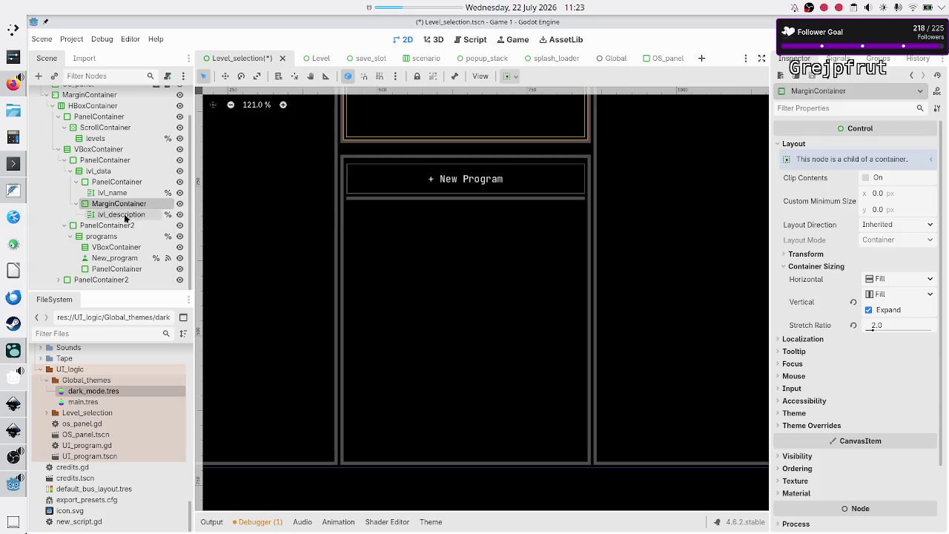
left_click(112, 270)
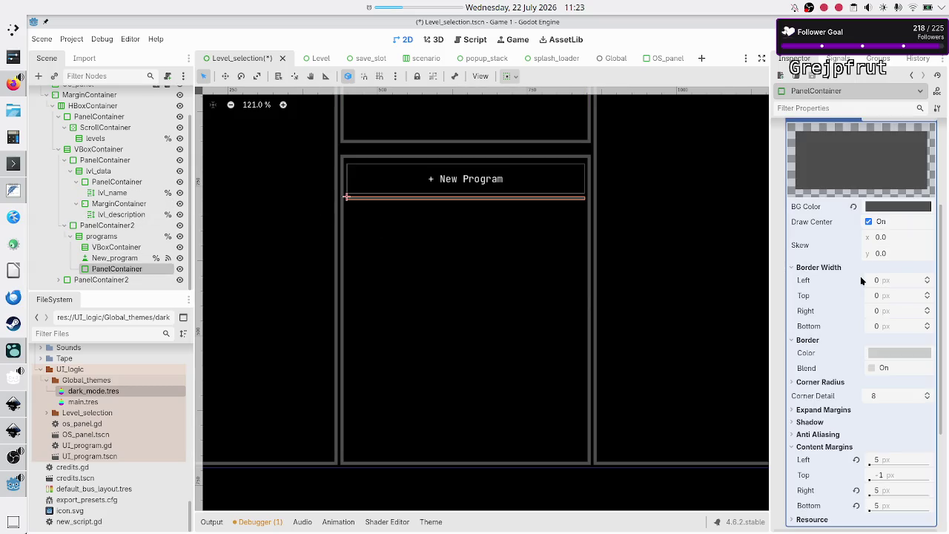
scroll(810, 310, "up", 5)
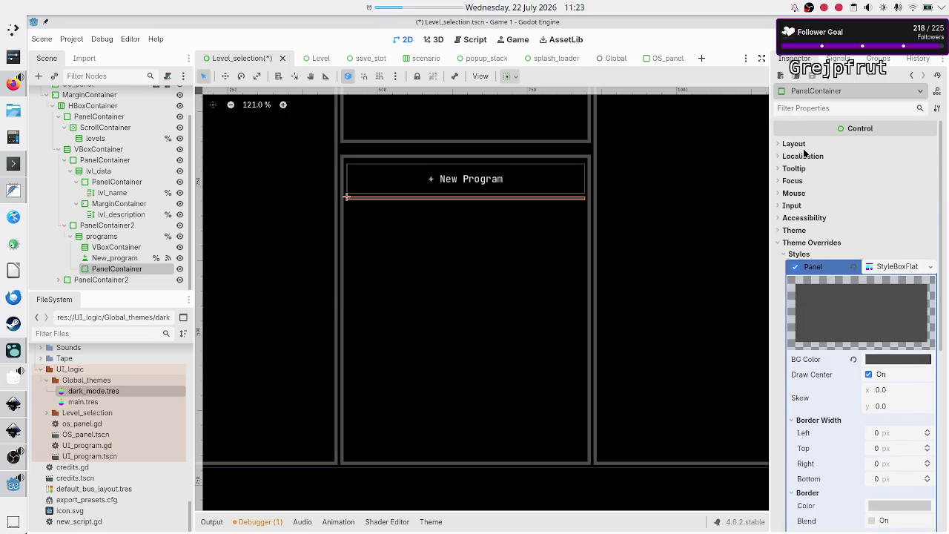